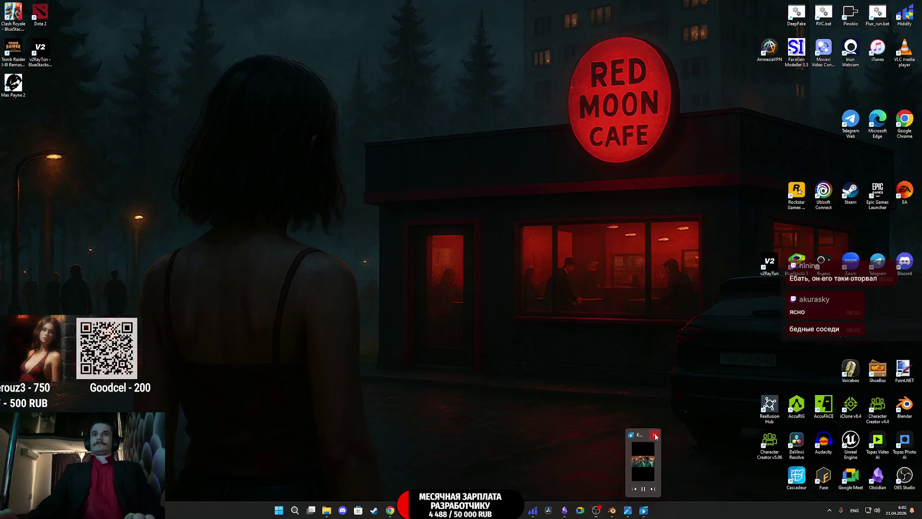
# - Bring the LoFi Radio browser page to the front and start its music playing
pyautogui.click(656, 435)
pyautogui.click(396, 510)
pyautogui.click(459, 436)
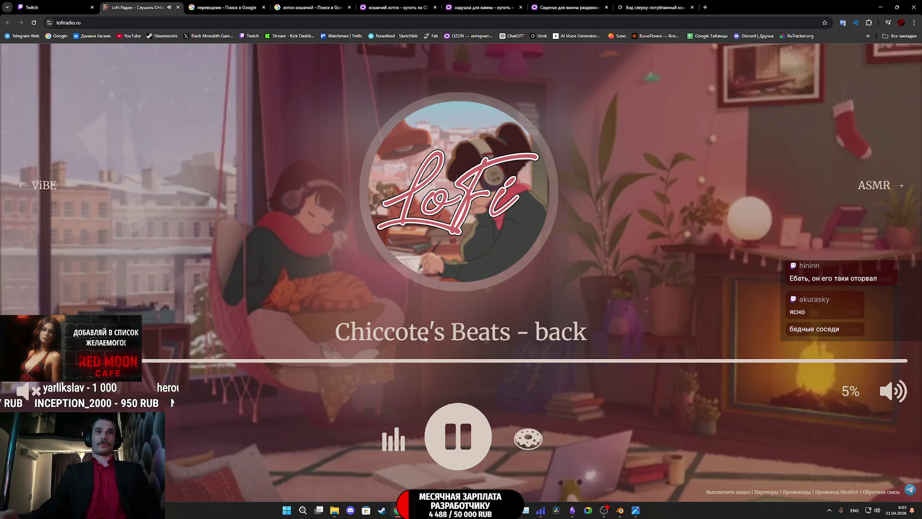
# - Search 'chocolates beasts' in a new tab, then paste it into the Google translator for Russian
pyautogui.click(706, 8)
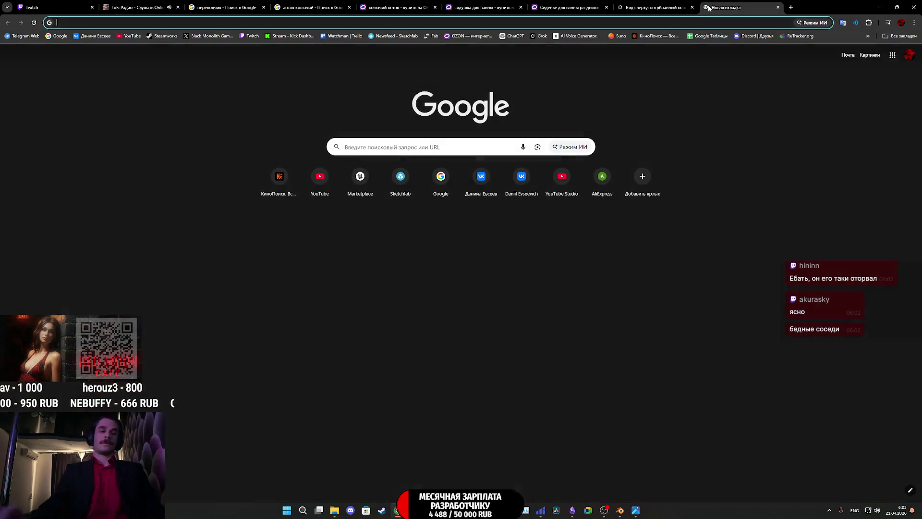
pyautogui.write('chocolates ')
pyautogui.write('beasts')
pyautogui.press('Return')
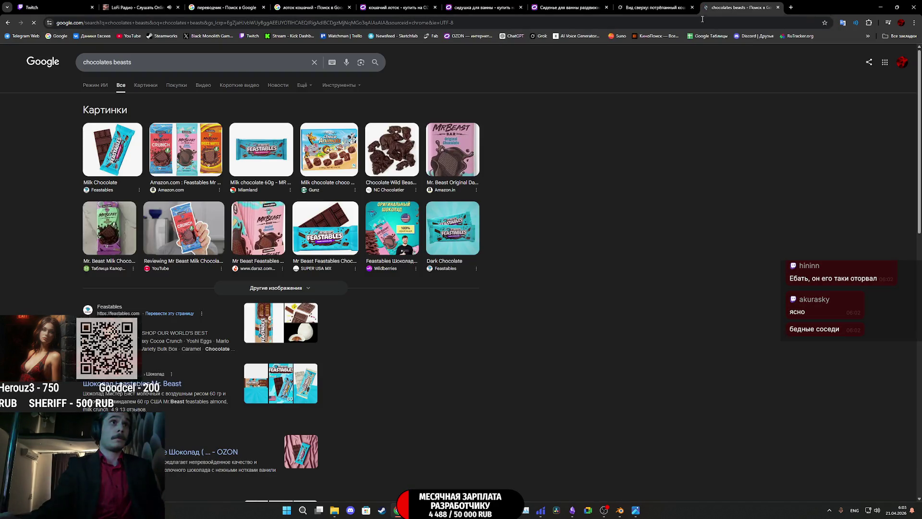
pyautogui.tripleClick(141, 63)
pyautogui.press('BackSpace')
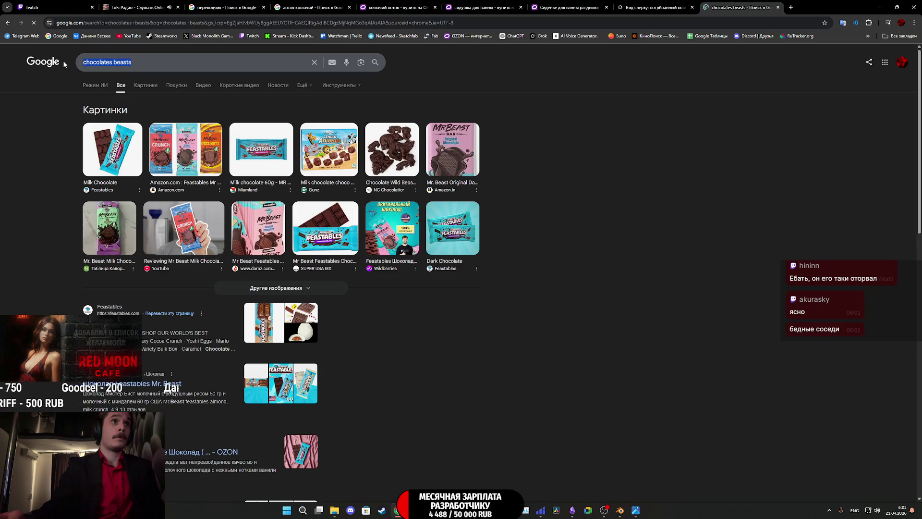
pyautogui.write('gtht')
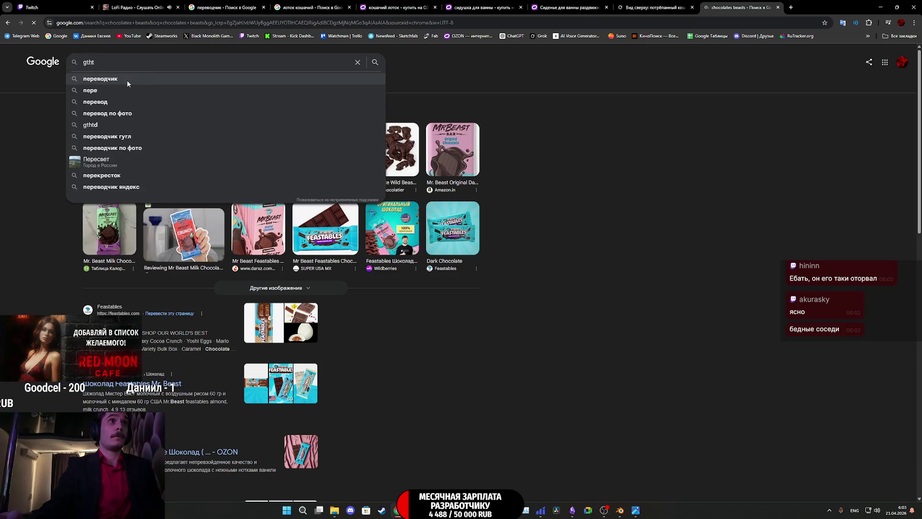
pyautogui.click(127, 81)
pyautogui.write('chocolates beasts')
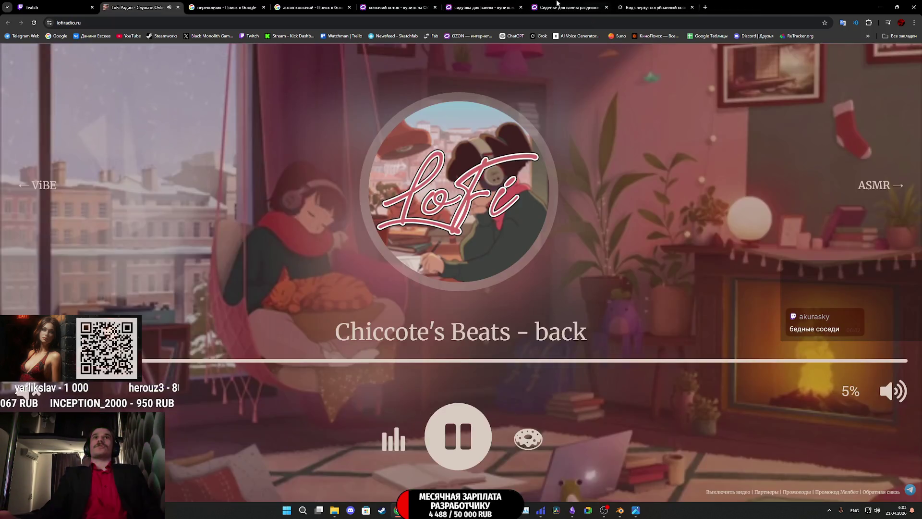
# - Close the translator tab, check the Twitch stream manager and return to the Blender window
pyautogui.hotkey('ctrl', 'w')
pyautogui.click(55, 6)
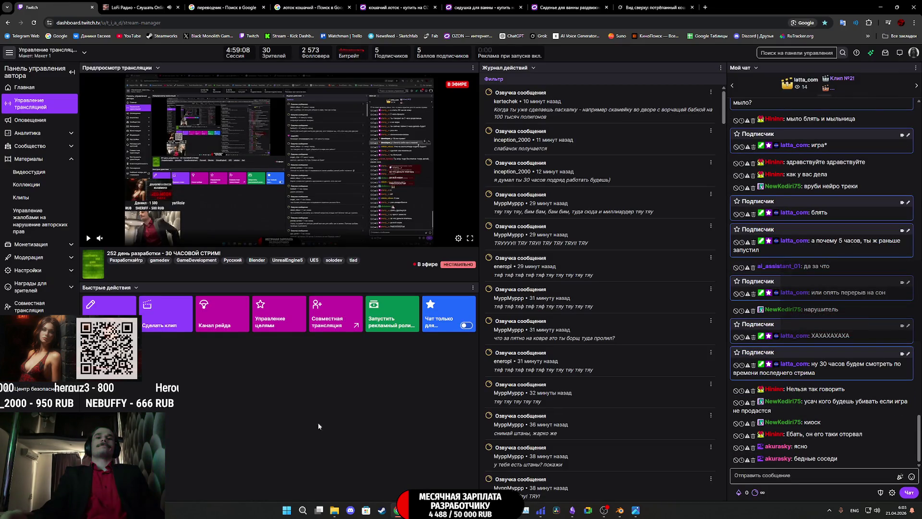
pyautogui.click(620, 510)
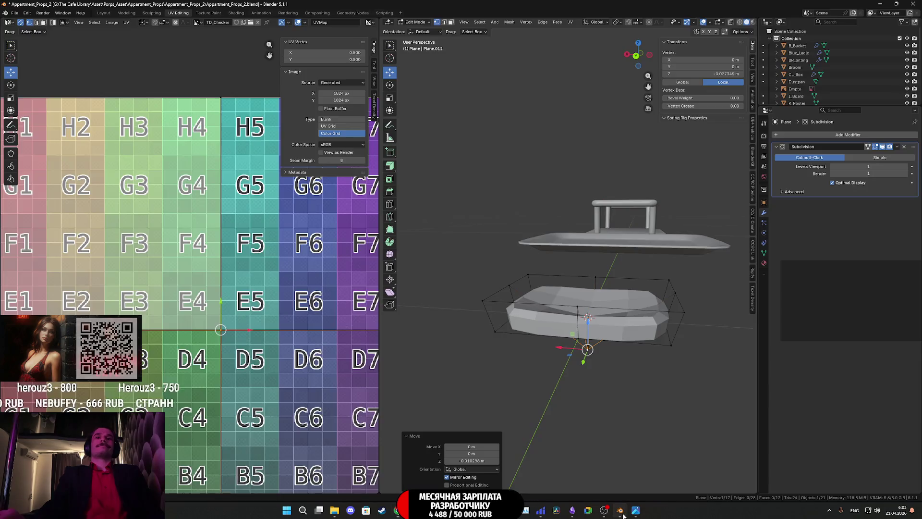
pyautogui.scroll(-2, 624, 315)
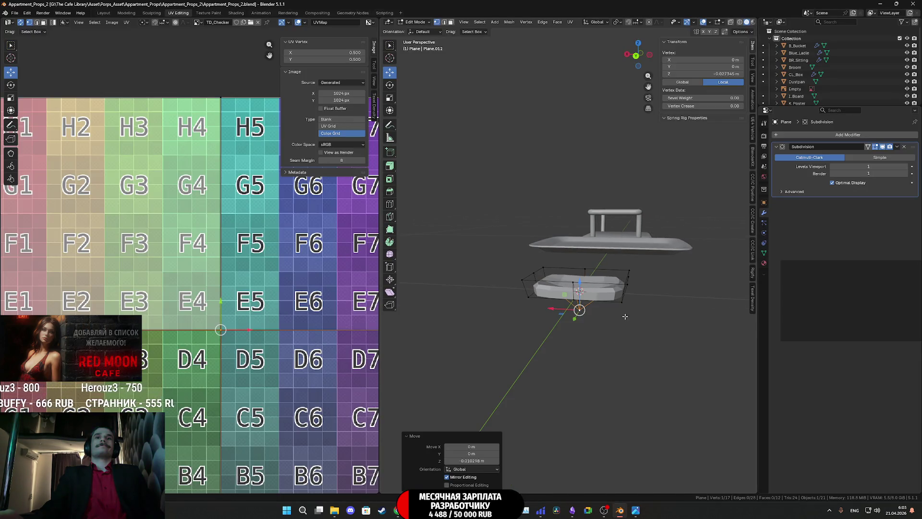
# - Apply the Plane's Subdivision modifier permanently and give it Shade Auto Smooth
pyautogui.press('Tab')
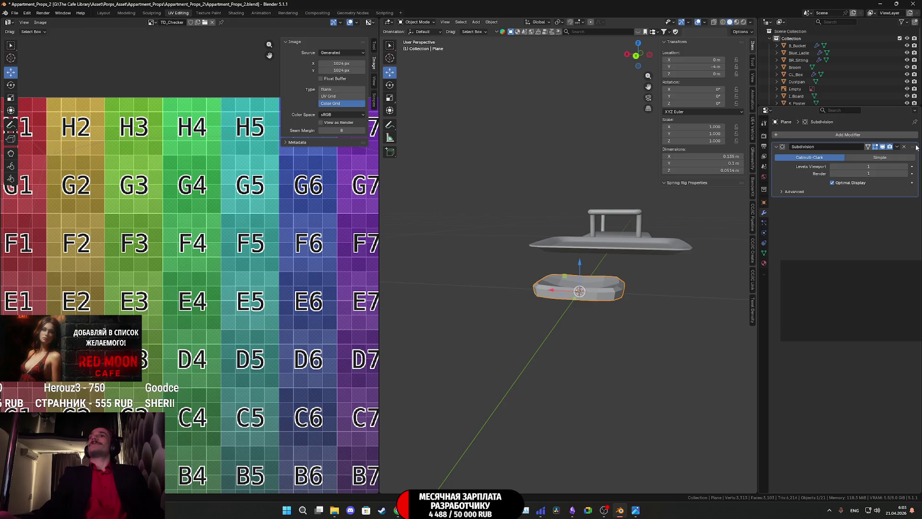
pyautogui.click(897, 147)
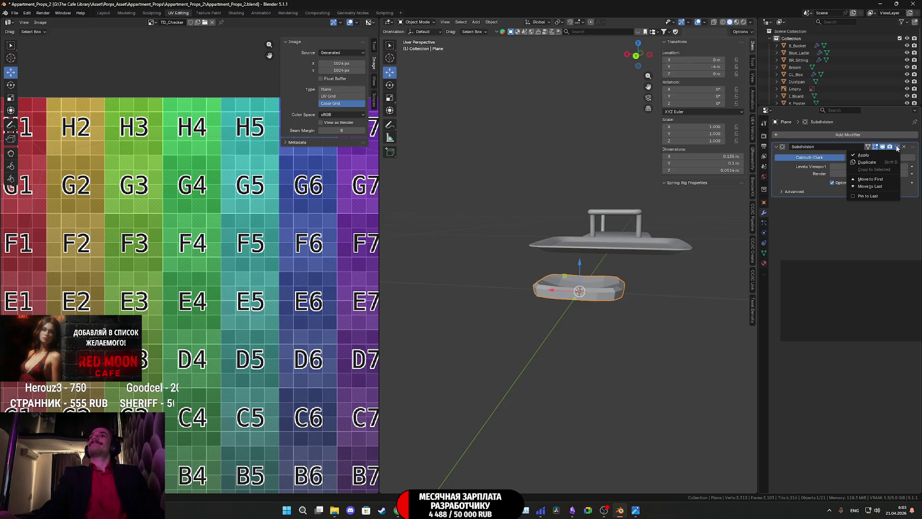
pyautogui.click(864, 156)
pyautogui.moveTo(577, 293)
pyautogui.mouseDown(button='middle')
pyautogui.moveTo(588, 298)
pyautogui.moveTo(564, 285)
pyautogui.moveTo(587, 333)
pyautogui.mouseUp(button='middle')
pyautogui.rightClick(588, 298)
pyautogui.click(590, 300)
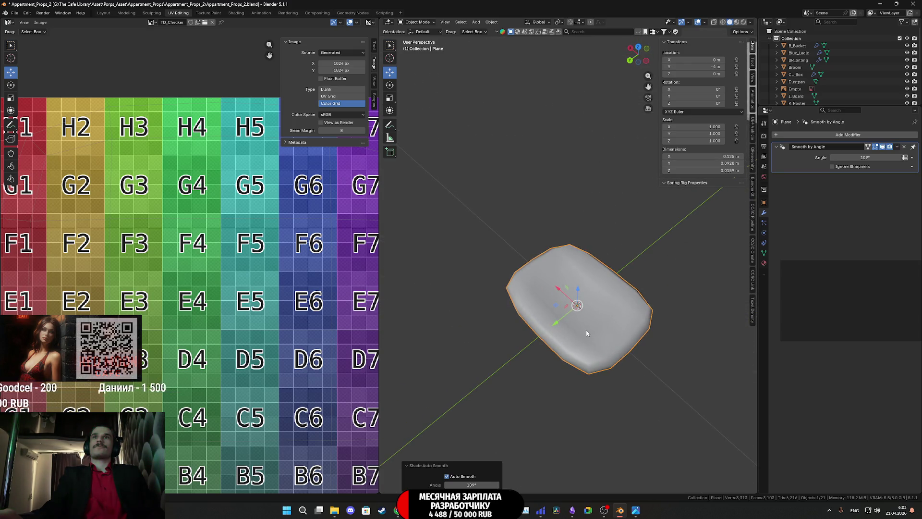
# - Inspect the smooth cushion from several angles and finish looking straight down from the top
pyautogui.press('Tab')
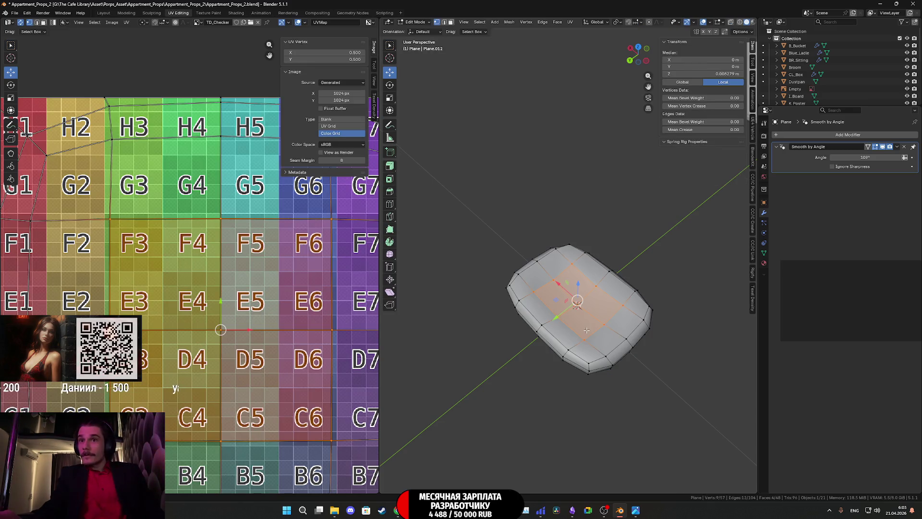
pyautogui.press('Tab')
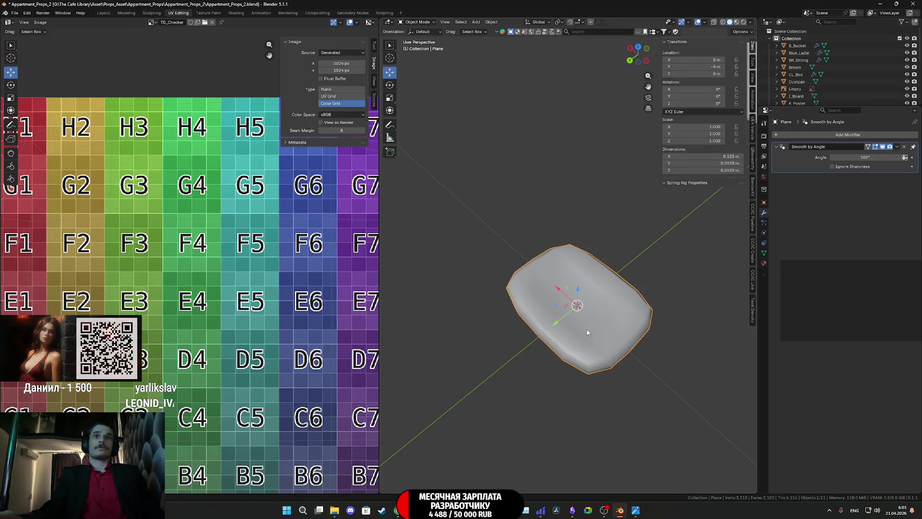
pyautogui.moveTo(587, 330); pyautogui.dragTo(594, 270, button='middle')
pyautogui.moveTo(556, 155)
pyautogui.mouseDown(button='middle')
pyautogui.moveTo(574, 278)
pyautogui.moveTo(550, 320)
pyautogui.mouseUp(button='middle')
pyautogui.moveTo(601, 299)
pyautogui.mouseDown(button='middle')
pyautogui.moveTo(598, 254)
pyautogui.moveTo(583, 258)
pyautogui.moveTo(594, 290)
pyautogui.moveTo(606, 249)
pyautogui.mouseUp(button='middle')
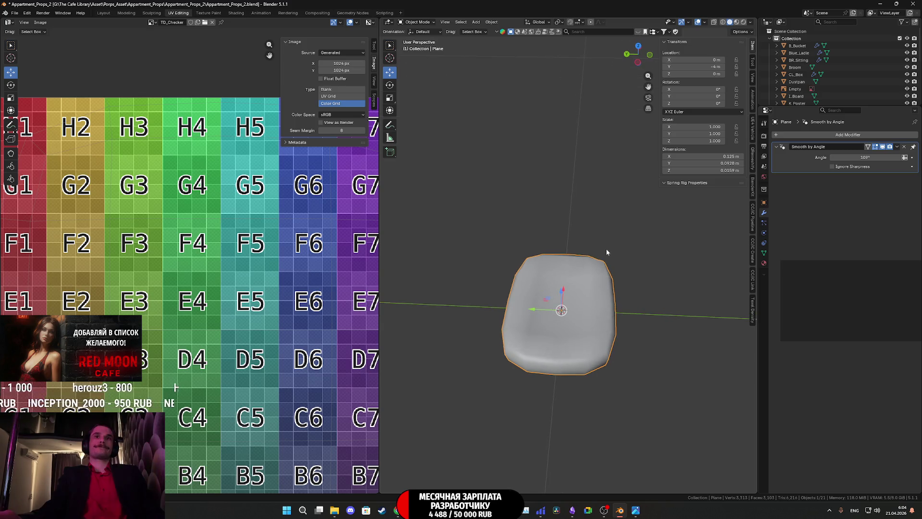
pyautogui.click(639, 46)
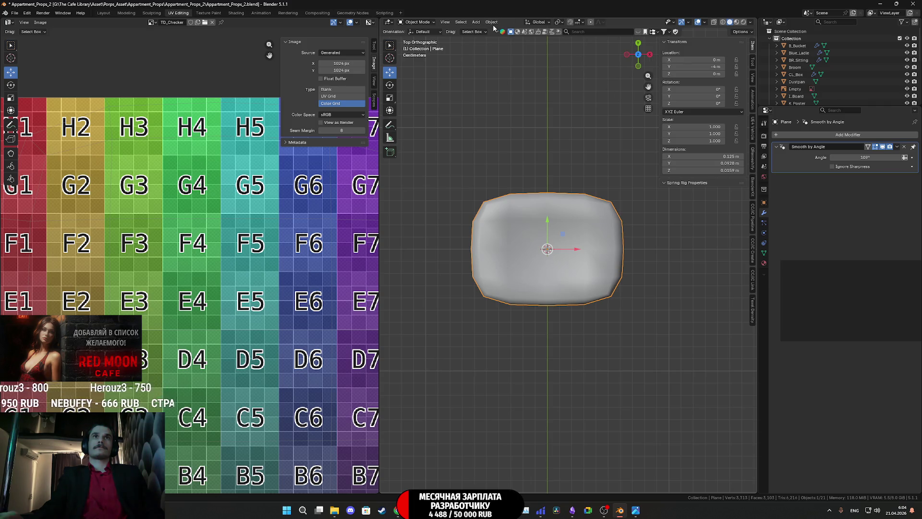
# - Unwrap the Plane's UVs and shrink the island, placing it left of the checker image
pyautogui.press('Tab')
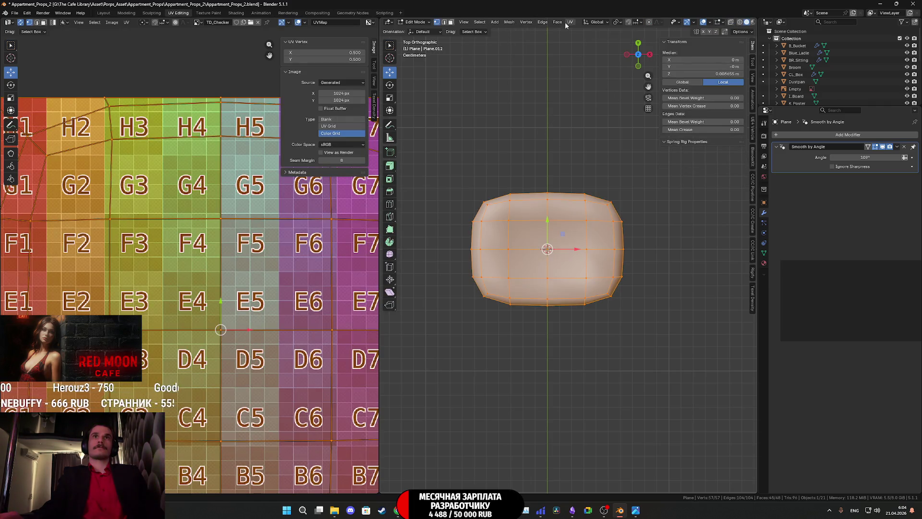
pyautogui.click(565, 22)
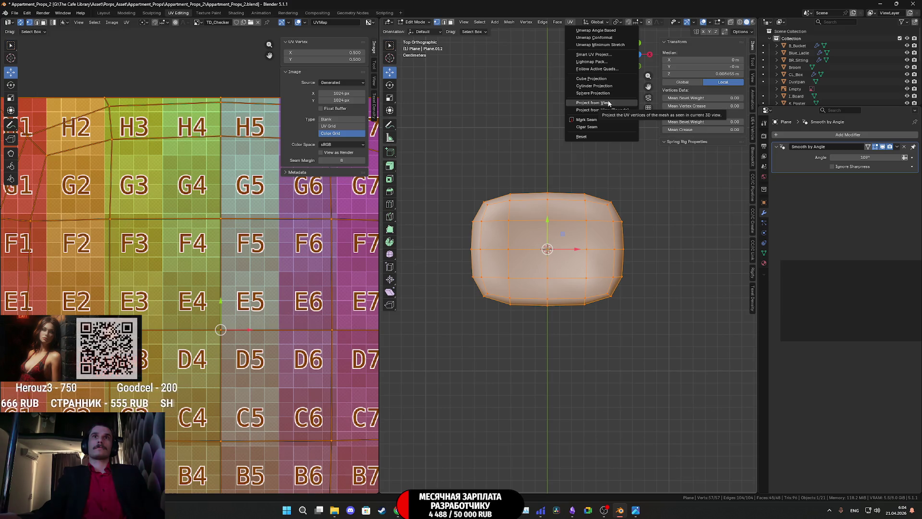
pyautogui.click(598, 30)
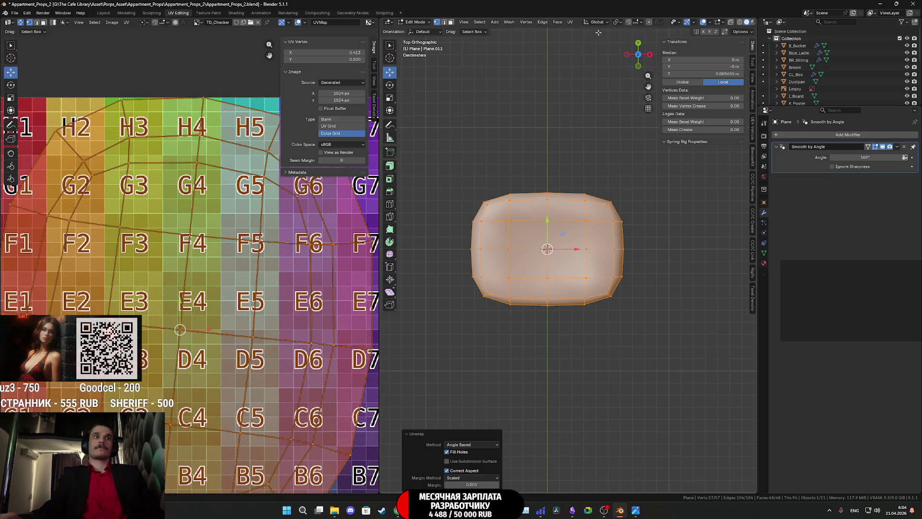
pyautogui.scroll(-2, 279, 302)
pyautogui.scroll(-2, 278, 302)
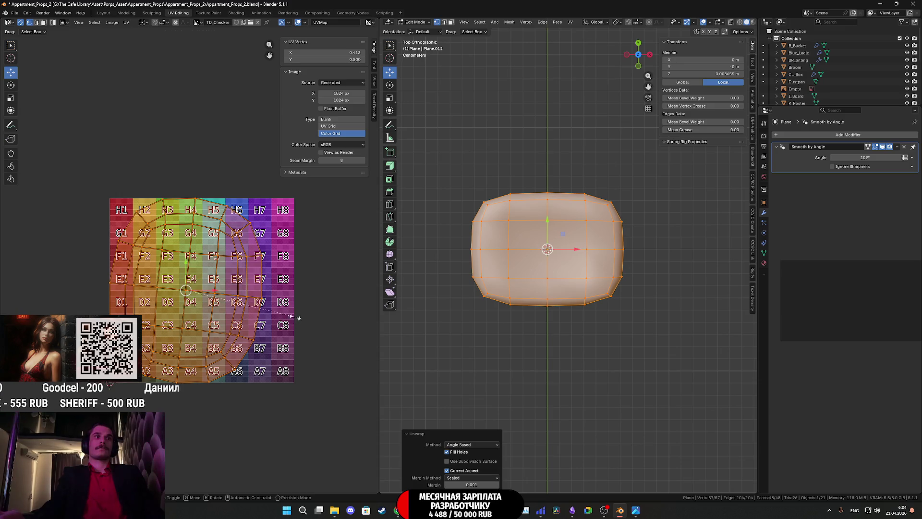
pyautogui.click(189, 301)
pyautogui.press('g')
pyautogui.click(113, 301)
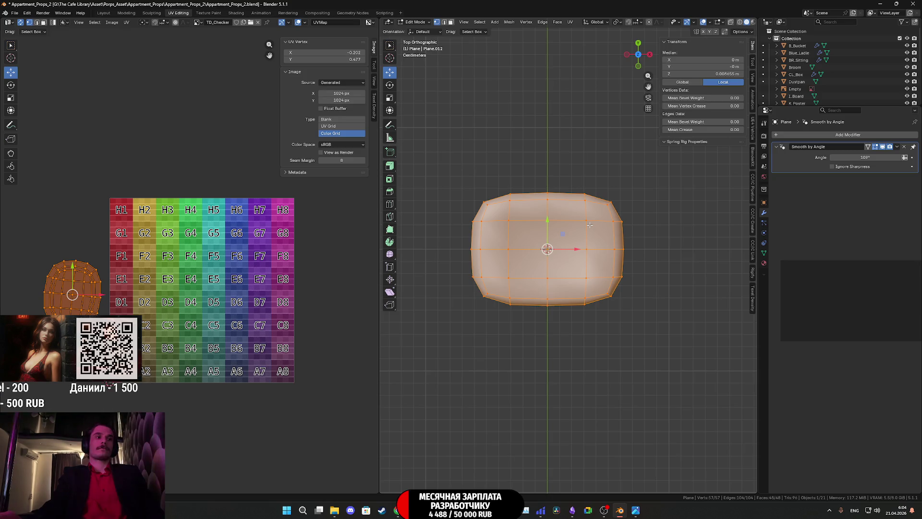
pyautogui.press('Tab')
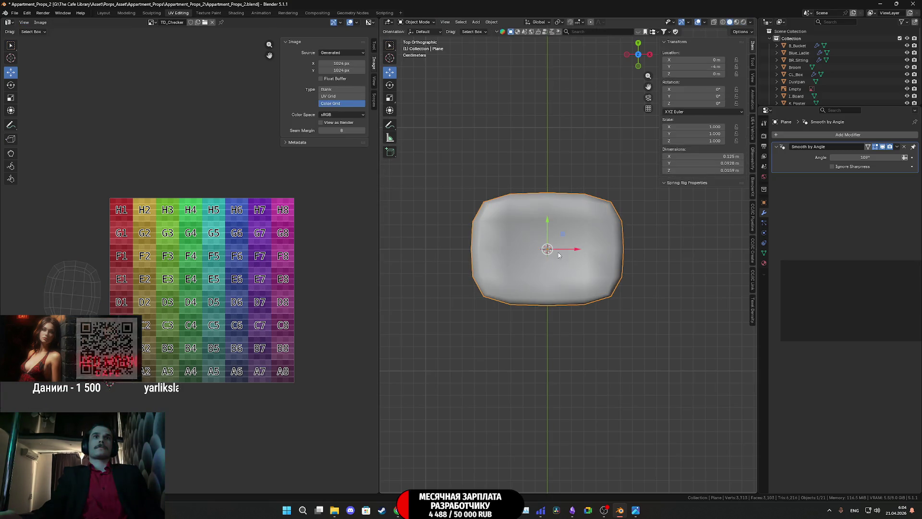
# - Orbit around the cushion to inspect it from several sides and above
pyautogui.moveTo(560, 264)
pyautogui.mouseDown(button='middle')
pyautogui.moveTo(583, 192)
pyautogui.moveTo(619, 190)
pyautogui.mouseUp(button='middle')
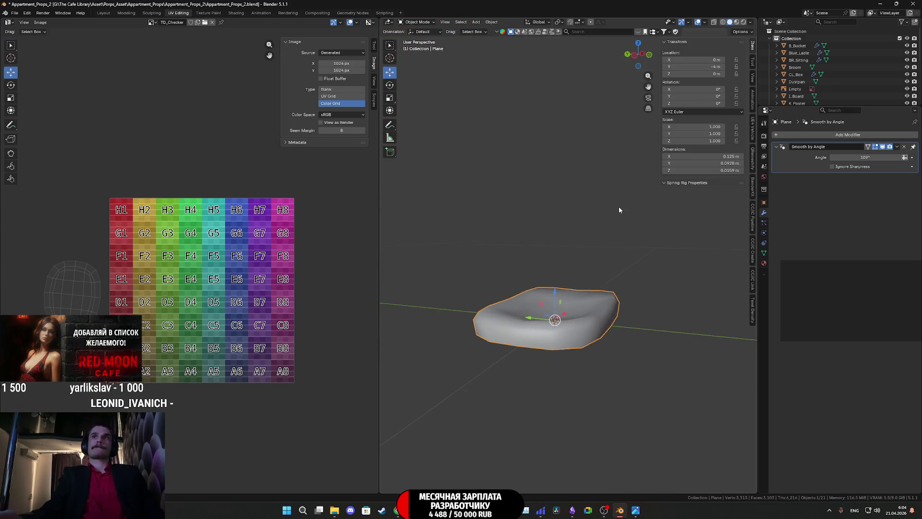
pyautogui.moveTo(615, 217); pyautogui.dragTo(523, 240, button='middle')
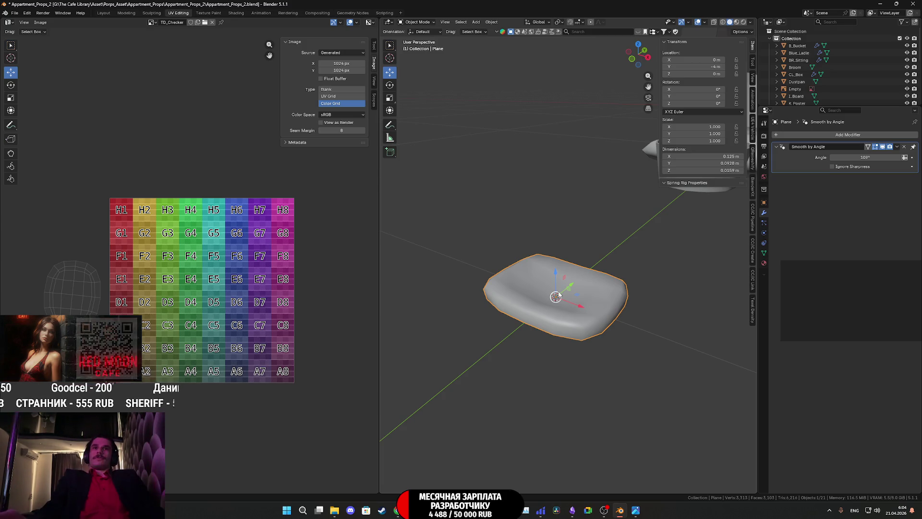
pyautogui.moveTo(555, 296); pyautogui.dragTo(574, 310, button='middle')
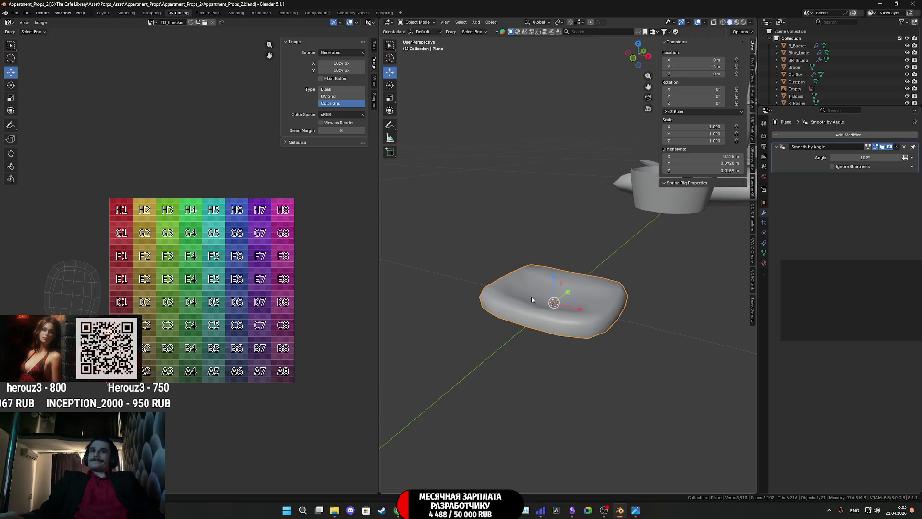
pyautogui.moveTo(633, 290)
pyautogui.mouseDown(button='middle')
pyautogui.moveTo(604, 289)
pyautogui.moveTo(622, 262)
pyautogui.mouseUp(button='middle')
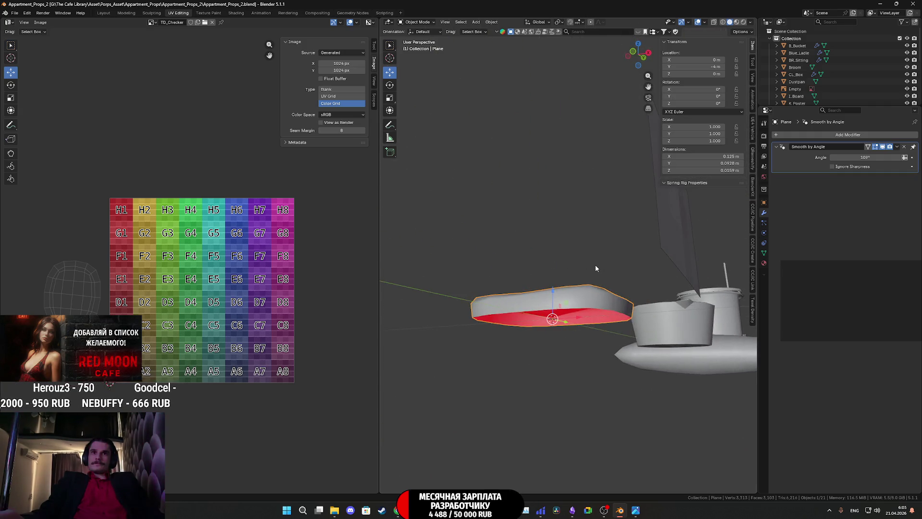
pyautogui.moveTo(623, 262)
pyautogui.mouseDown(button='middle')
pyautogui.moveTo(562, 304)
pyautogui.moveTo(569, 289)
pyautogui.mouseUp(button='middle')
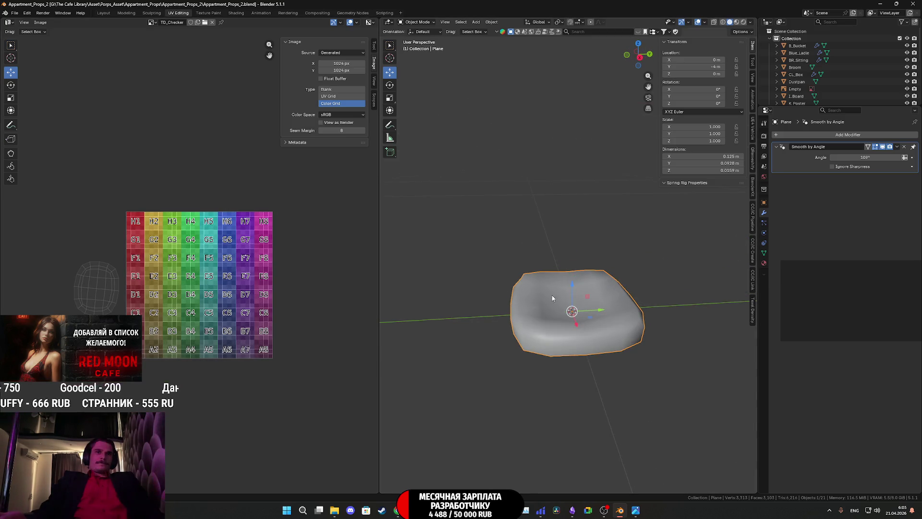
pyautogui.moveTo(642, 295); pyautogui.dragTo(590, 308, button='middle')
pyautogui.scroll(-3, 590, 309)
# - Make a trial duplicate of the cushion, undo and delete it, then bring up the Add menu
pyautogui.hotkey('shift', 'd')
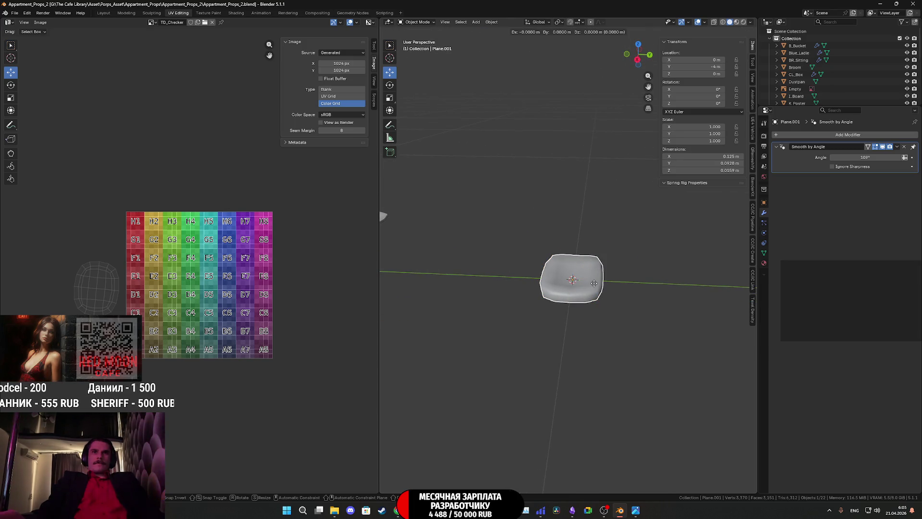
pyautogui.rightClick(594, 286)
pyautogui.moveTo(595, 286); pyautogui.dragTo(522, 289)
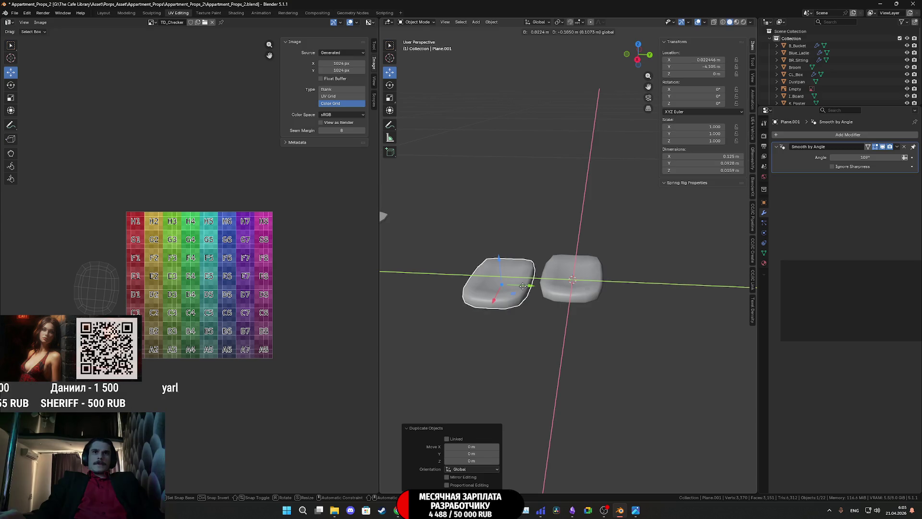
pyautogui.hotkey('ctrl', 'z')
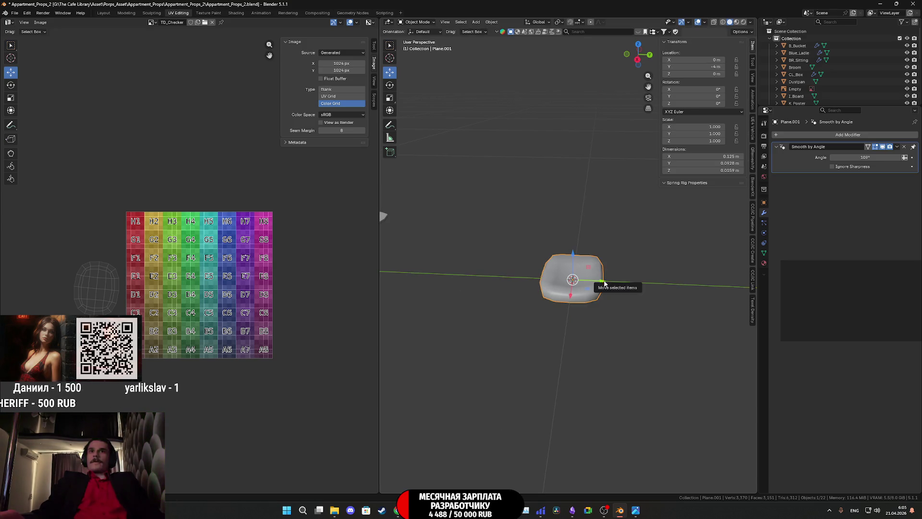
pyautogui.press('Delete')
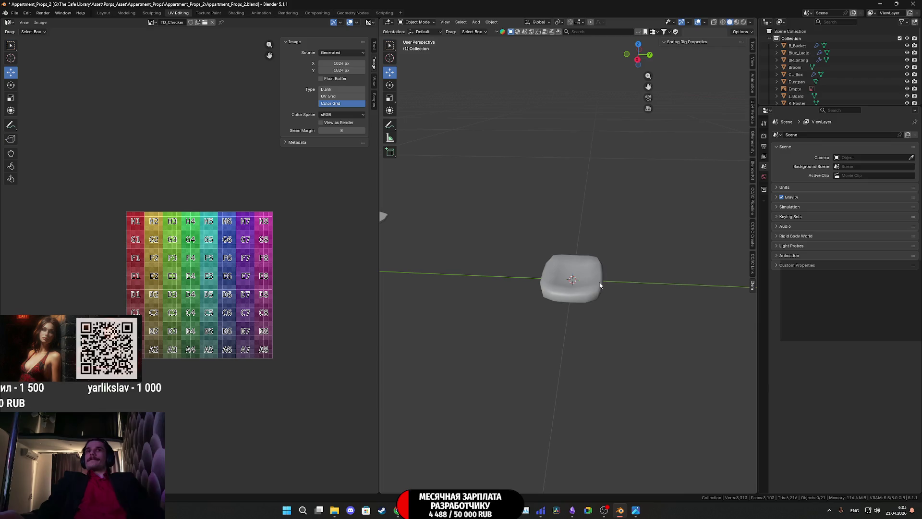
pyautogui.click(601, 285)
pyautogui.moveTo(614, 279); pyautogui.dragTo(631, 268, button='middle')
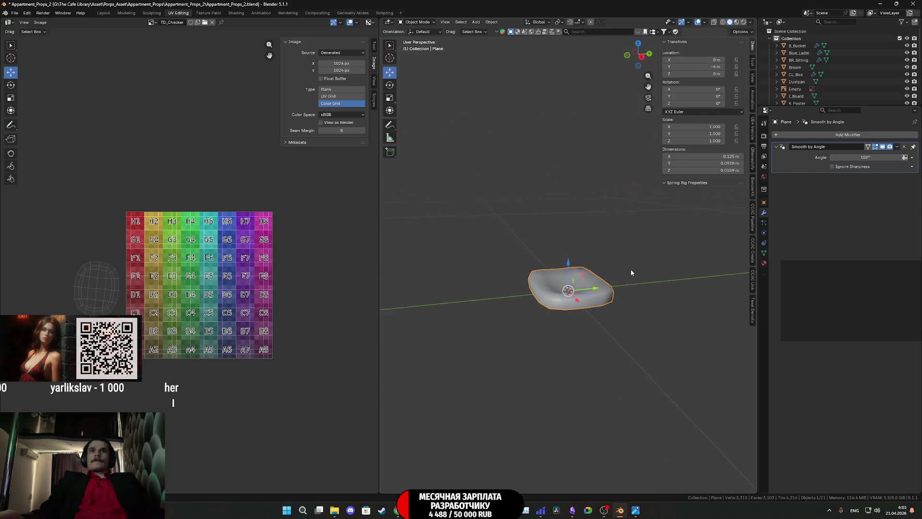
pyautogui.hotkey('shift', 'a')
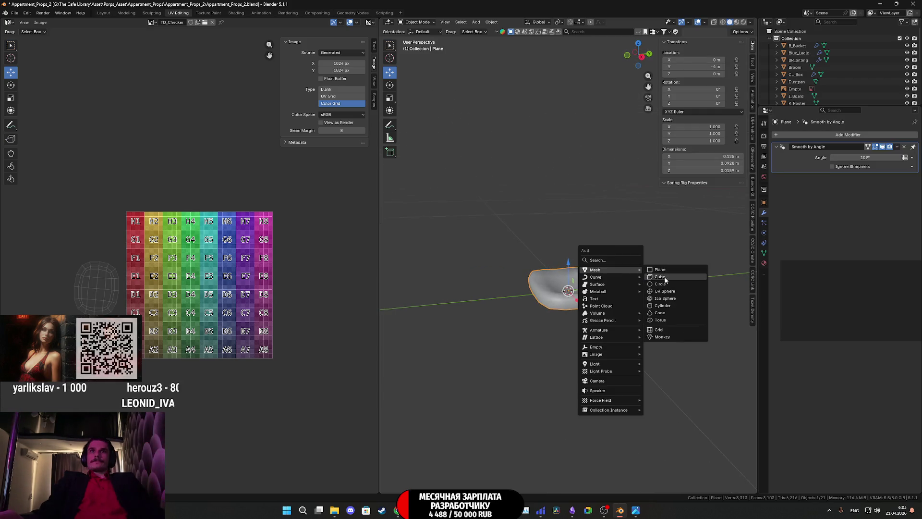
# - Add a cube sized 0.09 m above the cushion and enter mesh editing
pyautogui.click(659, 276)
pyautogui.moveTo(472, 425); pyautogui.dragTo(461, 424)
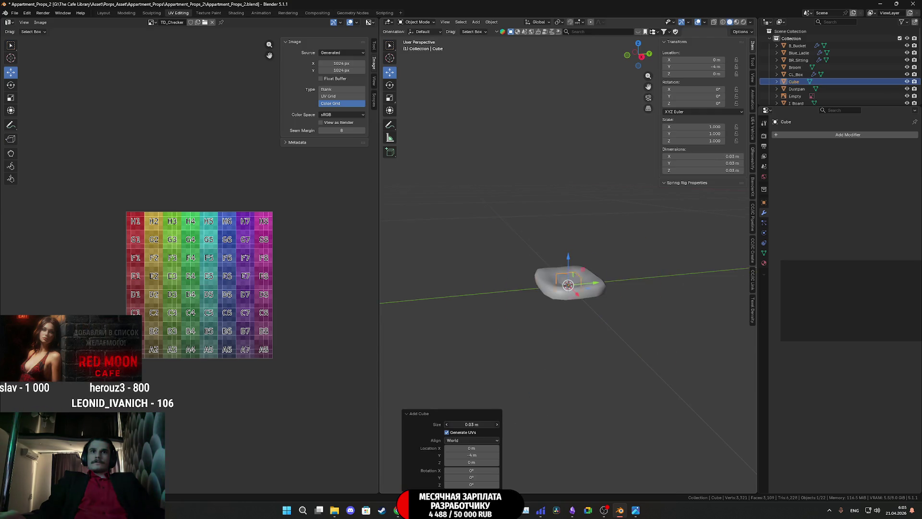
pyautogui.moveTo(531, 377); pyautogui.dragTo(551, 395, button='middle')
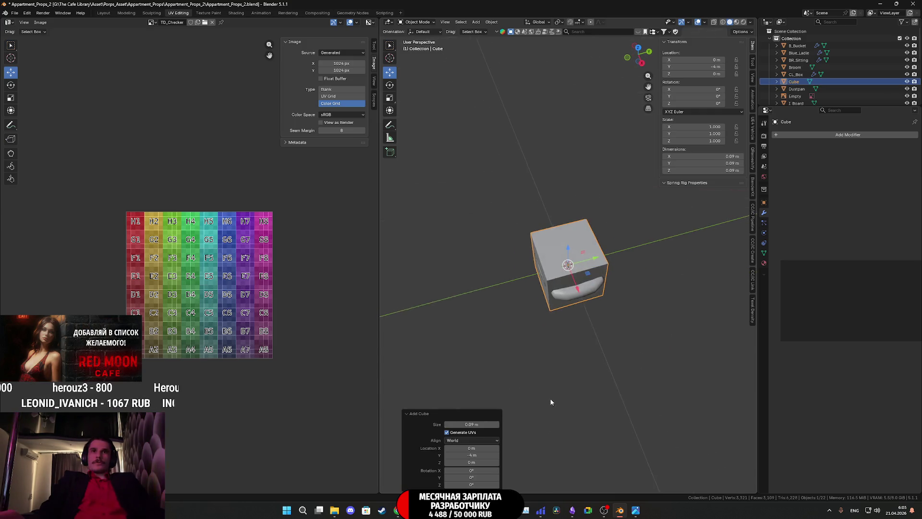
pyautogui.scroll(2, 551, 394)
pyautogui.moveTo(612, 384)
pyautogui.mouseDown(button='middle')
pyautogui.moveTo(583, 388)
pyautogui.moveTo(588, 281)
pyautogui.moveTo(535, 336)
pyautogui.mouseUp(button='middle')
pyautogui.press('Tab')
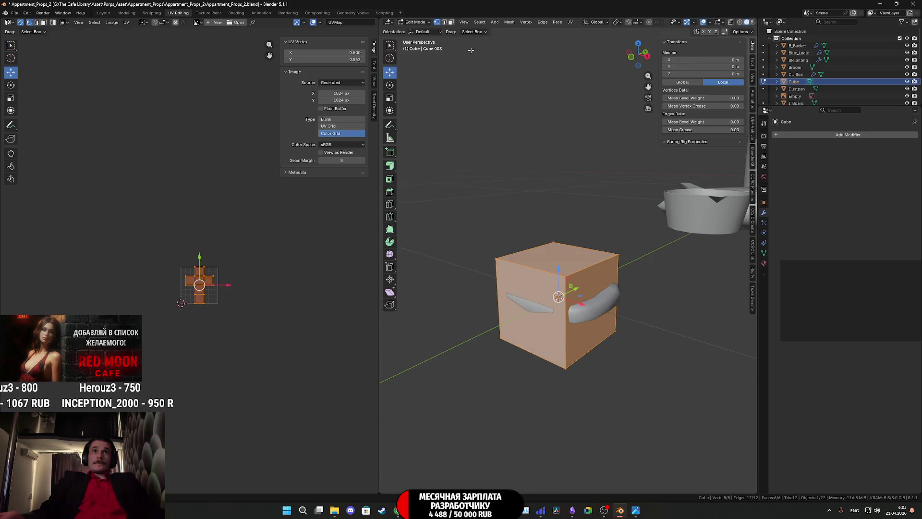
# - Slide the cube's side face inward along Y to flatten it into a thin block
pyautogui.click(533, 303)
pyautogui.moveTo(533, 303)
pyautogui.mouseDown(button='middle')
pyautogui.moveTo(579, 281)
pyautogui.moveTo(563, 278)
pyautogui.mouseUp(button='middle')
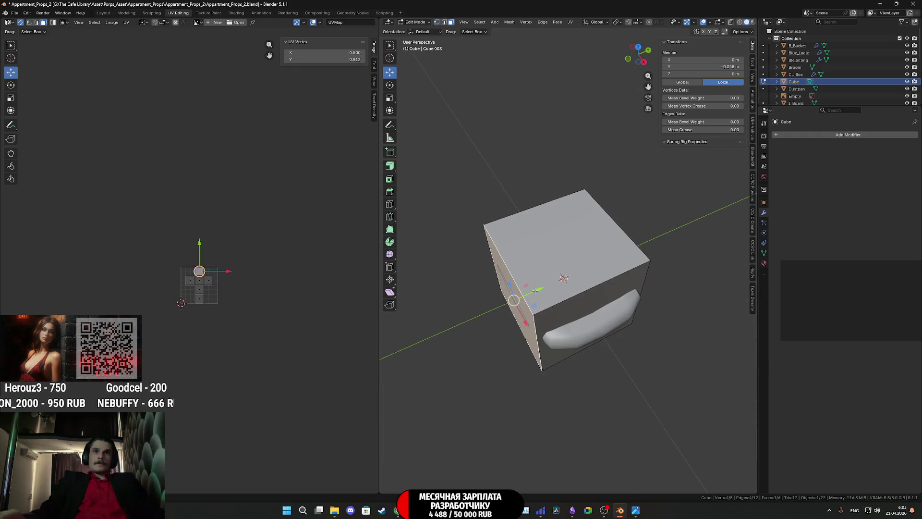
pyautogui.press('g')
pyautogui.press('y')
pyautogui.moveTo(563, 278); pyautogui.dragTo(664, 325, button='middle')
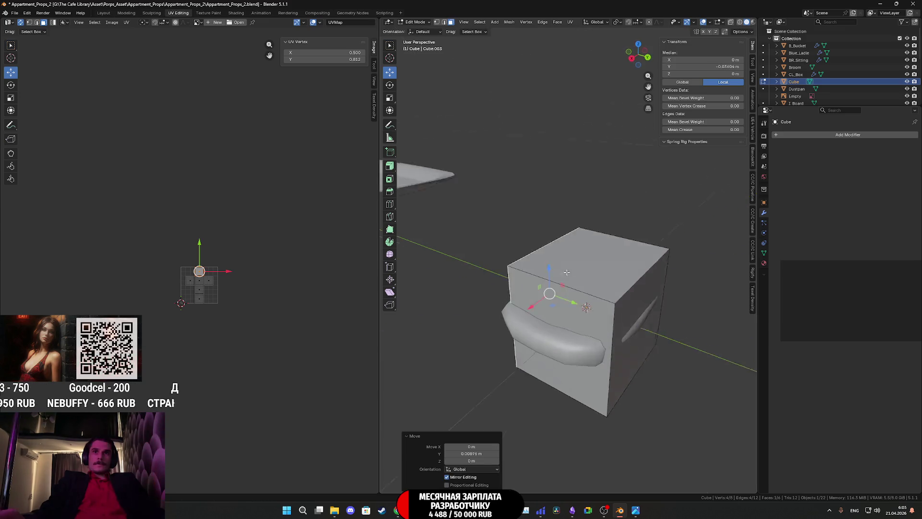
pyautogui.moveTo(664, 325); pyautogui.dragTo(653, 317)
pyautogui.moveTo(653, 318)
pyautogui.mouseDown(button='middle')
pyautogui.moveTo(603, 374)
pyautogui.moveTo(606, 408)
pyautogui.moveTo(594, 315)
pyautogui.mouseUp(button='middle')
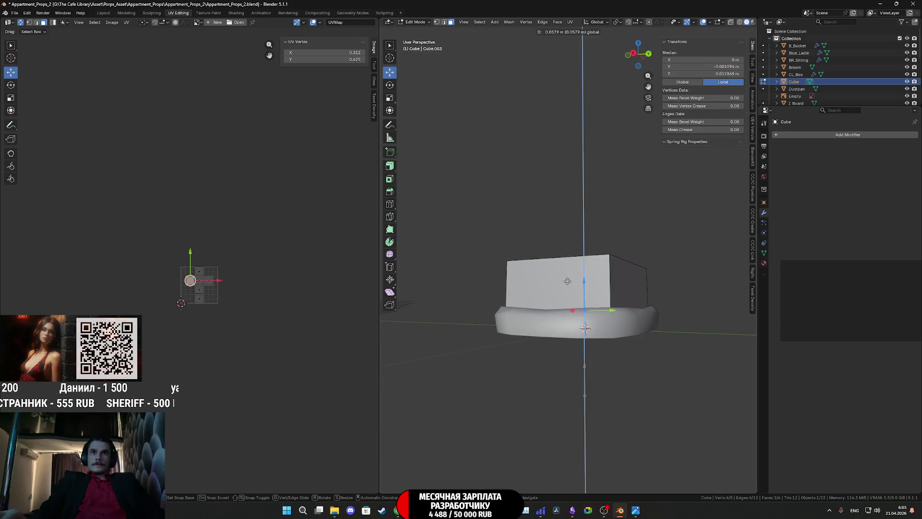
pyautogui.click(594, 315)
pyautogui.click(576, 252)
pyautogui.moveTo(577, 252)
pyautogui.mouseDown(button='middle')
pyautogui.moveTo(580, 236)
pyautogui.moveTo(643, 343)
pyautogui.mouseUp(button='middle')
pyautogui.press('Tab')
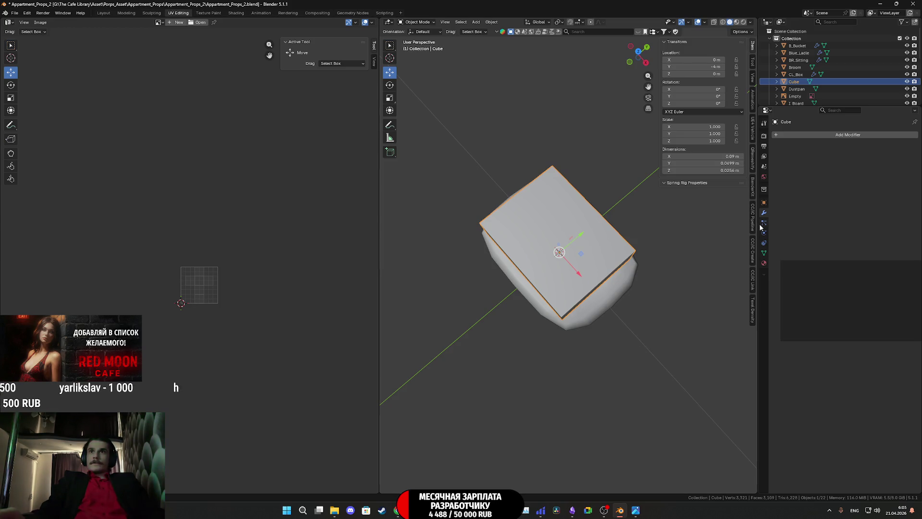
# - Add a Subdivision Surface modifier to the block, undoing a mistaken Solidify first
pyautogui.click(830, 135)
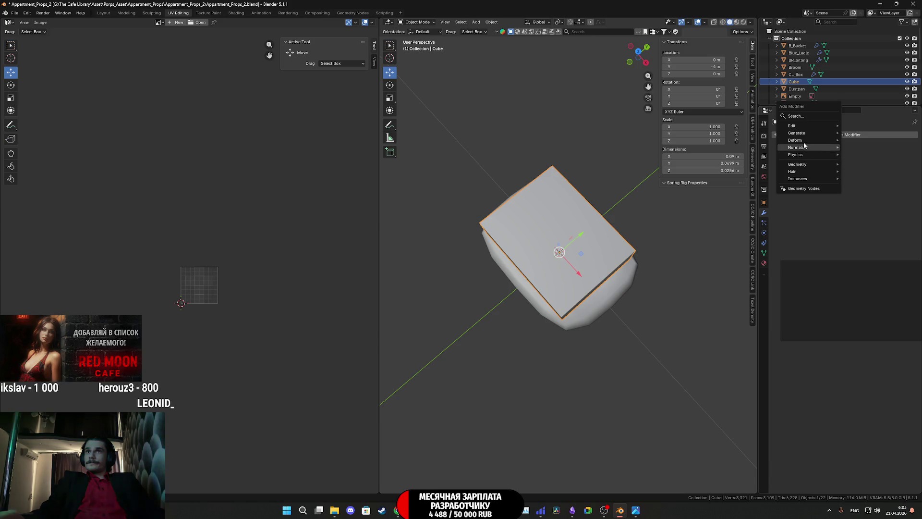
pyautogui.click(813, 213)
pyautogui.click(814, 135)
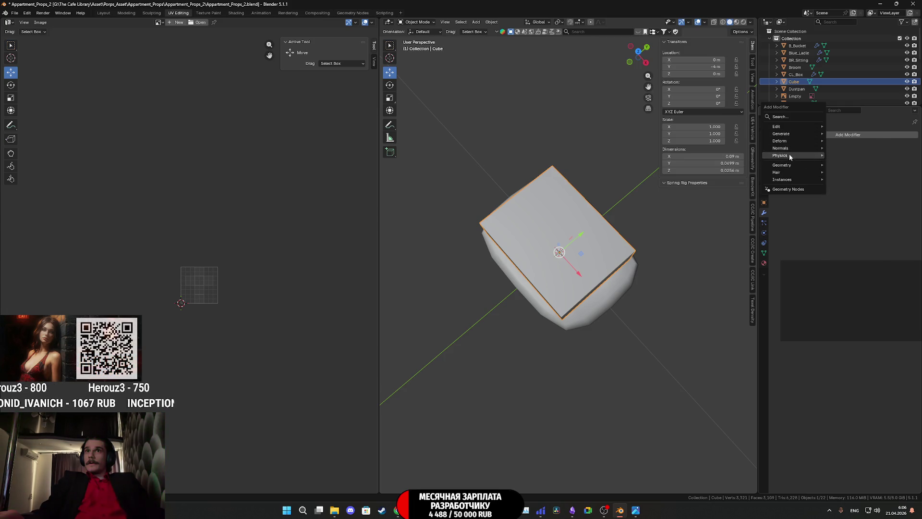
pyautogui.moveTo(797, 133)
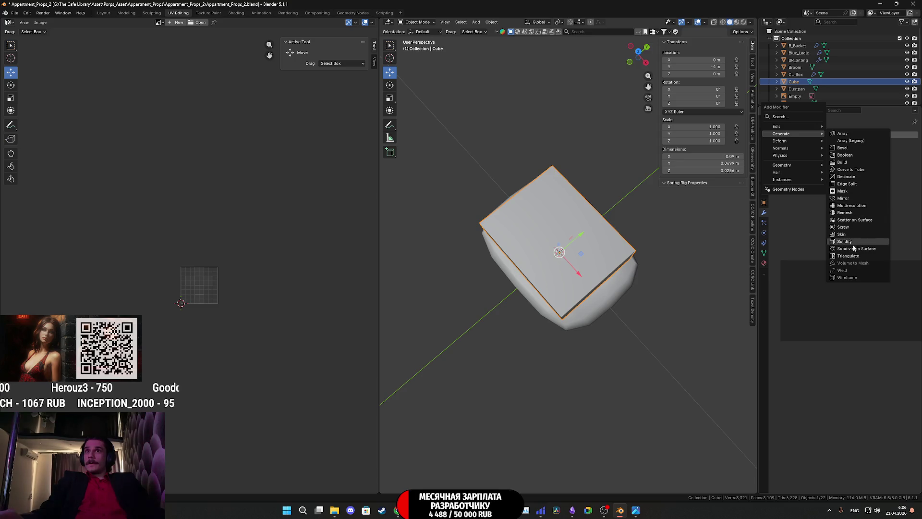
pyautogui.click(851, 241)
pyautogui.hotkey('ctrl', 'z')
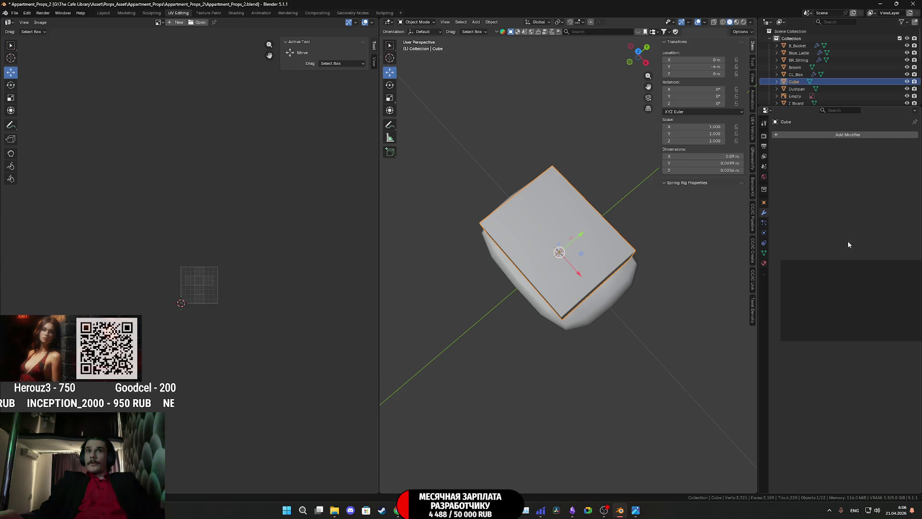
pyautogui.click(847, 134)
pyautogui.moveTo(784, 133)
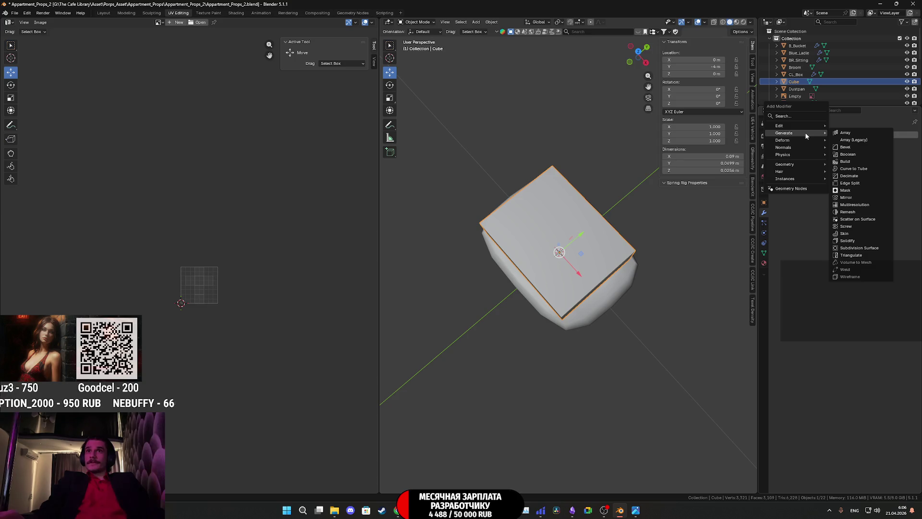
pyautogui.click(864, 247)
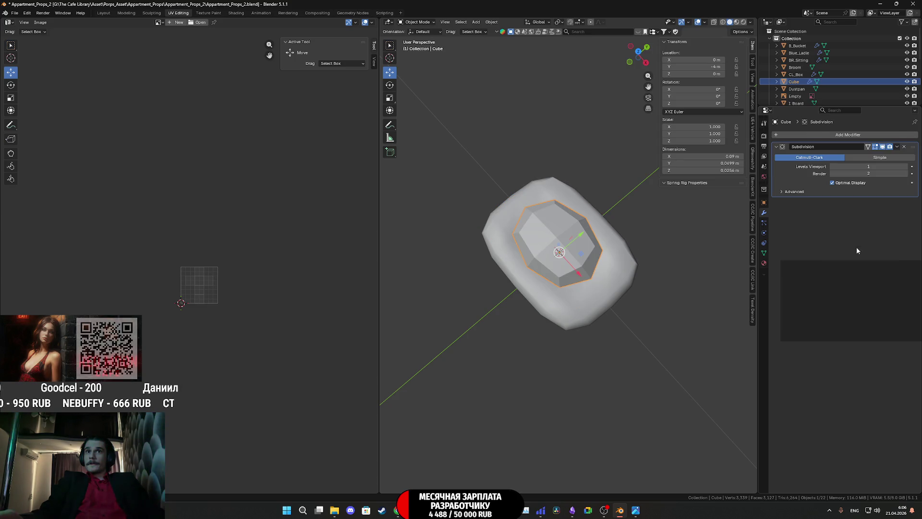
pyautogui.moveTo(655, 212); pyautogui.dragTo(548, 303, button='middle')
# - Place a centred loop cut around the block
pyautogui.press('Tab')
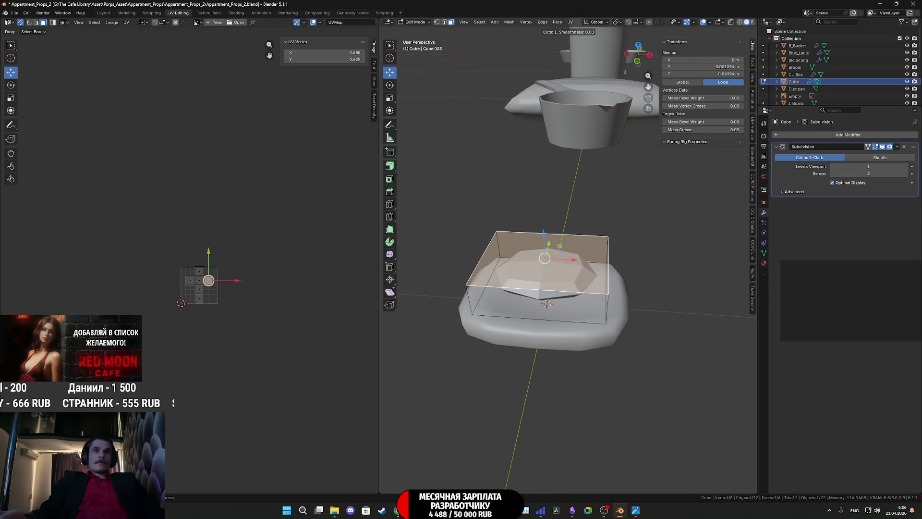
pyautogui.click(537, 315)
pyautogui.rightClick(505, 272)
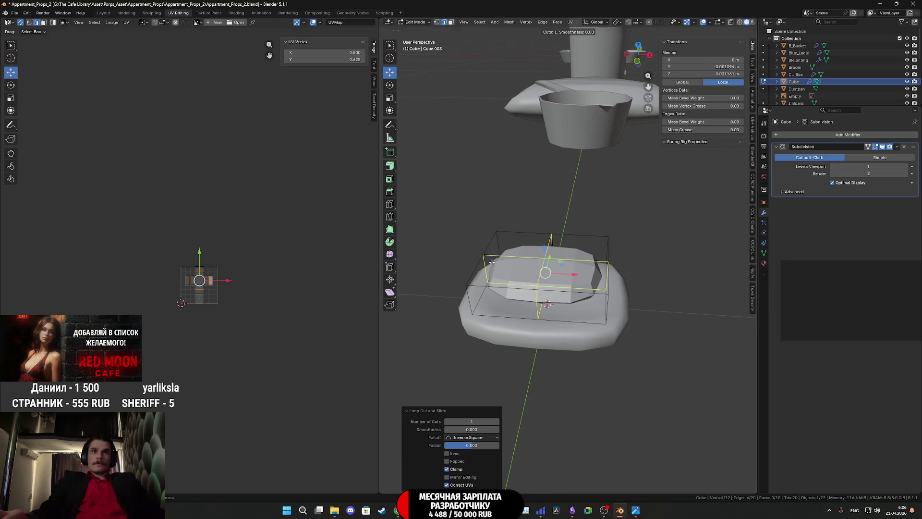
pyautogui.moveTo(492, 262)
pyautogui.mouseDown(button='middle')
pyautogui.moveTo(580, 316)
pyautogui.moveTo(598, 276)
pyautogui.moveTo(638, 246)
pyautogui.moveTo(628, 309)
pyautogui.moveTo(586, 310)
pyautogui.moveTo(593, 290)
pyautogui.moveTo(622, 280)
pyautogui.moveTo(609, 296)
pyautogui.moveTo(618, 302)
pyautogui.moveTo(577, 286)
pyautogui.mouseUp(button='middle')
pyautogui.press('Tab')
pyautogui.press('Tab')
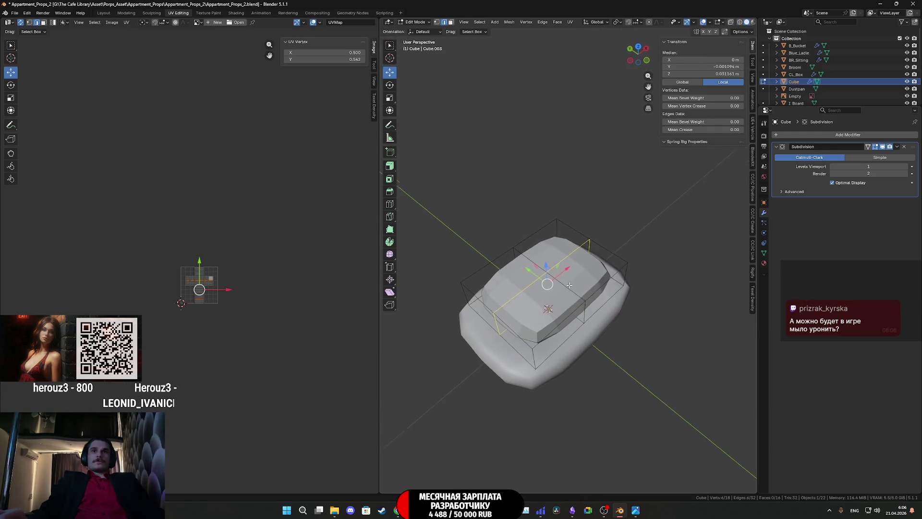
# - Scale the whole block narrower on Y and raise one edge loop along Z
pyautogui.press('a')
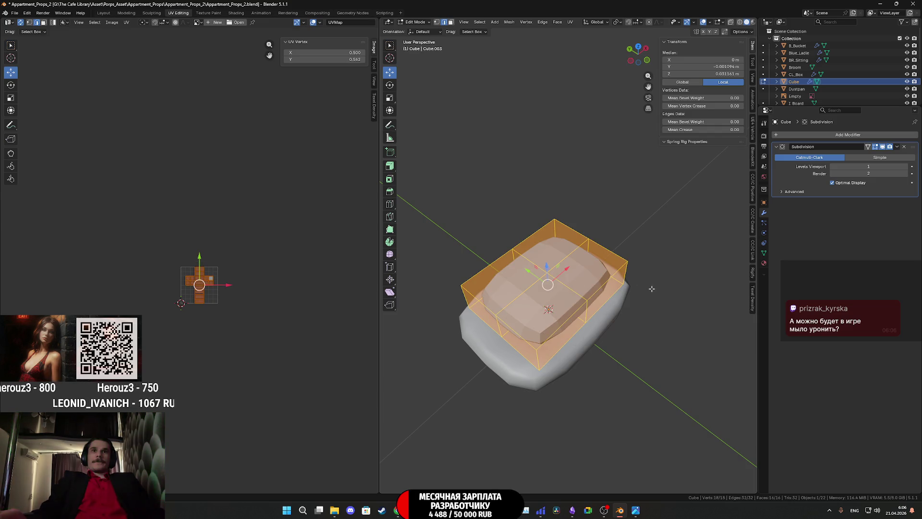
pyautogui.press('y')
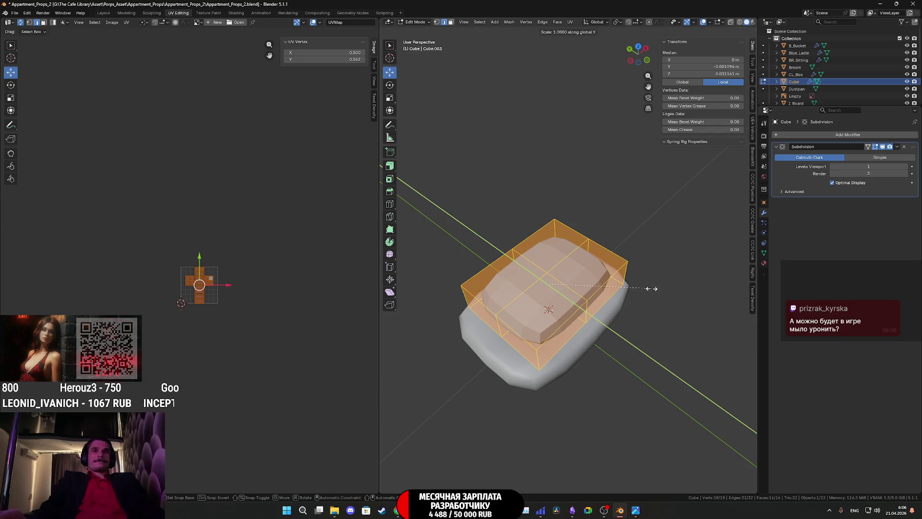
pyautogui.click(631, 287)
pyautogui.moveTo(631, 287)
pyautogui.mouseDown(button='middle')
pyautogui.moveTo(648, 316)
pyautogui.moveTo(584, 267)
pyautogui.moveTo(550, 272)
pyautogui.mouseUp(button='middle')
pyautogui.press('Tab')
pyautogui.press('Tab')
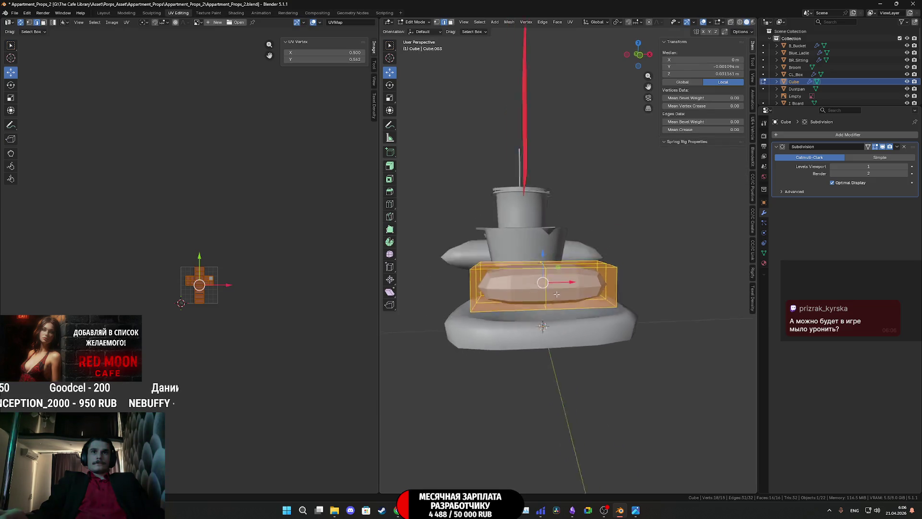
pyautogui.keyDown('alt'); pyautogui.click(550, 272); pyautogui.keyUp('alt')
pyautogui.moveTo(545, 255); pyautogui.dragTo(542, 251)
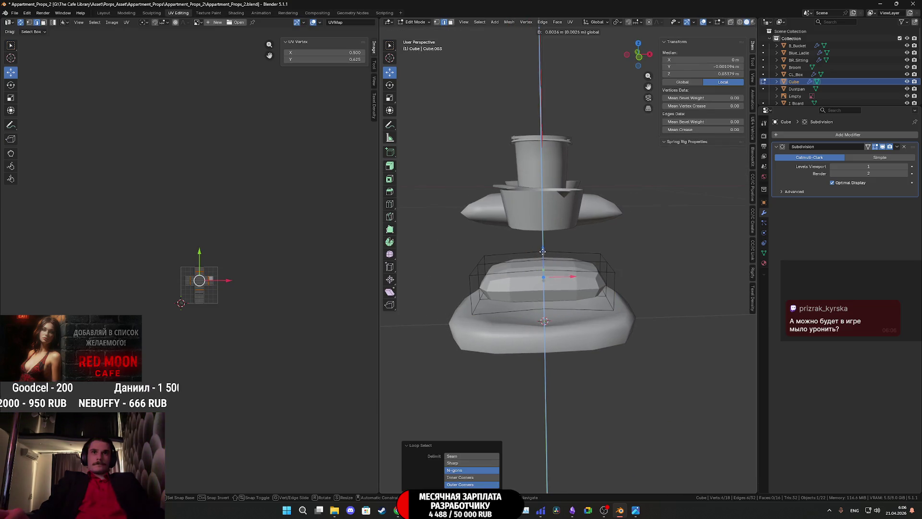
pyautogui.moveTo(543, 247); pyautogui.dragTo(572, 293, button='middle')
pyautogui.press('Tab')
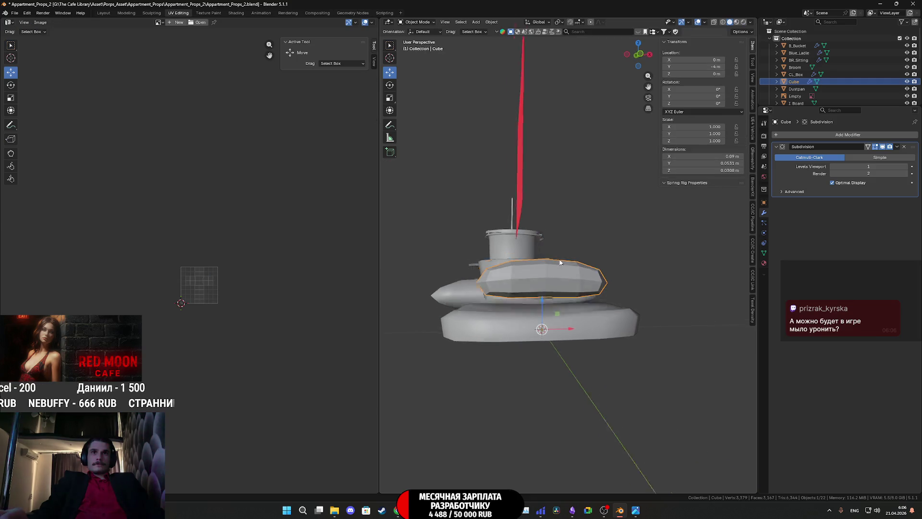
# - Give the bar Shade Auto Smooth shading
pyautogui.rightClick(572, 293)
pyautogui.click(564, 277)
pyautogui.moveTo(570, 282)
pyautogui.mouseDown(button='middle')
pyautogui.moveTo(605, 242)
pyautogui.moveTo(589, 300)
pyautogui.mouseUp(button='middle')
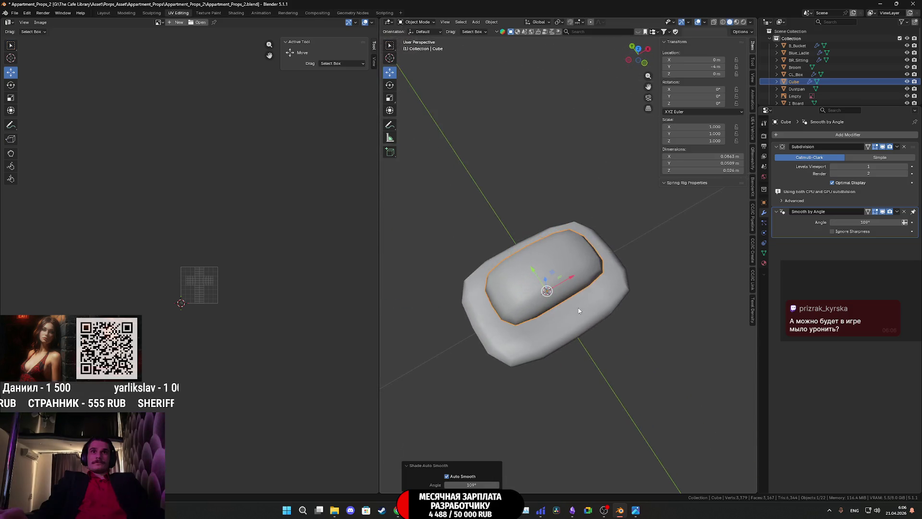
pyautogui.press('Tab')
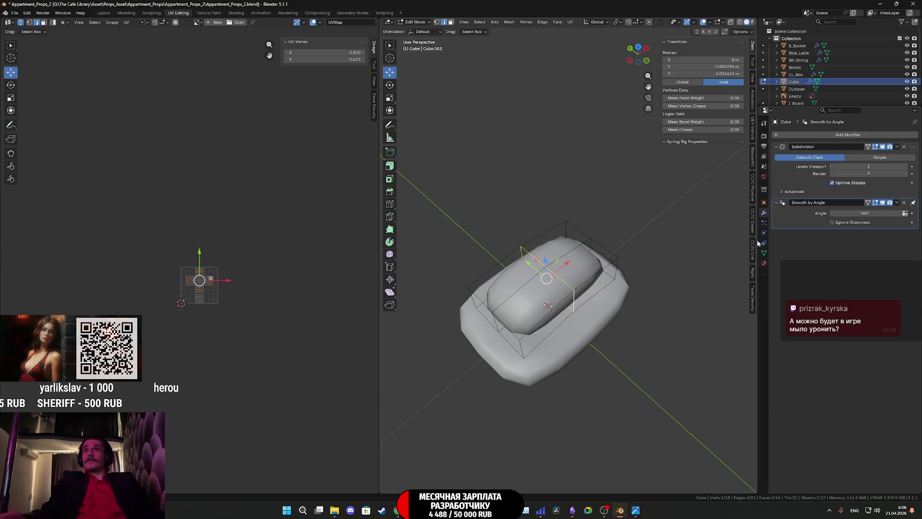
# - Apply the bar's Subdivision modifier into the mesh and enter mesh editing
pyautogui.click(897, 149)
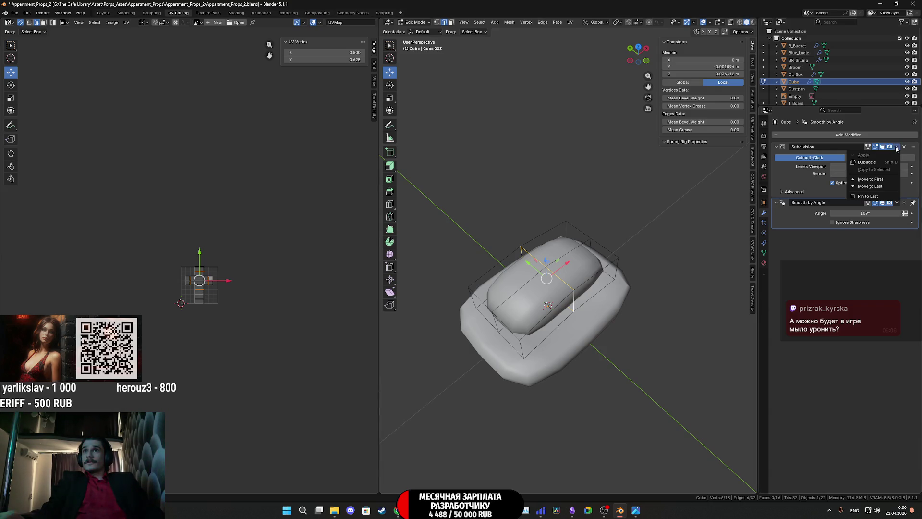
pyautogui.click(813, 183)
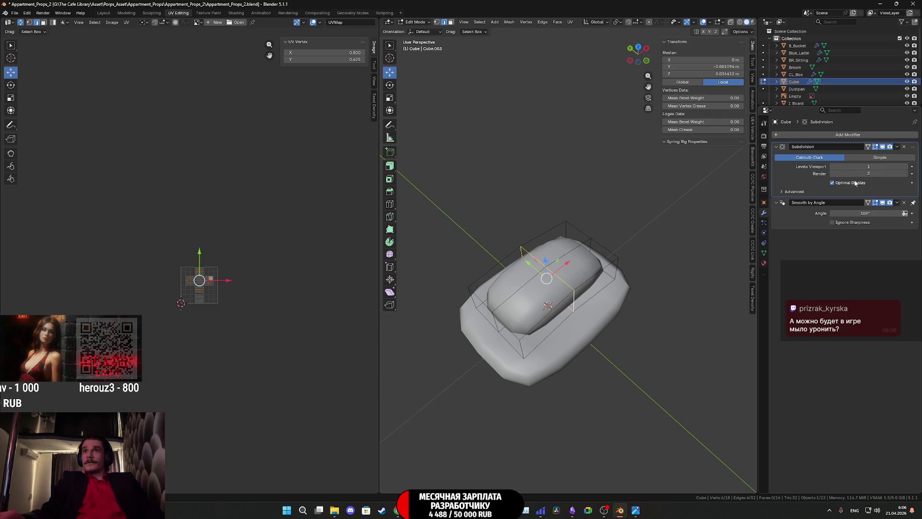
pyautogui.press('Tab')
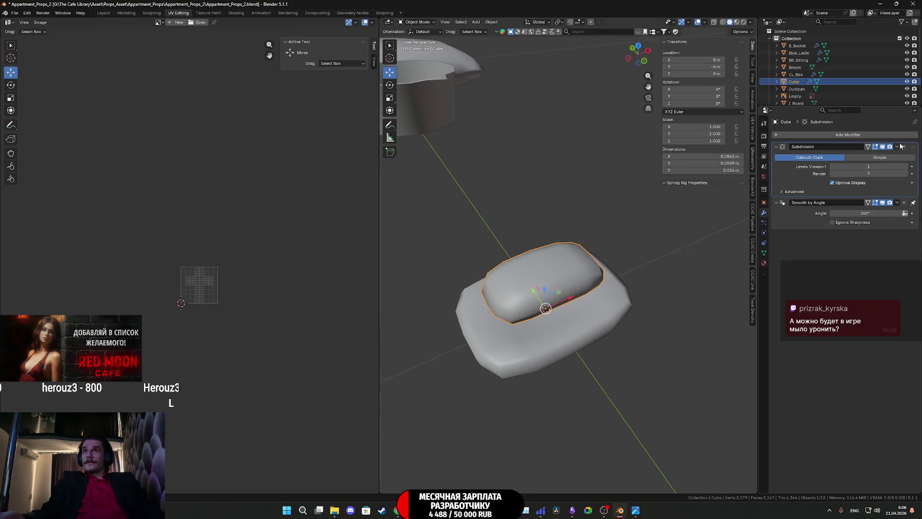
pyautogui.click(897, 149)
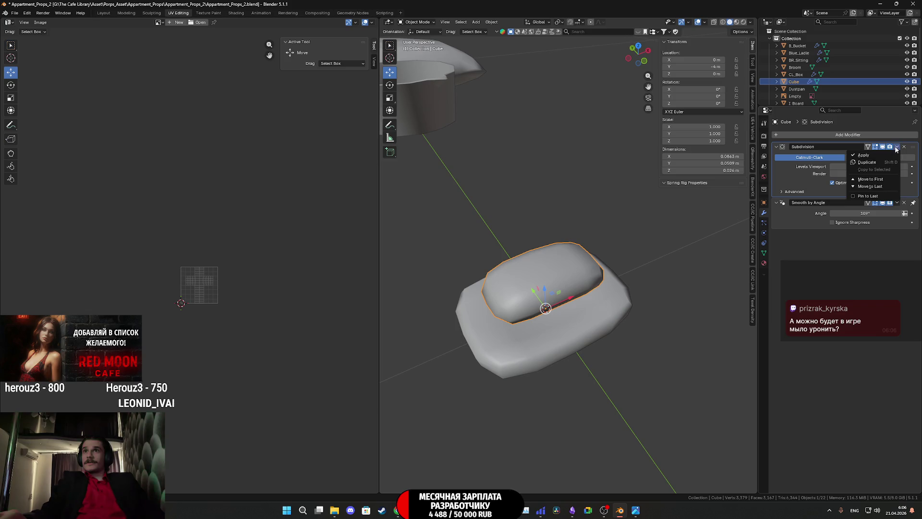
pyautogui.click(870, 157)
pyautogui.press('Tab')
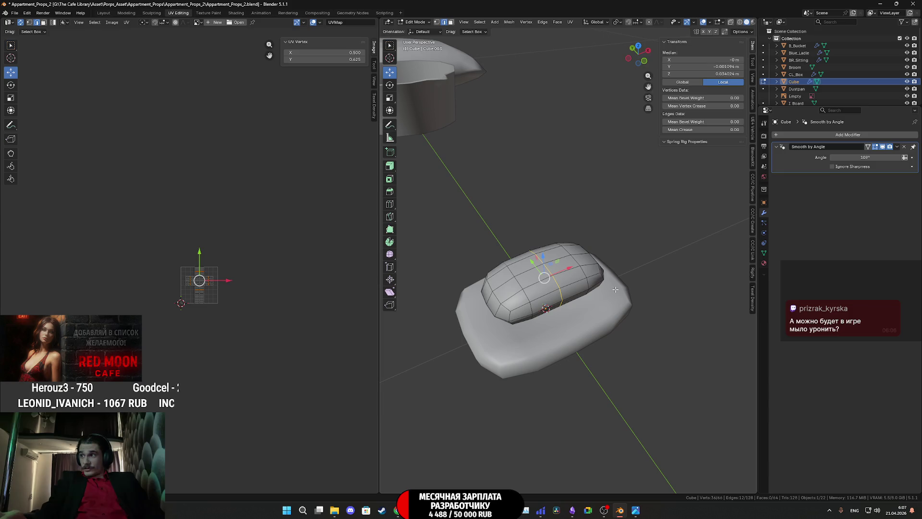
# - Unwrap the whole bar, then Project from View the recess faces from the top and return to Object Mode
pyautogui.moveTo(620, 309)
pyautogui.mouseDown(button='middle')
pyautogui.moveTo(660, 251)
pyautogui.moveTo(564, 314)
pyautogui.mouseUp(button='middle')
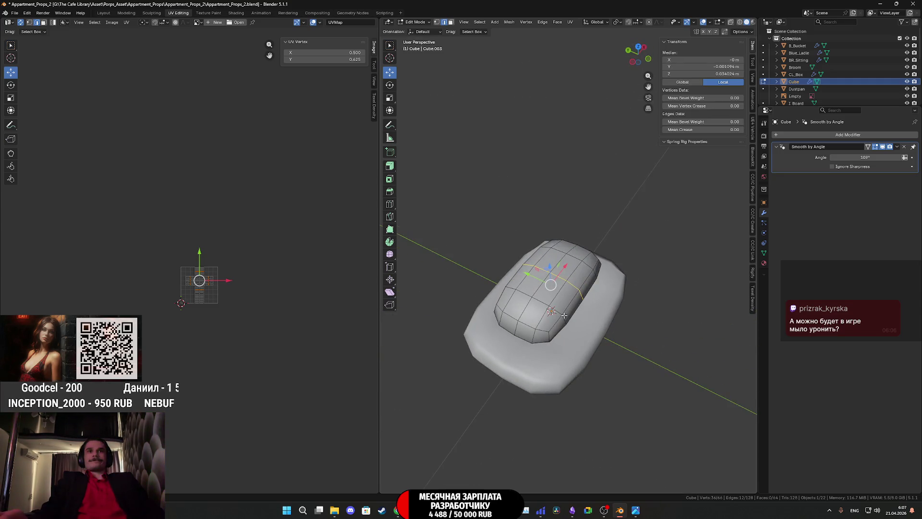
pyautogui.scroll(2, 565, 315)
pyautogui.press('a')
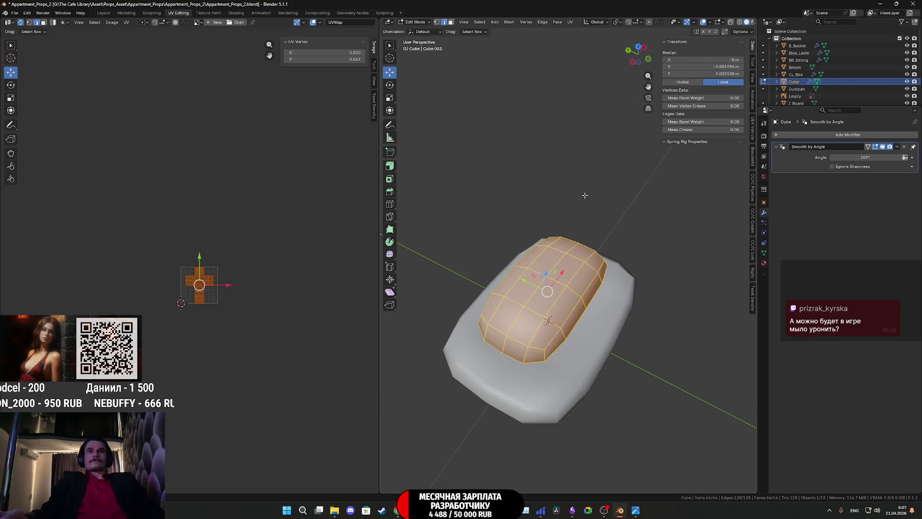
pyautogui.click(572, 22)
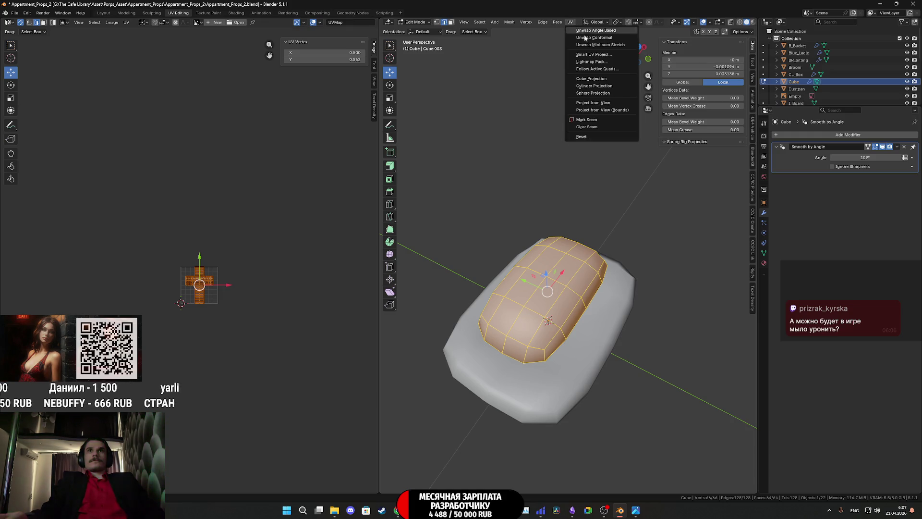
pyautogui.click(642, 46)
pyautogui.click(572, 22)
pyautogui.click(602, 100)
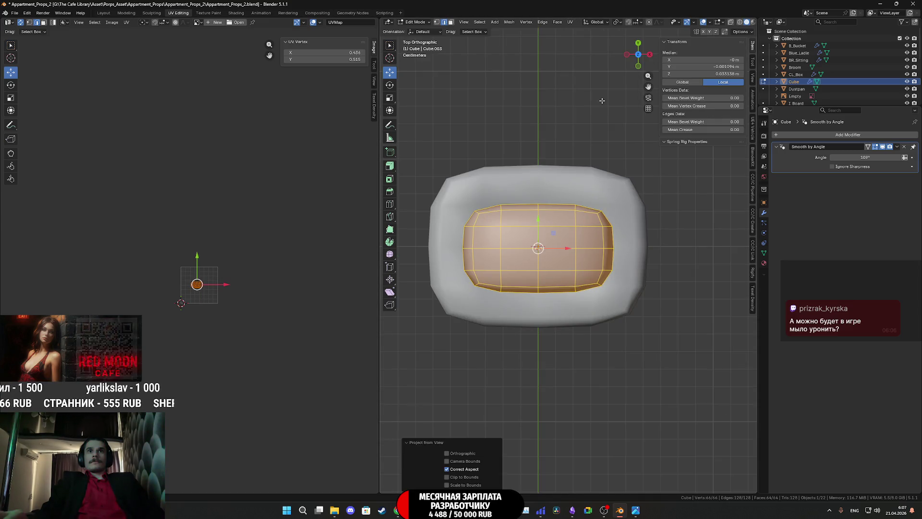
pyautogui.scroll(6, 202, 284)
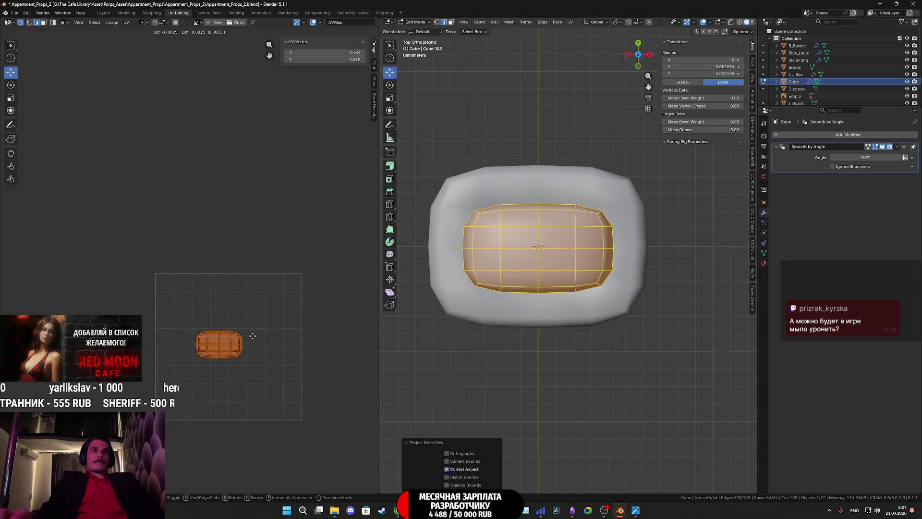
pyautogui.press('Tab')
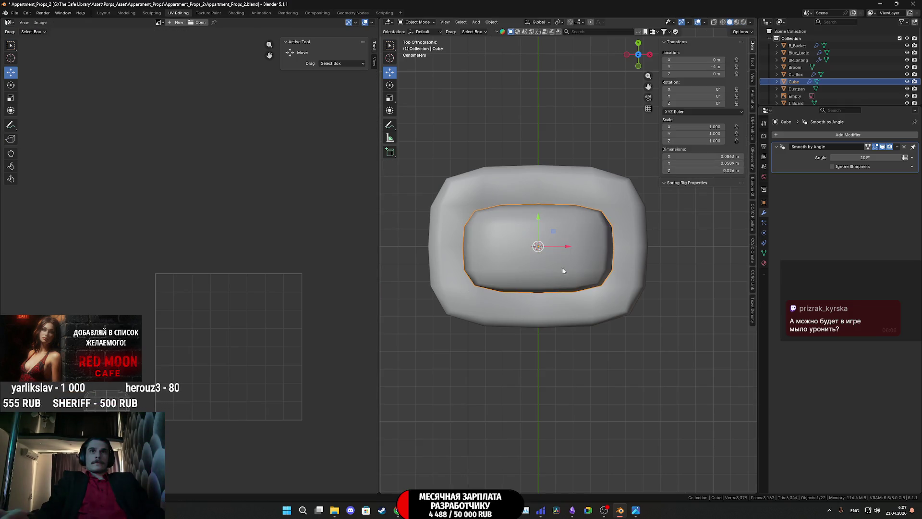
# - Switch the viewport to Material Preview shading
pyautogui.press('a')
pyautogui.press('Tab')
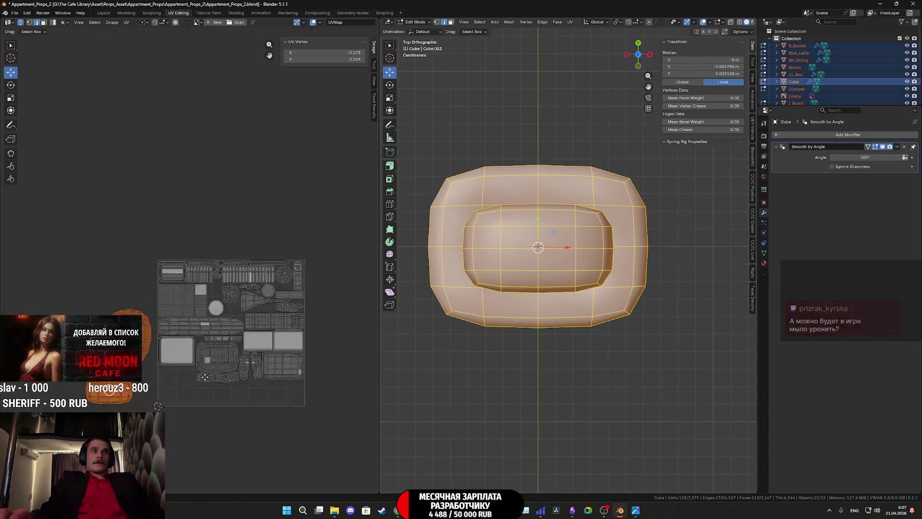
pyautogui.scroll(3, 194, 335)
pyautogui.scroll(2, 193, 334)
pyautogui.scroll(1, 201, 296)
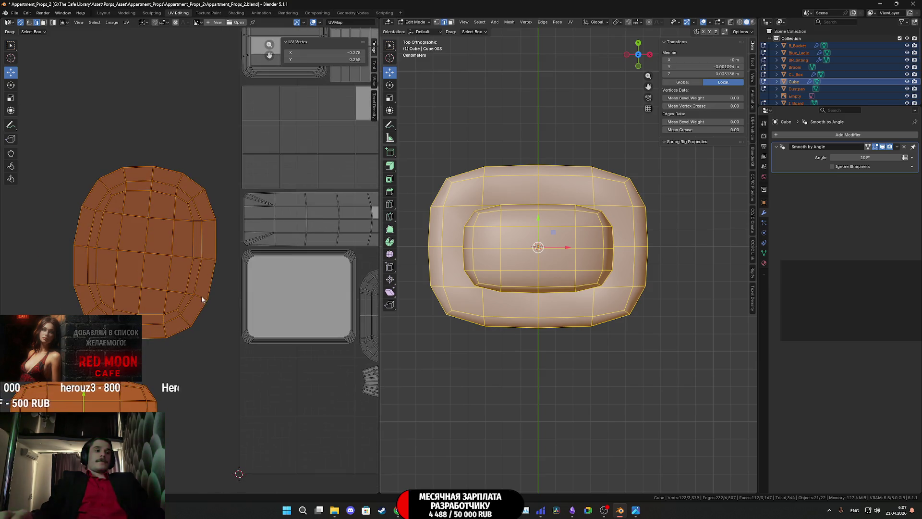
pyautogui.click(172, 267)
pyautogui.press('z')
pyautogui.click(515, 264)
pyautogui.scroll(-3, 550, 307)
pyautogui.scroll(3, 550, 306)
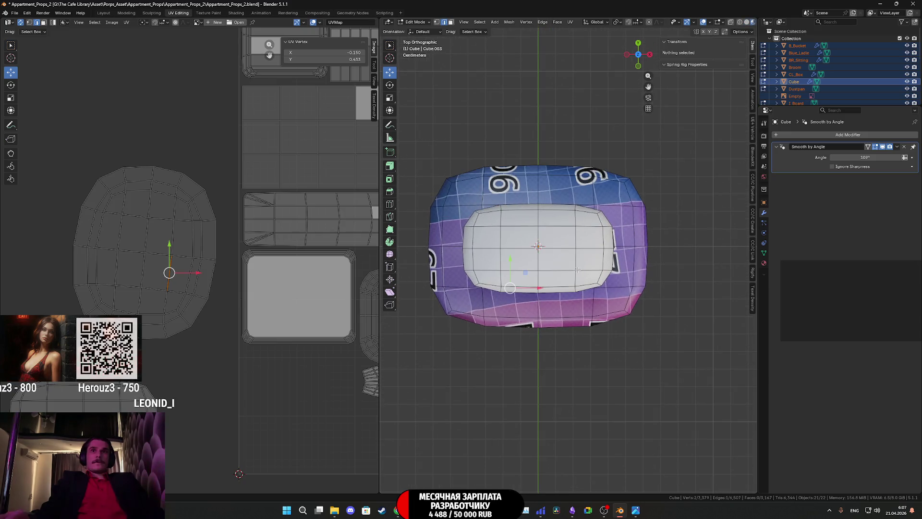
pyautogui.press('Tab')
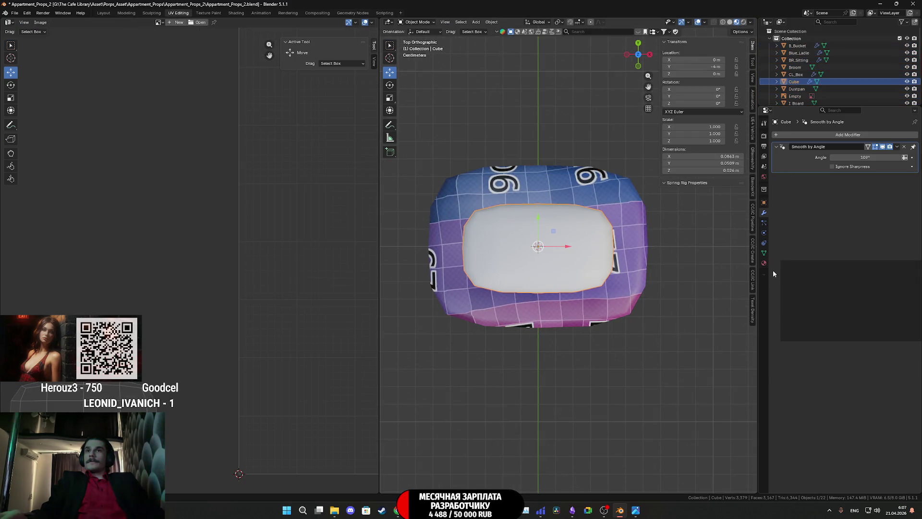
# - Assign the TD_Checker material to the Cube and re-enter edit mode to see the UV layout
pyautogui.click(765, 263)
pyautogui.click(782, 166)
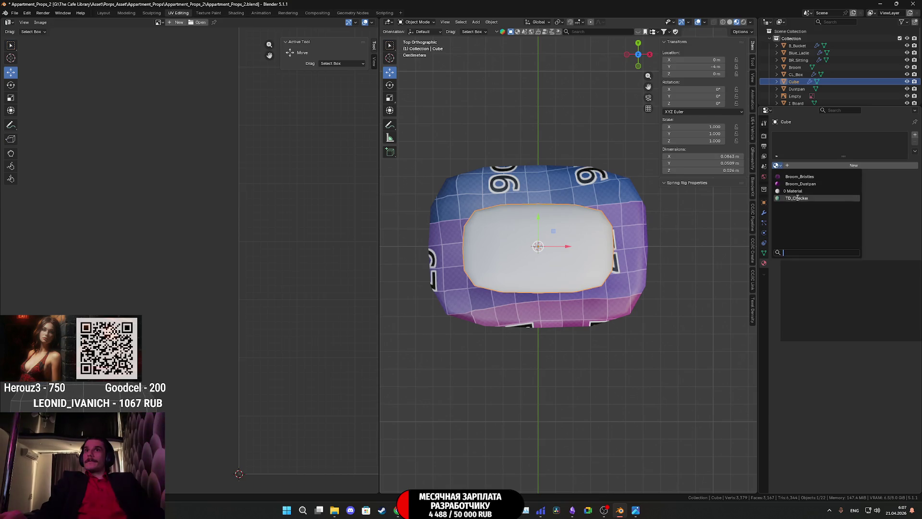
pyautogui.click(807, 199)
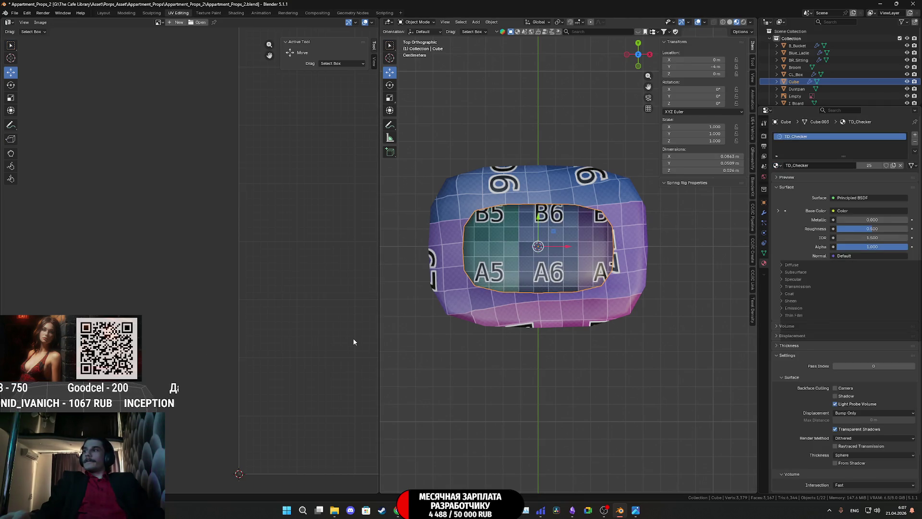
pyautogui.press('Tab')
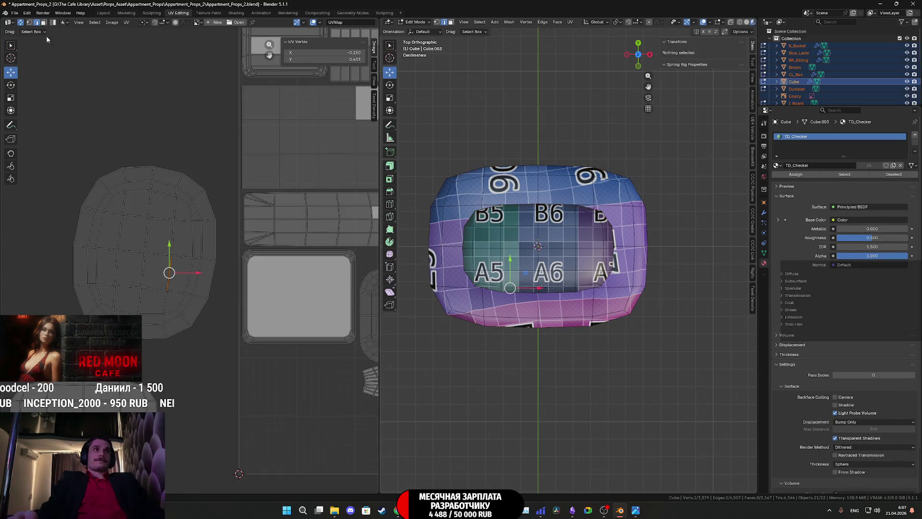
# - Select the Cube's outer shell faces via Ctrl+I, shrink the island and move it up-left into the atlas
pyautogui.click(44, 23)
pyautogui.click(159, 265)
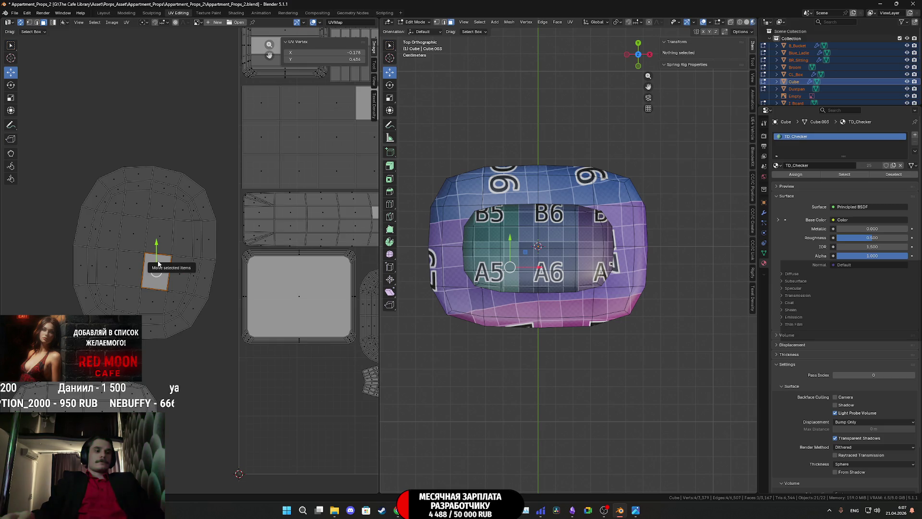
pyautogui.hotkey('ctrl', 'i')
pyautogui.scroll(-3, 185, 272)
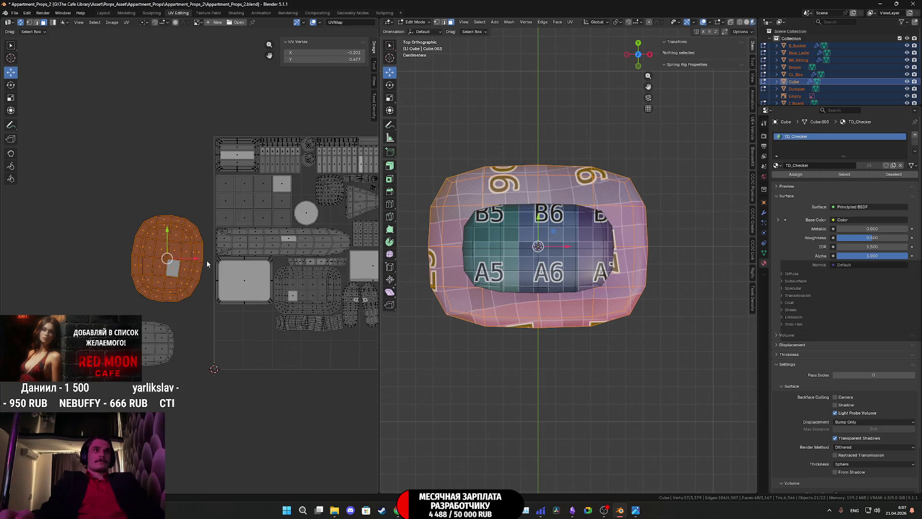
pyautogui.moveTo(207, 260); pyautogui.dragTo(175, 292, button='middle')
pyautogui.press('s')
pyautogui.click(158, 287)
pyautogui.moveTo(158, 287)
pyautogui.mouseDown()
pyautogui.moveTo(293, 215)
pyautogui.moveTo(314, 244)
pyautogui.mouseUp()
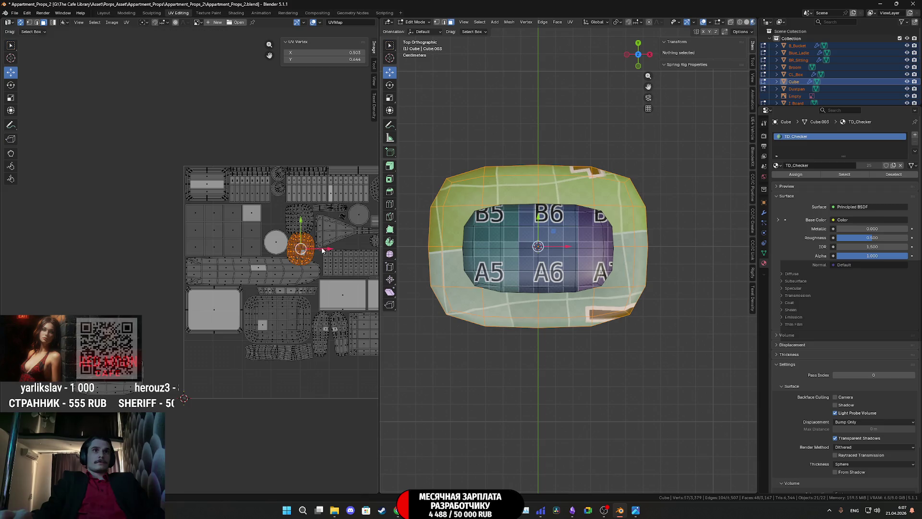
pyautogui.scroll(3, 313, 243)
pyautogui.press('g')
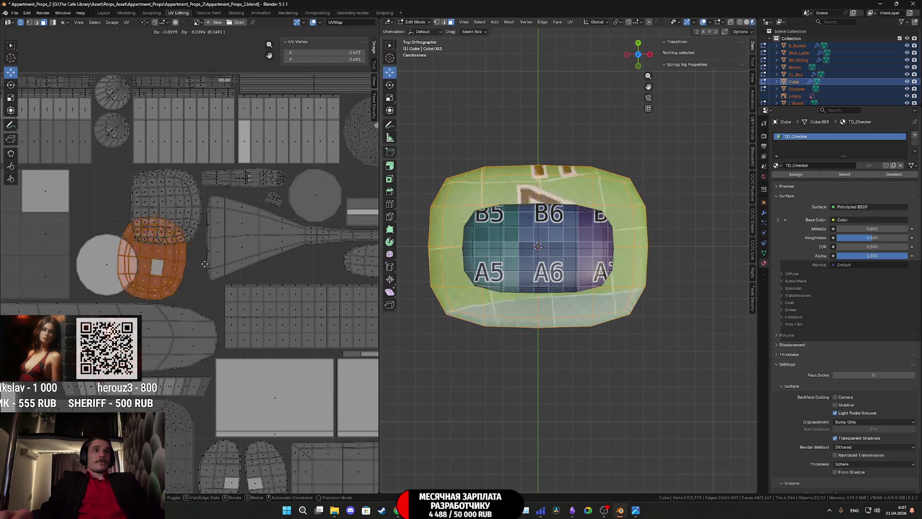
pyautogui.click(163, 214)
pyautogui.scroll(3, 163, 213)
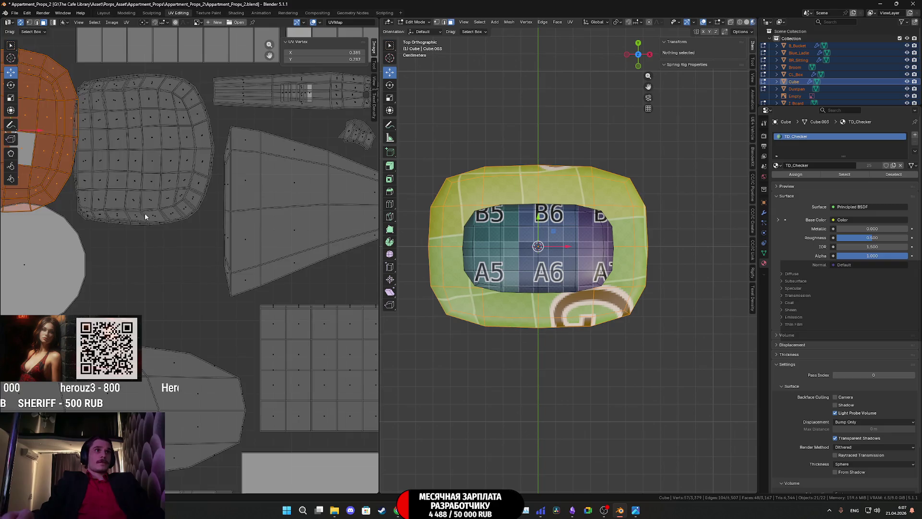
# - Rotate the shell island upright, shrink it further and settle its final placement in the layout
pyautogui.press('r')
pyautogui.press('Escape')
pyautogui.press('s')
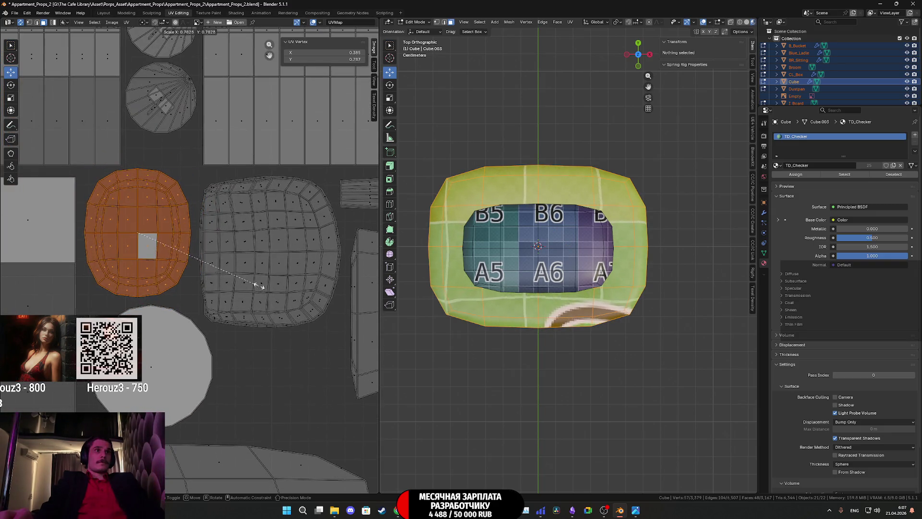
pyautogui.click(257, 287)
pyautogui.scroll(1, 200, 253)
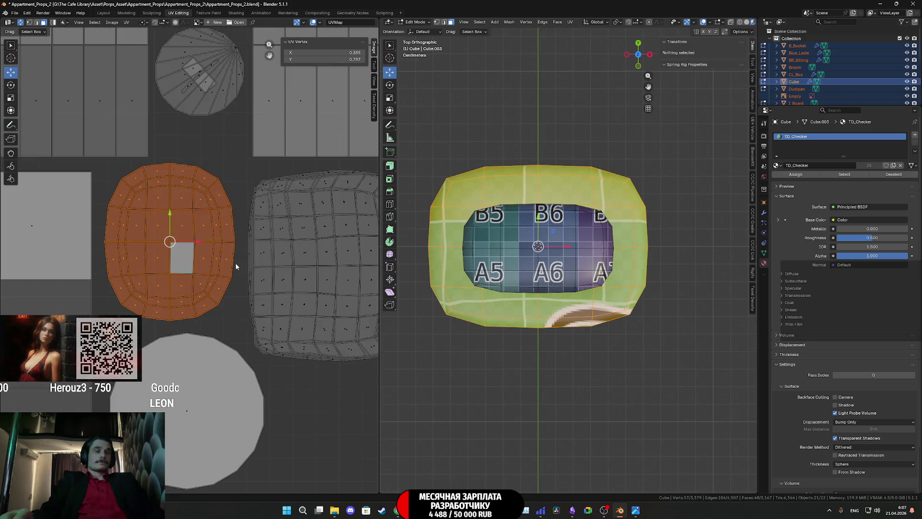
pyautogui.press('g')
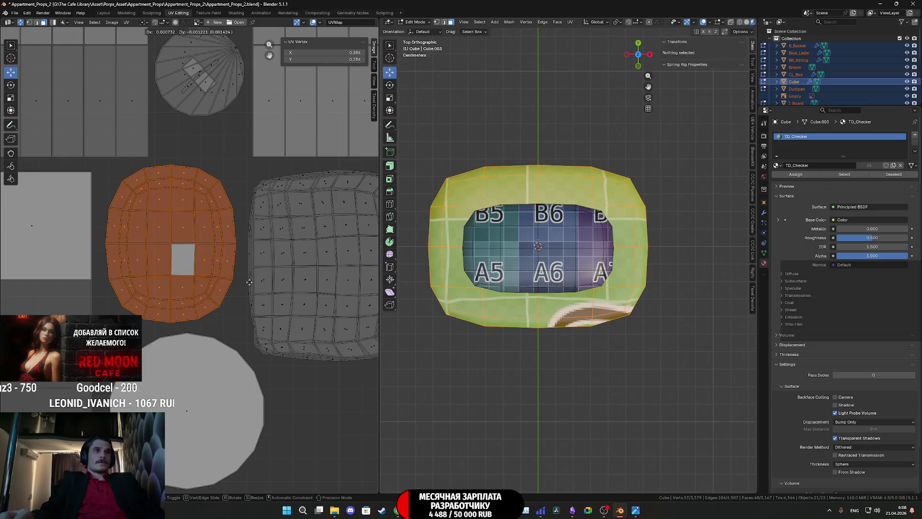
pyautogui.click(267, 277)
pyautogui.scroll(-2, 266, 276)
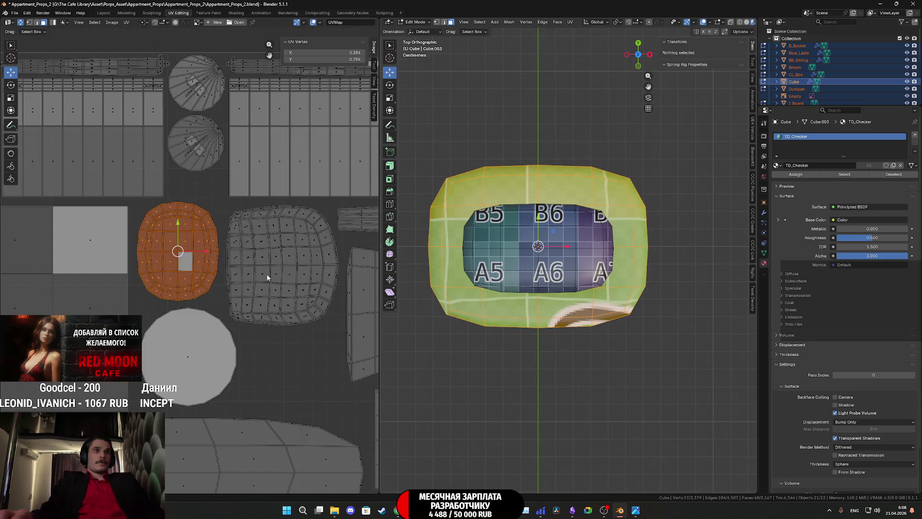
pyautogui.scroll(-2, 267, 276)
pyautogui.scroll(-1, 144, 238)
pyautogui.click(557, 237)
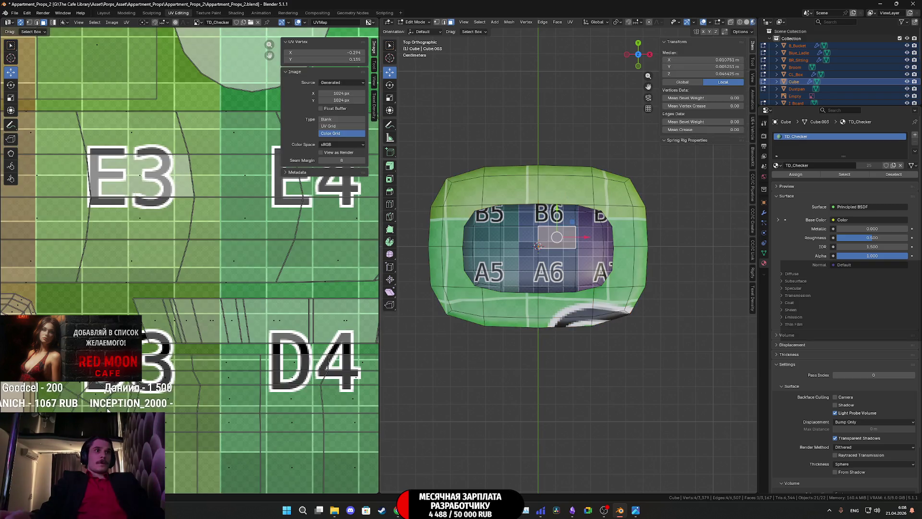
pyautogui.scroll(-3, 144, 288)
pyautogui.scroll(-1, 109, 302)
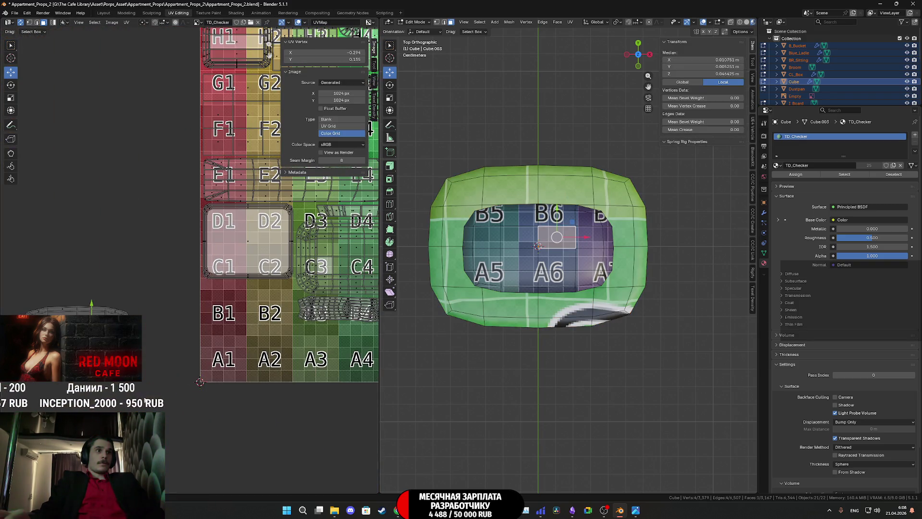
# - Grow the selection across the whole recess and move its island onto the F4/F5 cells, shrunk to fit
pyautogui.click(79, 308)
pyautogui.press('ctrl+KP_Add')
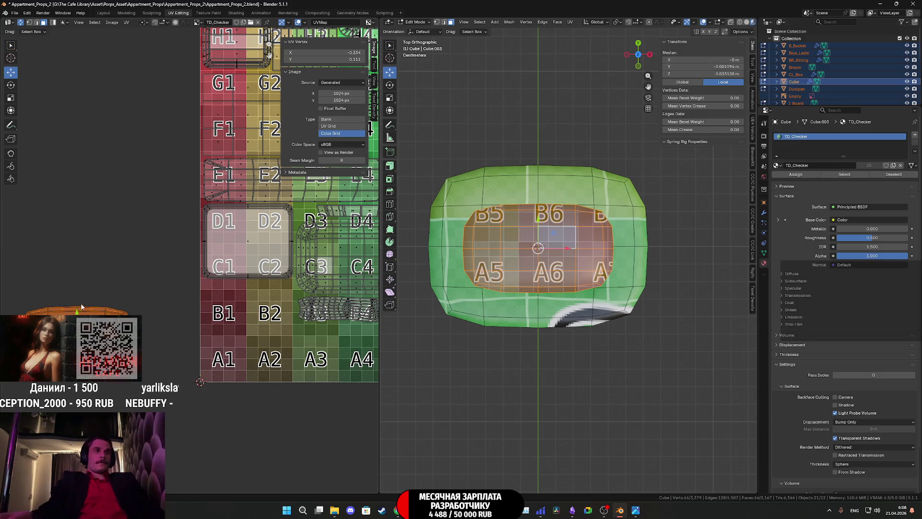
pyautogui.moveTo(177, 309); pyautogui.dragTo(126, 322, button='middle')
pyautogui.scroll(-1, 194, 217)
pyautogui.press('g')
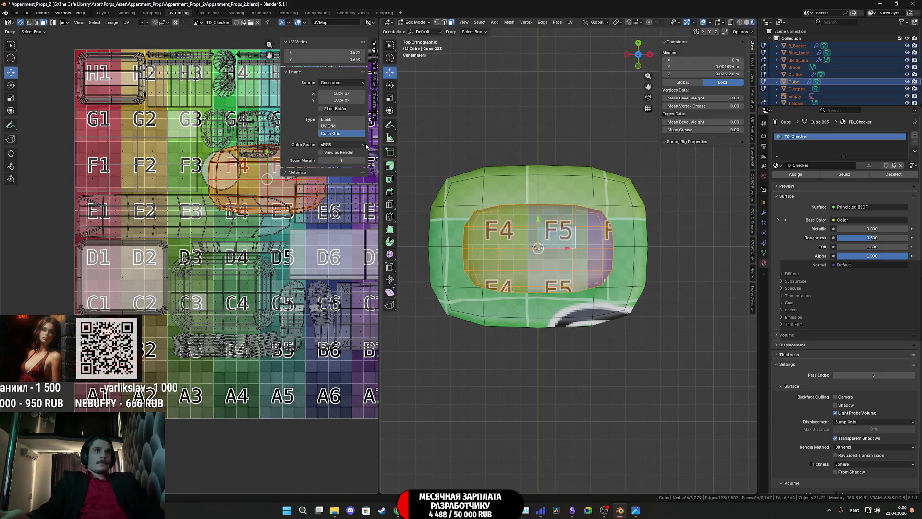
pyautogui.click(238, 279)
pyautogui.scroll(1, 237, 279)
pyautogui.press('s')
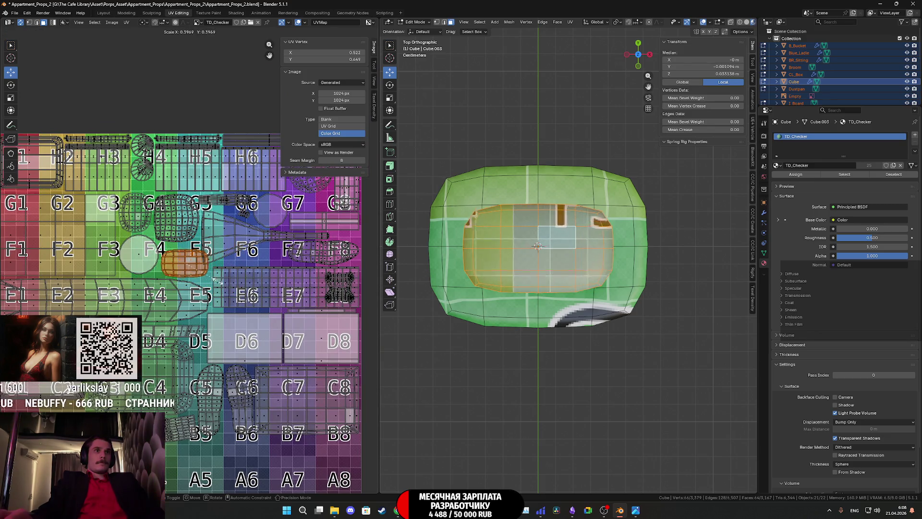
pyautogui.click(215, 283)
pyautogui.scroll(2, 214, 283)
pyautogui.scroll(1, 215, 283)
pyautogui.scroll(1, 215, 283)
pyautogui.scroll(1, 238, 286)
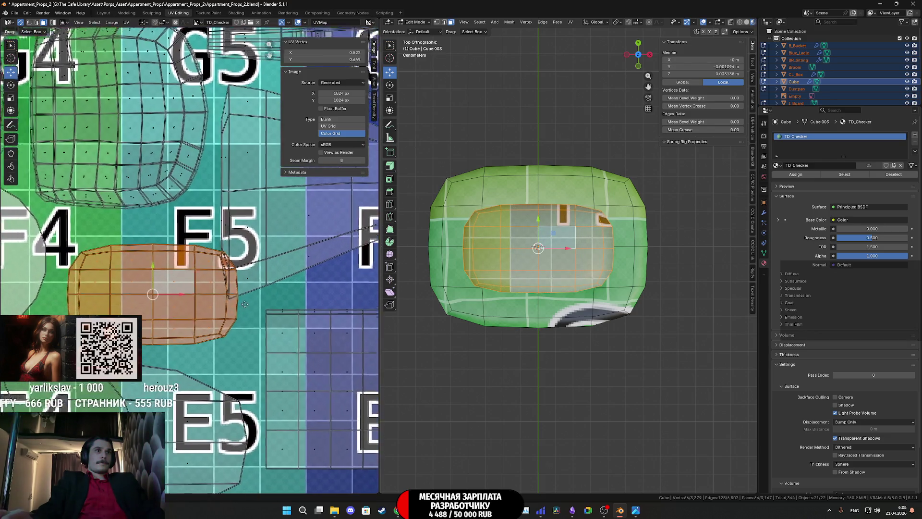
pyautogui.scroll(1, 279, 290)
# - Nudge the recess island left and down, resize it slightly, then return to object mode to check props
pyautogui.press('g')
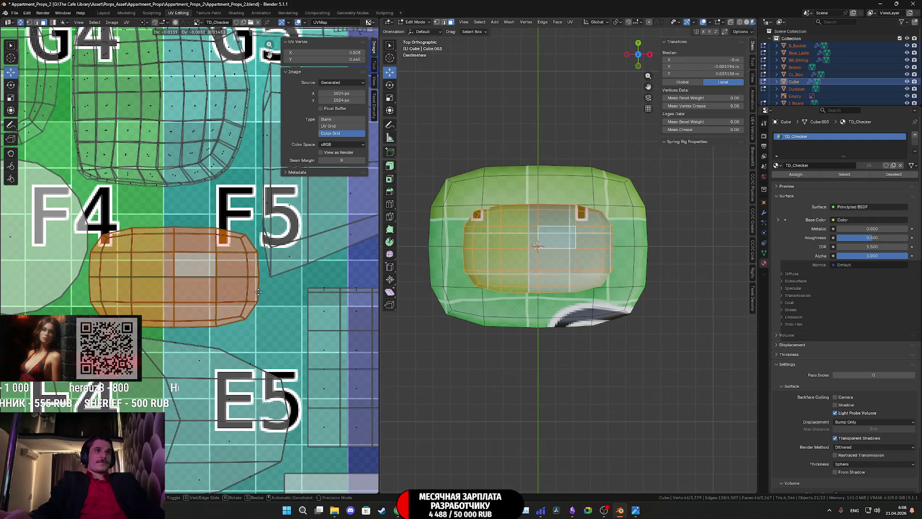
pyautogui.press('s')
pyautogui.click(301, 308)
pyautogui.press('g')
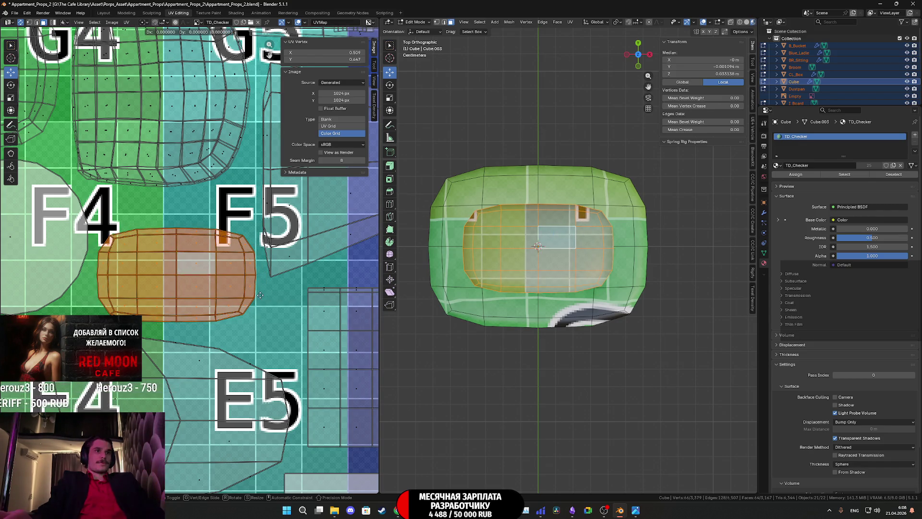
pyautogui.click(263, 354)
pyautogui.scroll(-7, 262, 352)
pyautogui.scroll(-1, 262, 352)
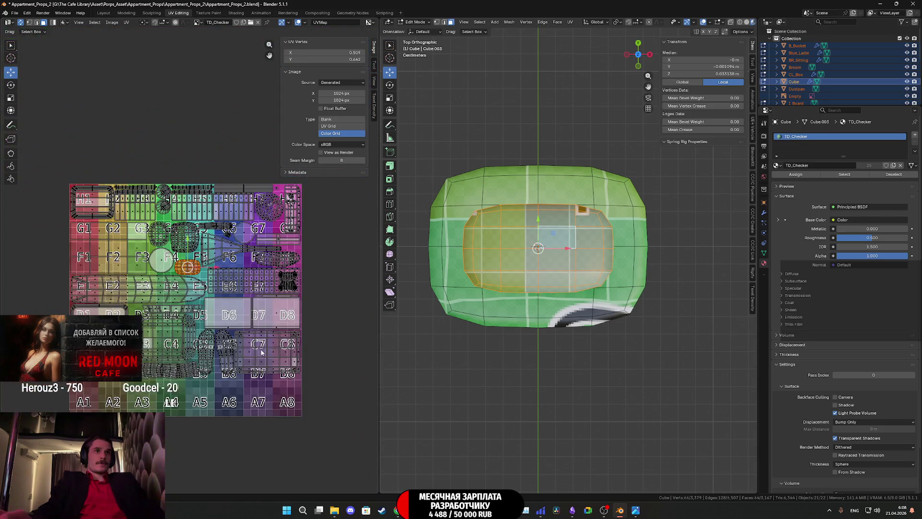
pyautogui.press('a')
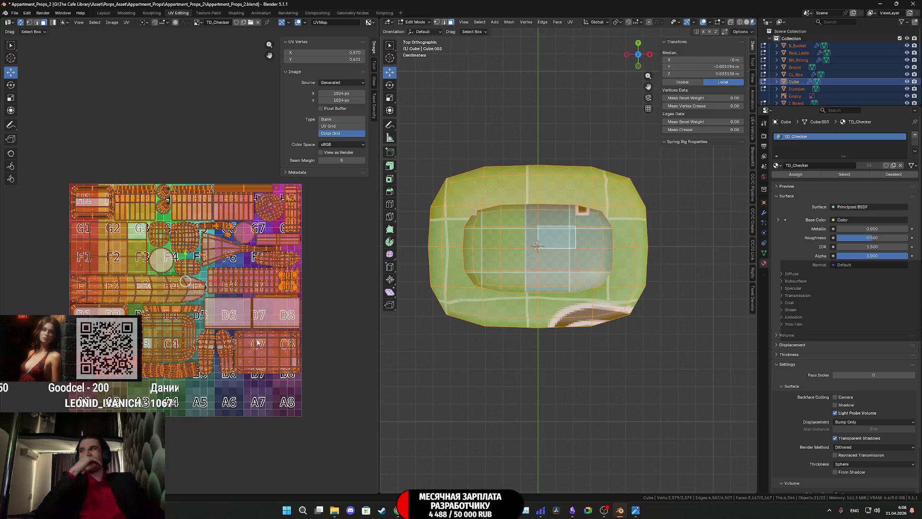
pyautogui.press('Tab')
pyautogui.scroll(-4, 533, 281)
pyautogui.moveTo(533, 281); pyautogui.dragTo(590, 286, button='middle')
pyautogui.press('Tab')
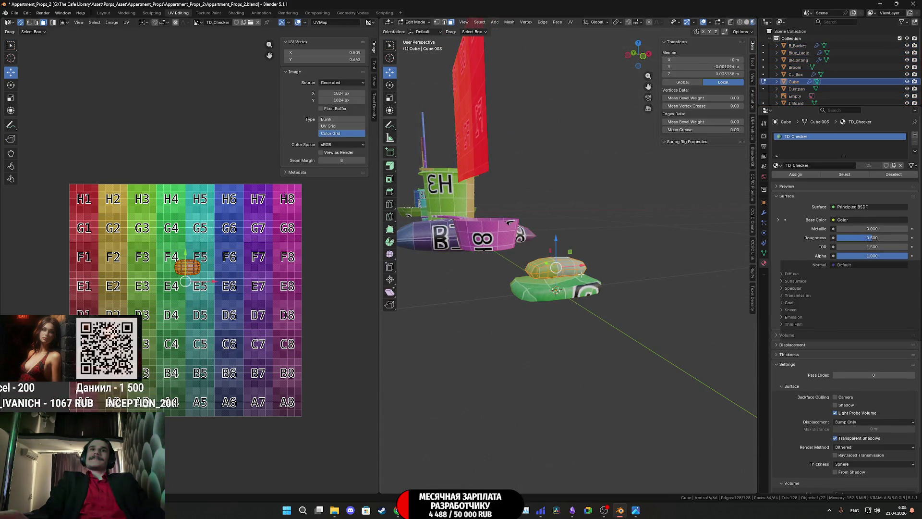
pyautogui.scroll(3, 584, 280)
pyautogui.scroll(3, 580, 275)
# - In object mode set the cube's origin to the 3D cursor and make the lower plate active
pyautogui.hotkey('ctrl', 'Tab')
pyautogui.click(504, 318)
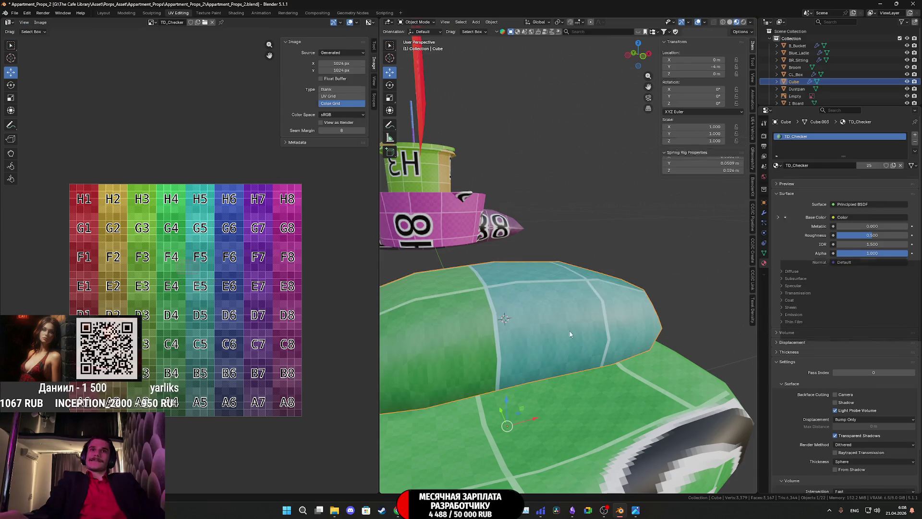
pyautogui.click(491, 22)
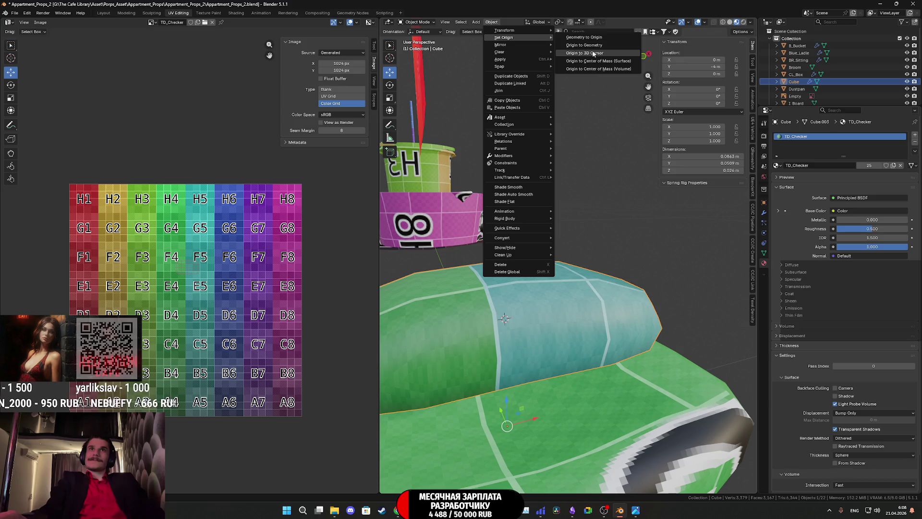
pyautogui.moveTo(505, 37)
pyautogui.click(577, 50)
pyautogui.scroll(-5, 538, 251)
pyautogui.click(547, 324)
pyautogui.moveTo(548, 324); pyautogui.dragTo(589, 294, button='middle')
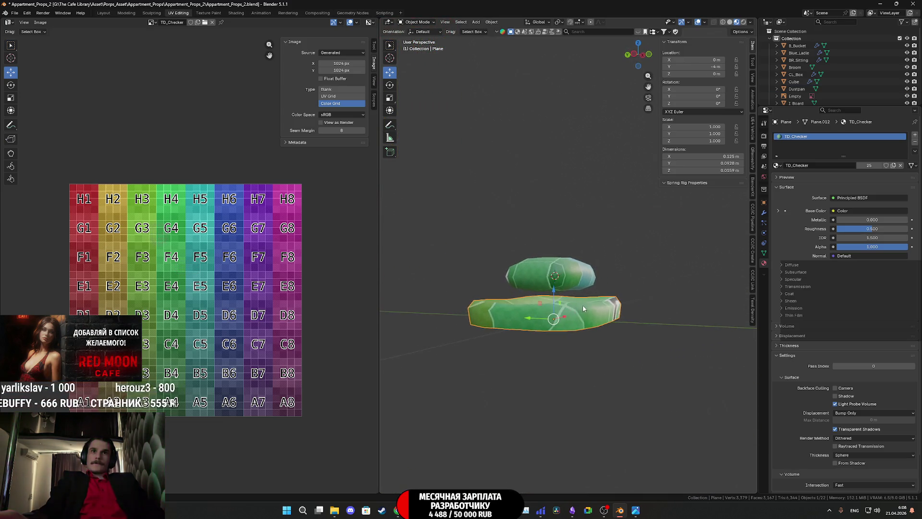
pyautogui.press('Tab')
pyautogui.press('Tab')
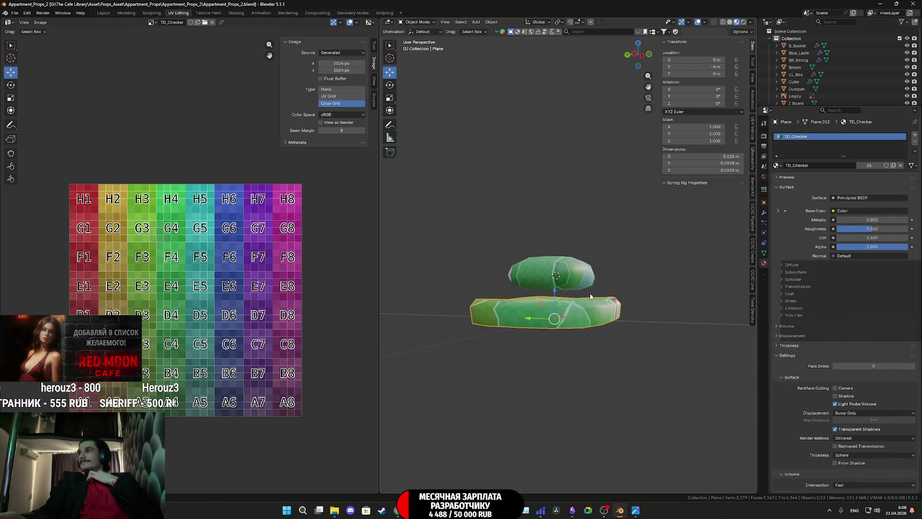
pyautogui.scroll(2, 590, 296)
pyautogui.scroll(-3, 590, 295)
# - Lower the small upper cube slightly along its vertical axis and inspect it from closer up
pyautogui.moveTo(590, 295)
pyautogui.mouseDown(button='middle')
pyautogui.moveTo(570, 266)
pyautogui.moveTo(574, 248)
pyautogui.moveTo(568, 269)
pyautogui.moveTo(538, 241)
pyautogui.mouseUp(button='middle')
pyautogui.click(562, 263)
pyautogui.moveTo(556, 246); pyautogui.dragTo(558, 254)
pyautogui.moveTo(558, 254); pyautogui.dragTo(577, 290, button='middle')
pyautogui.moveTo(611, 302)
pyautogui.mouseDown(button='middle')
pyautogui.moveTo(626, 313)
pyautogui.moveTo(572, 254)
pyautogui.mouseUp(button='middle')
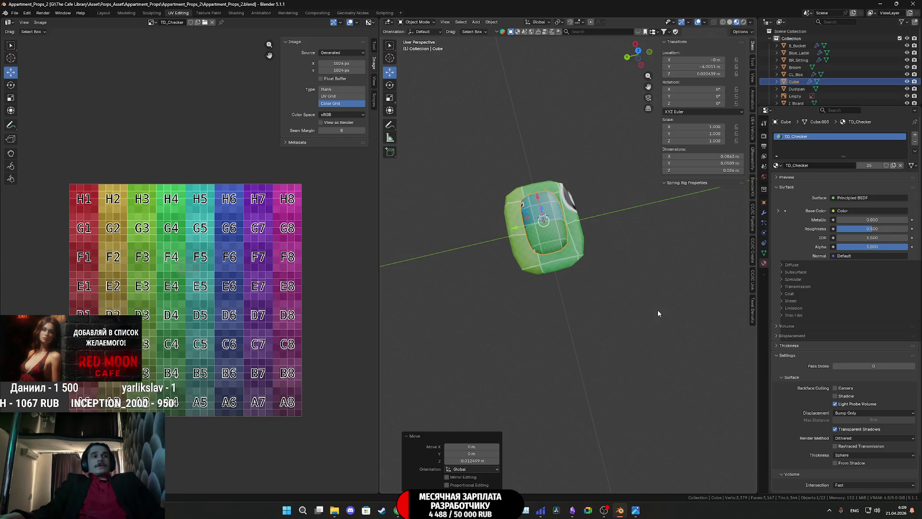
pyautogui.press('Tab')
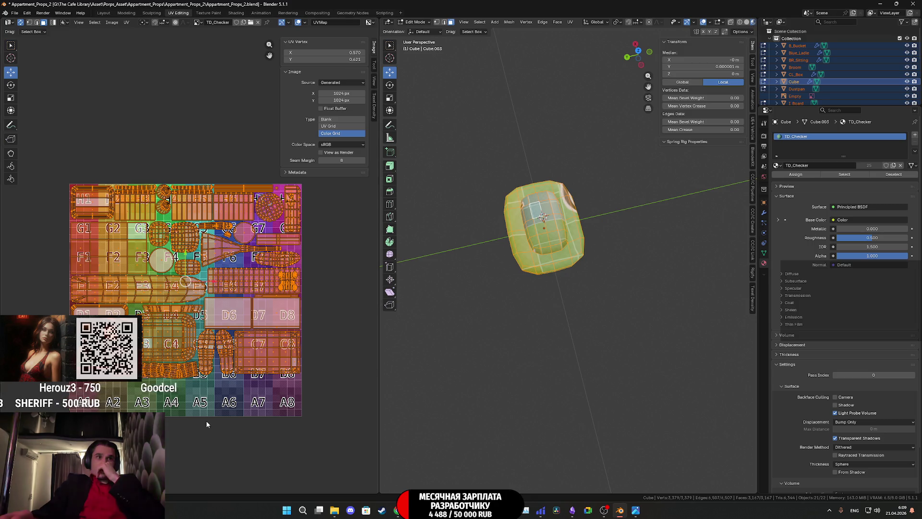
# - Open the bathroom reference photo over the Blender props scene
pyautogui.click(637, 512)
pyautogui.scroll(1, 293, 176)
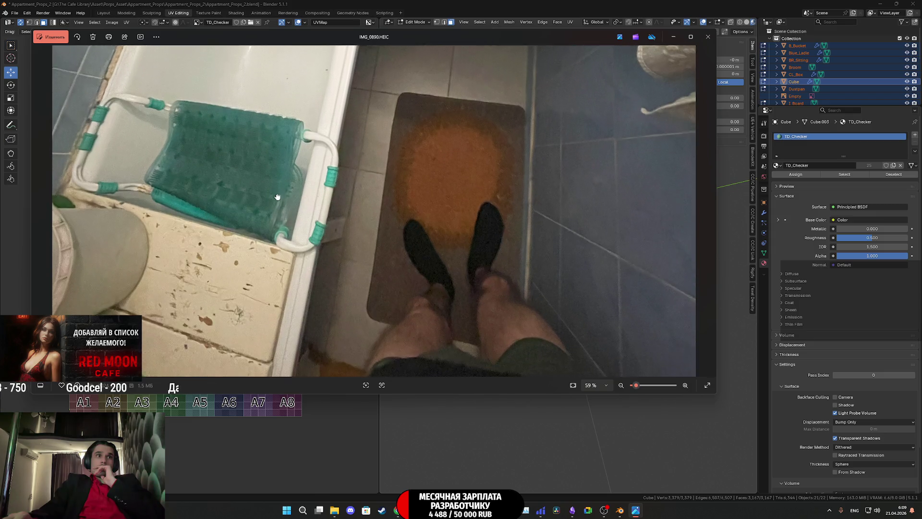
pyautogui.scroll(1, 293, 175)
pyautogui.scroll(-2, 293, 175)
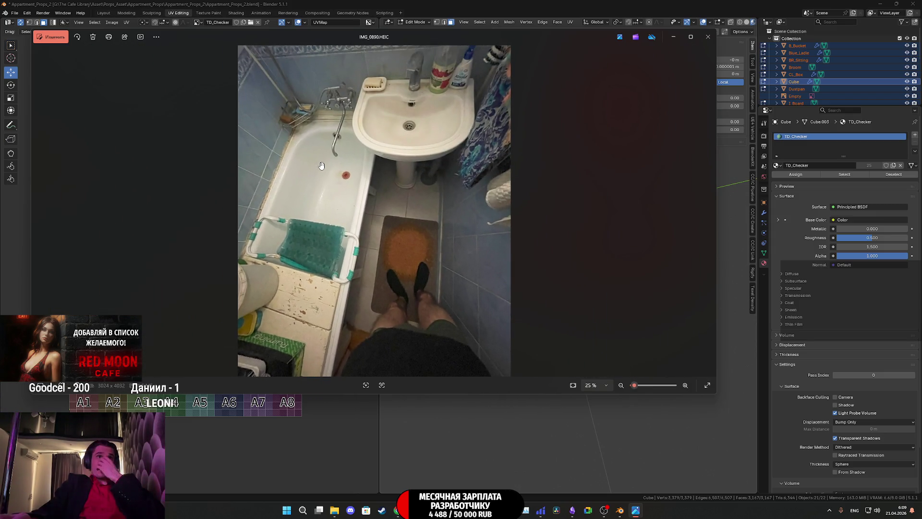
pyautogui.scroll(1, 309, 143)
pyautogui.scroll(2, 317, 155)
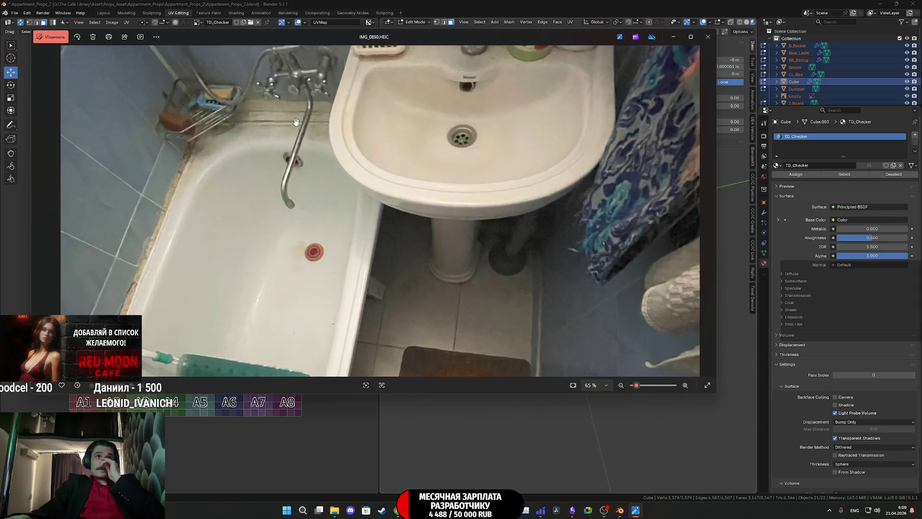
pyautogui.scroll(1, 335, 178)
pyautogui.moveTo(335, 179); pyautogui.dragTo(389, 302)
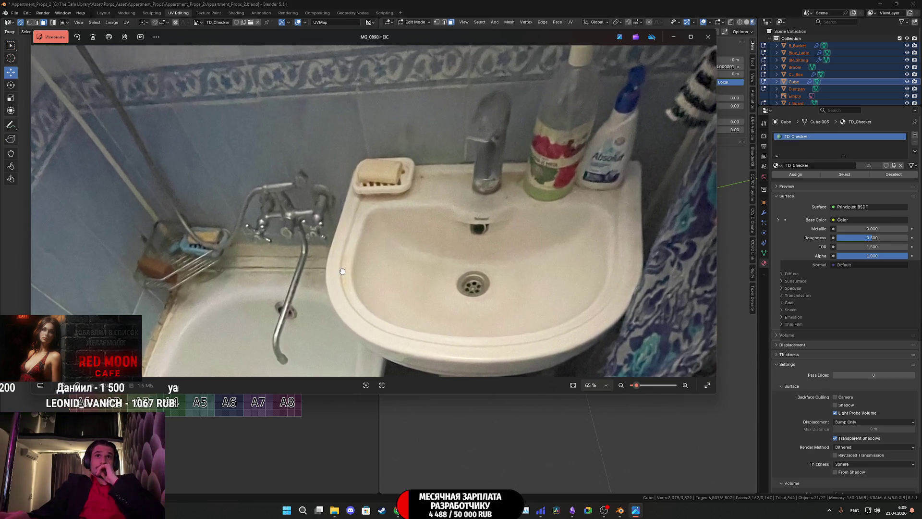
pyautogui.scroll(-1, 461, 273)
pyautogui.scroll(-1, 530, 216)
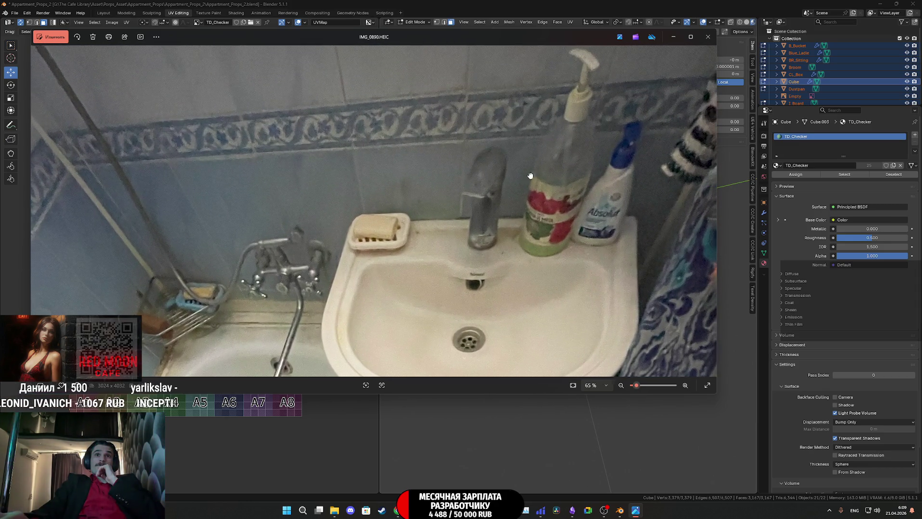
pyautogui.scroll(-1, 528, 199)
pyautogui.scroll(-2, 527, 199)
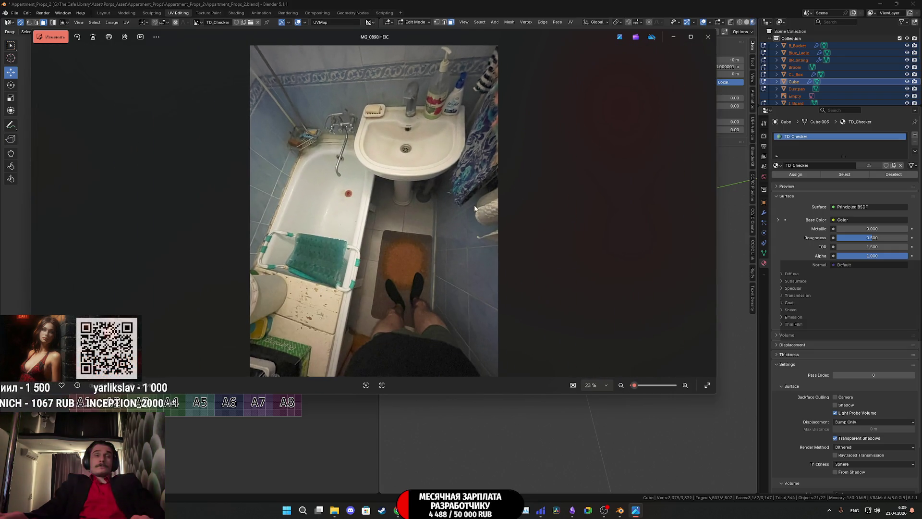
pyautogui.press('Left')
pyautogui.press('Left')
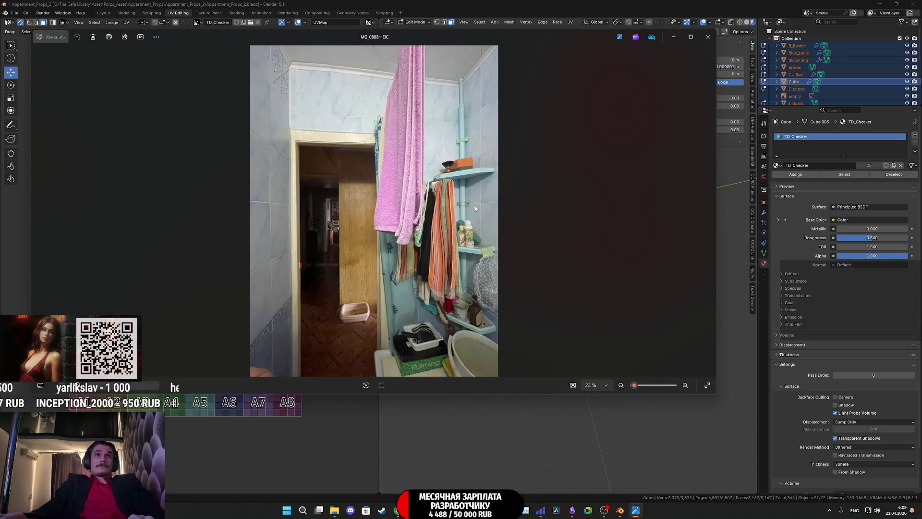
pyautogui.scroll(3, 463, 306)
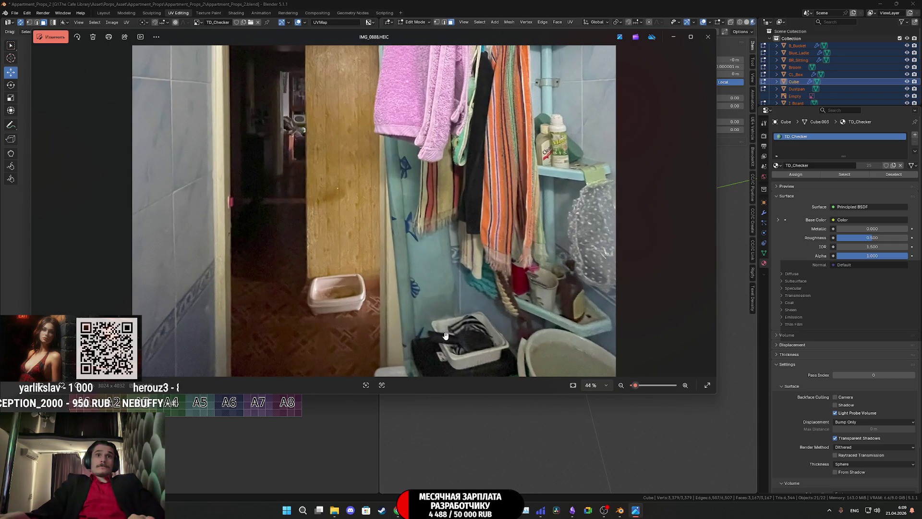
pyautogui.scroll(2, 506, 335)
pyautogui.scroll(2, 476, 295)
pyautogui.scroll(2, 450, 256)
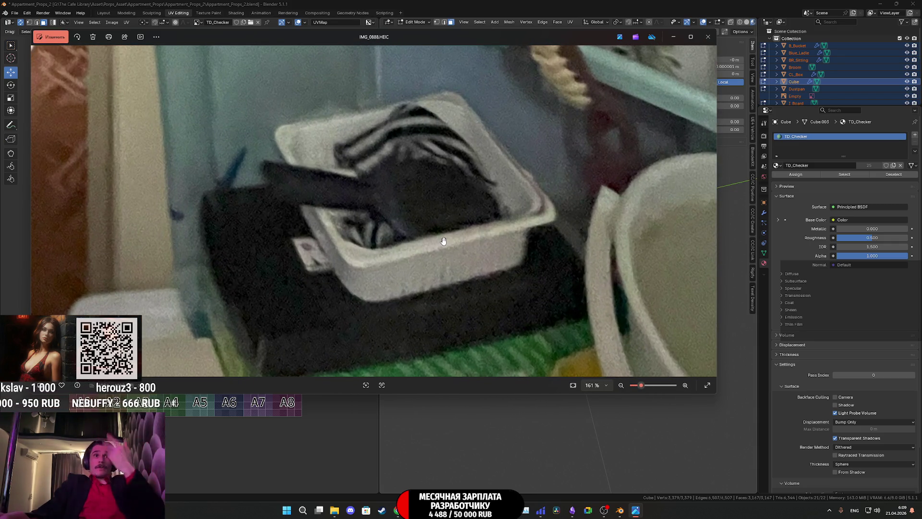
pyautogui.moveTo(428, 232); pyautogui.dragTo(412, 156)
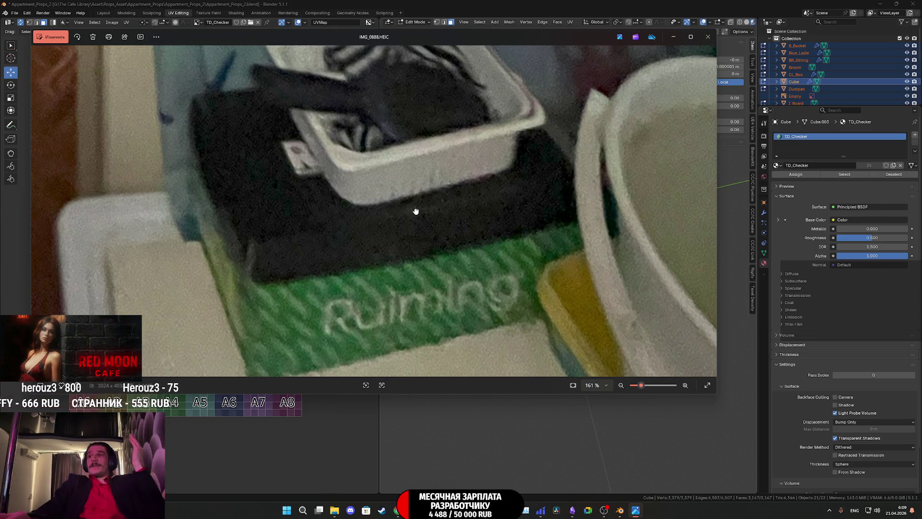
pyautogui.moveTo(404, 155); pyautogui.dragTo(416, 236)
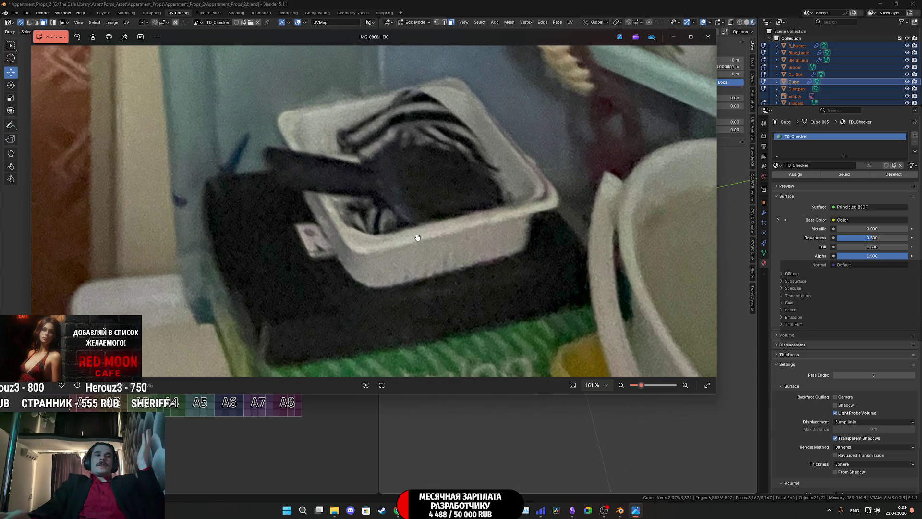
pyautogui.scroll(1, 416, 238)
pyautogui.scroll(2, 416, 242)
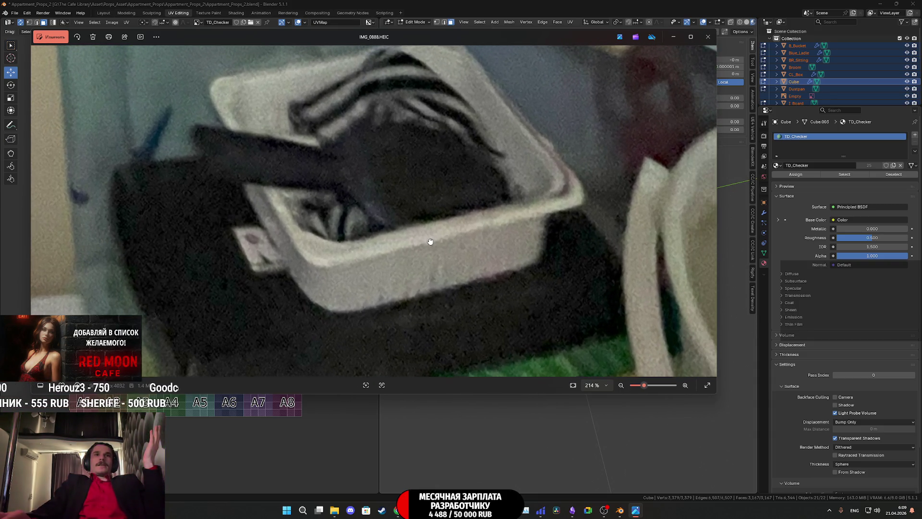
pyautogui.moveTo(416, 254); pyautogui.dragTo(405, 265)
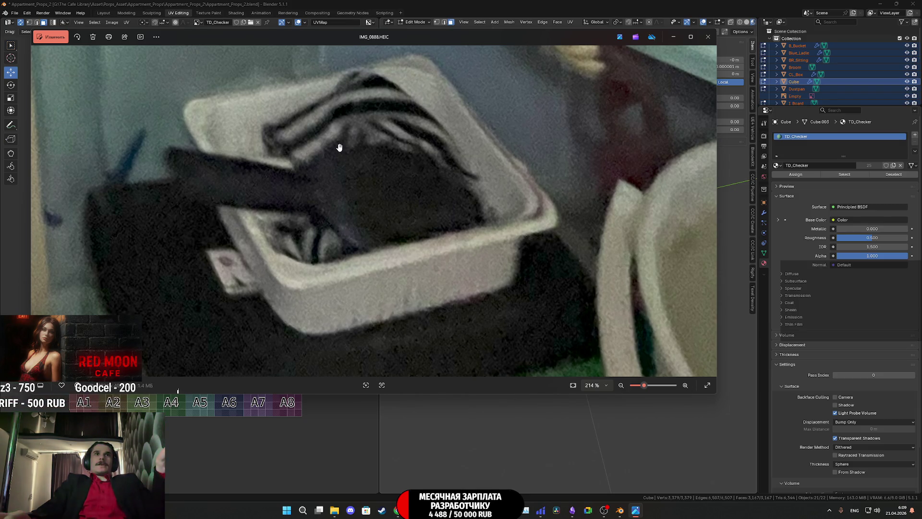
pyautogui.scroll(2, 340, 147)
pyautogui.moveTo(385, 187); pyautogui.dragTo(437, 231)
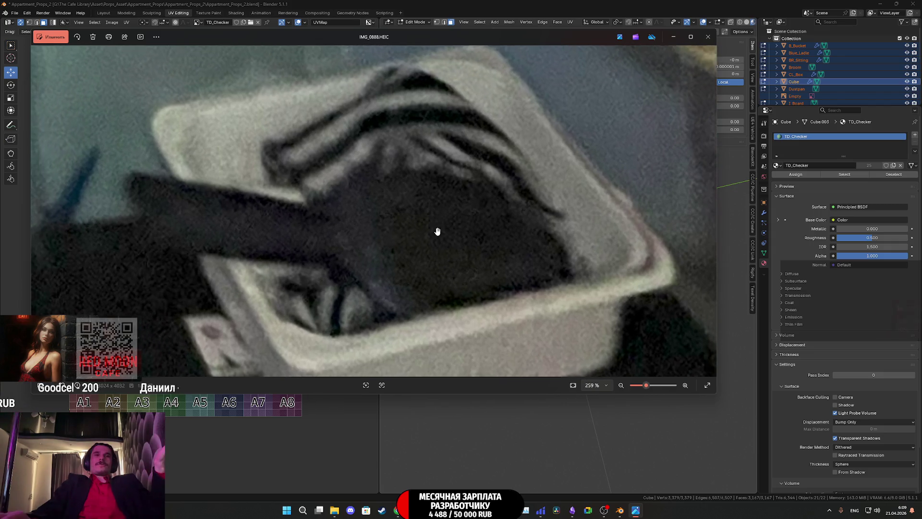
pyautogui.scroll(-3, 437, 231)
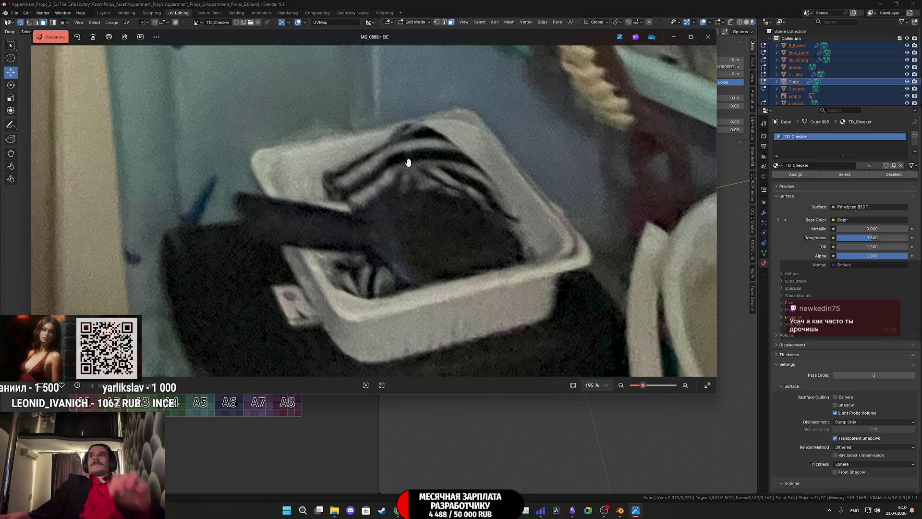
pyautogui.scroll(-5, 410, 173)
pyautogui.scroll(-3, 413, 192)
pyautogui.scroll(-2, 413, 194)
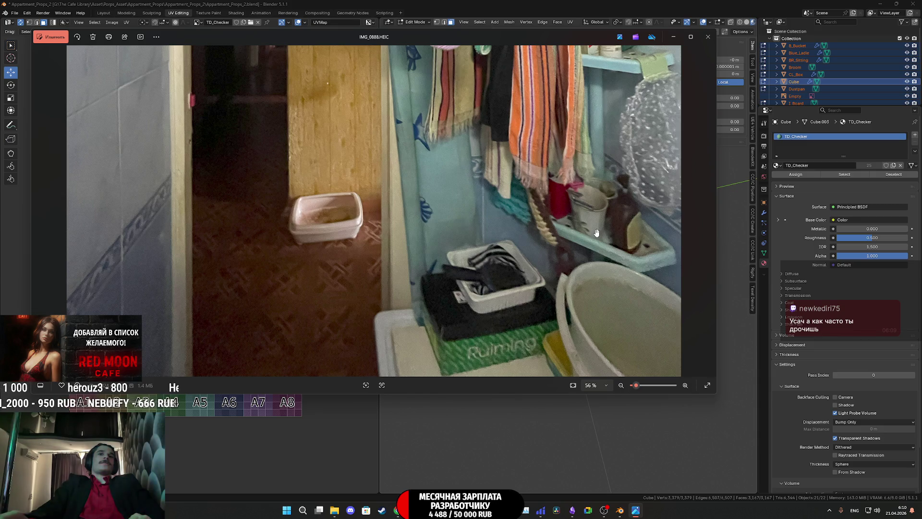
pyautogui.scroll(-2, 597, 233)
pyautogui.scroll(-1, 473, 220)
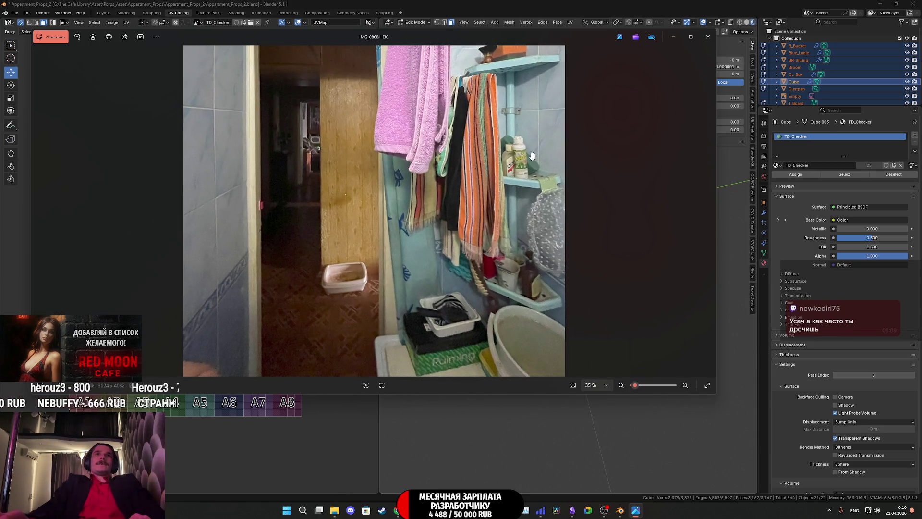
pyautogui.scroll(2, 532, 157)
pyautogui.scroll(2, 526, 169)
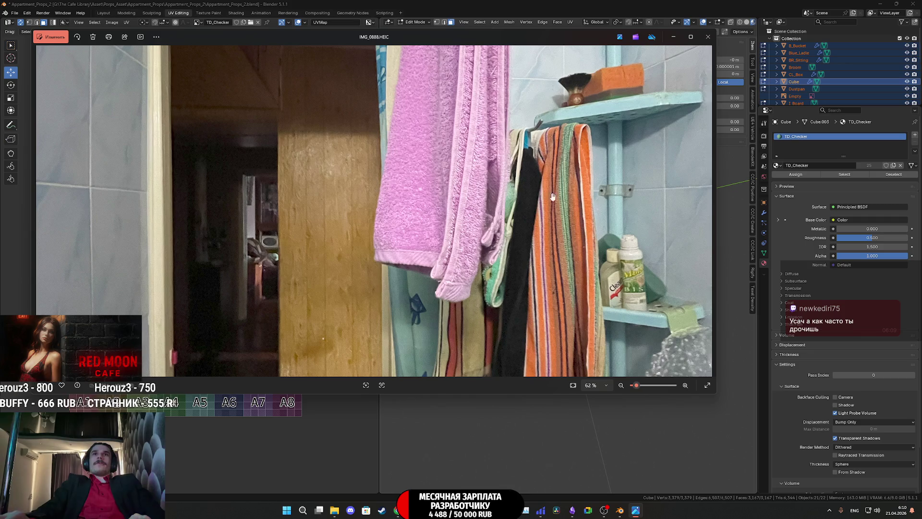
pyautogui.moveTo(650, 132); pyautogui.dragTo(624, 164)
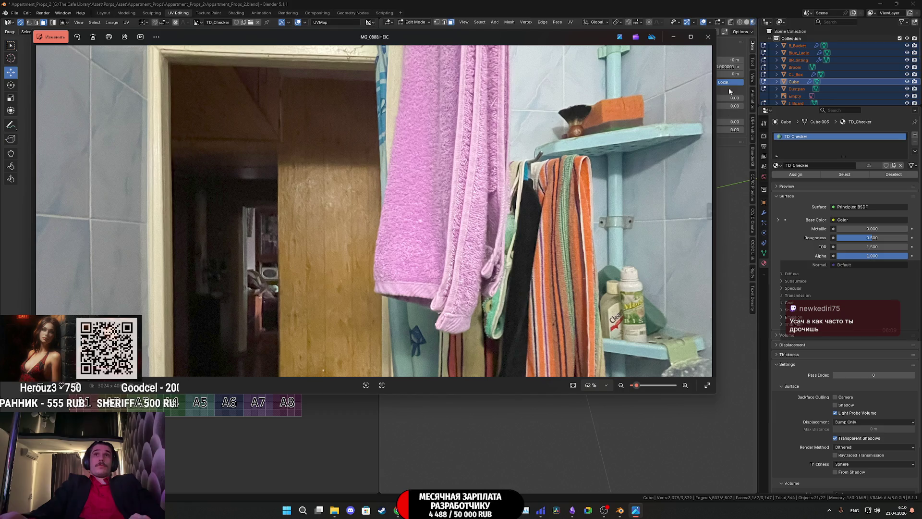
pyautogui.click(710, 41)
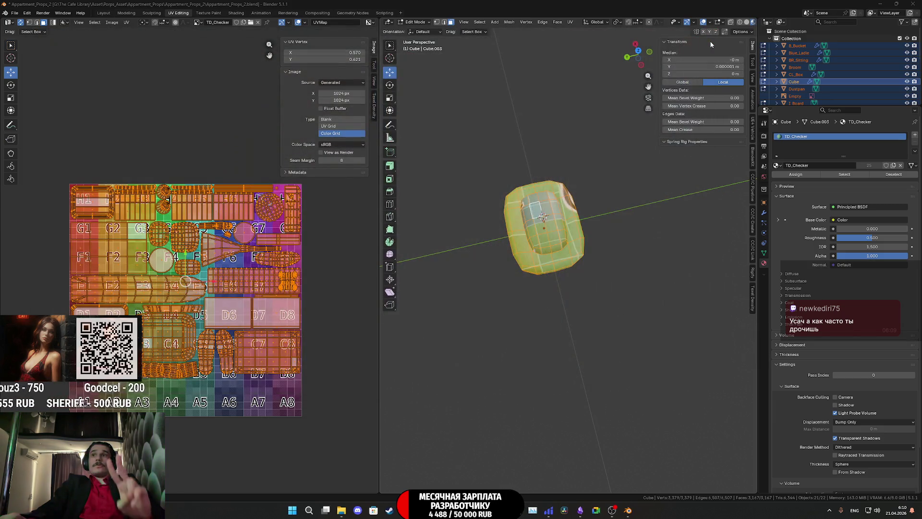
# - Return to Blender in object mode and bring up the Shift+A add menu for mesh primitives
pyautogui.click(632, 515)
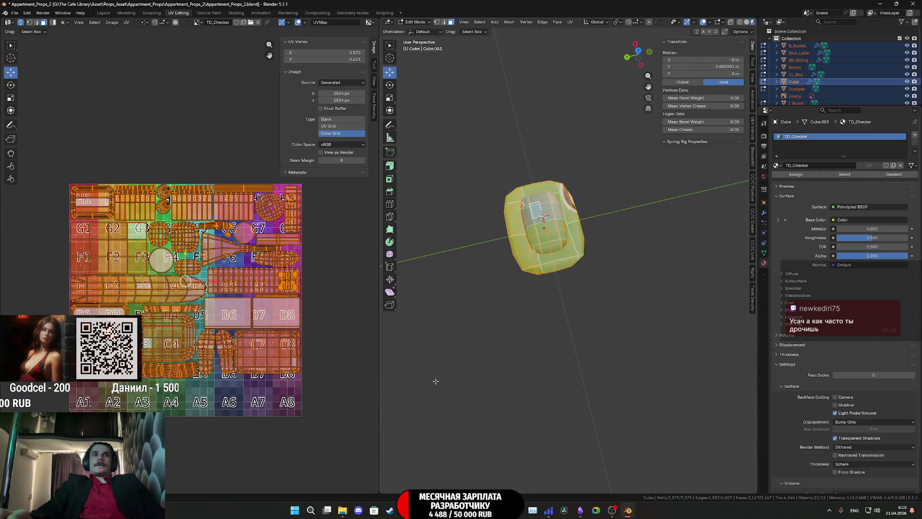
pyautogui.moveTo(317, 340); pyautogui.dragTo(322, 296, button='middle')
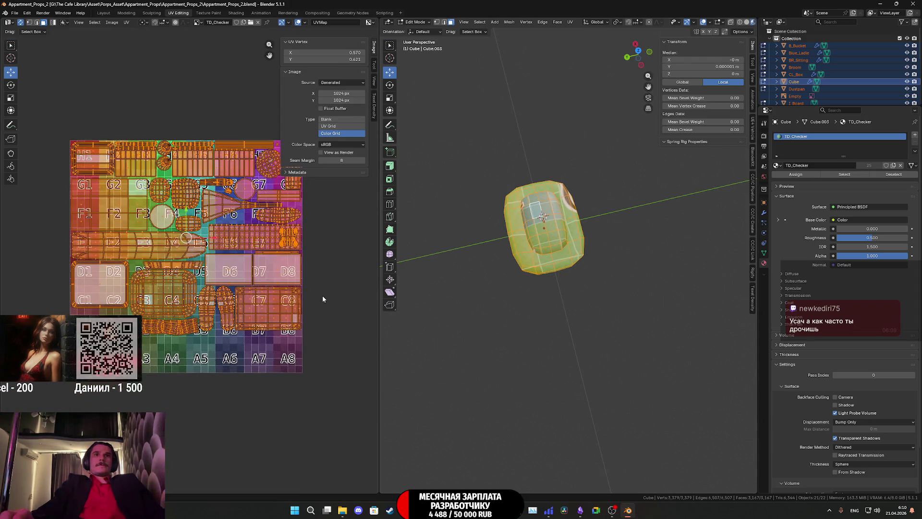
pyautogui.moveTo(510, 311); pyautogui.dragTo(610, 286, button='middle')
pyautogui.press('Tab')
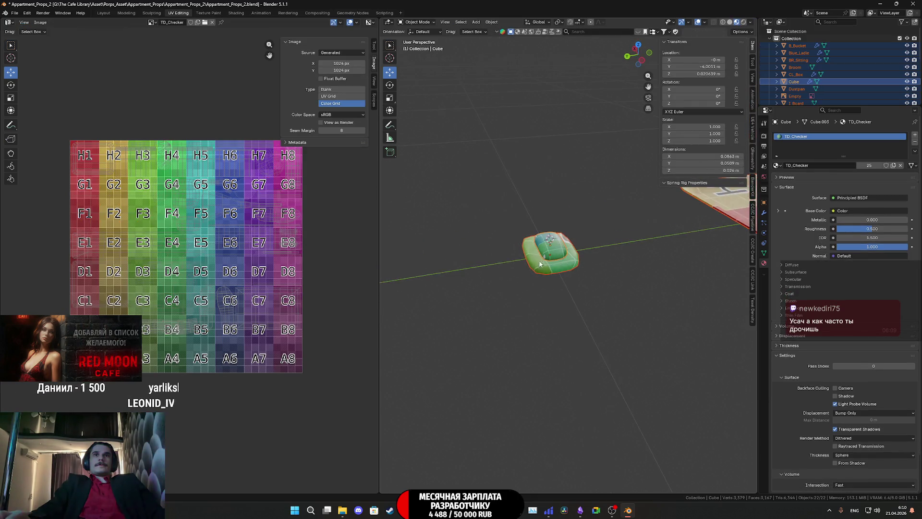
pyautogui.scroll(-3, 611, 286)
pyautogui.scroll(1, 606, 291)
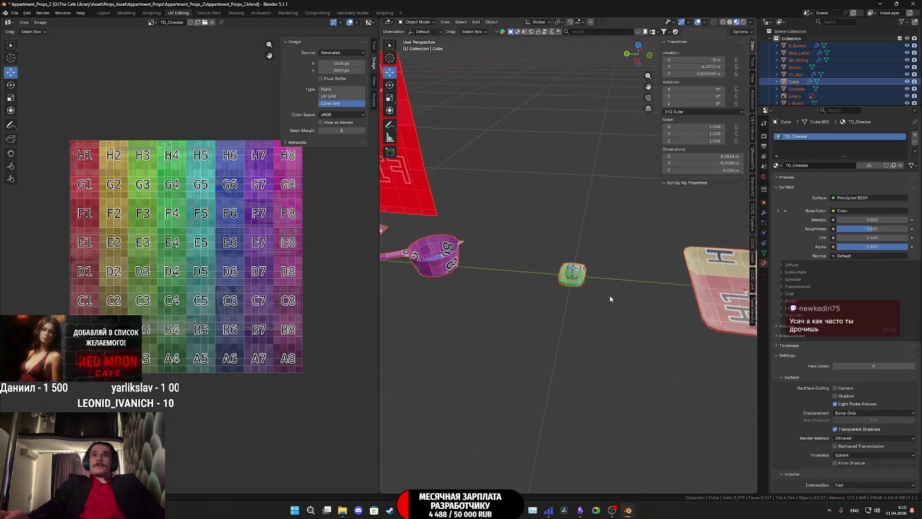
pyautogui.hotkey('shift', 'a')
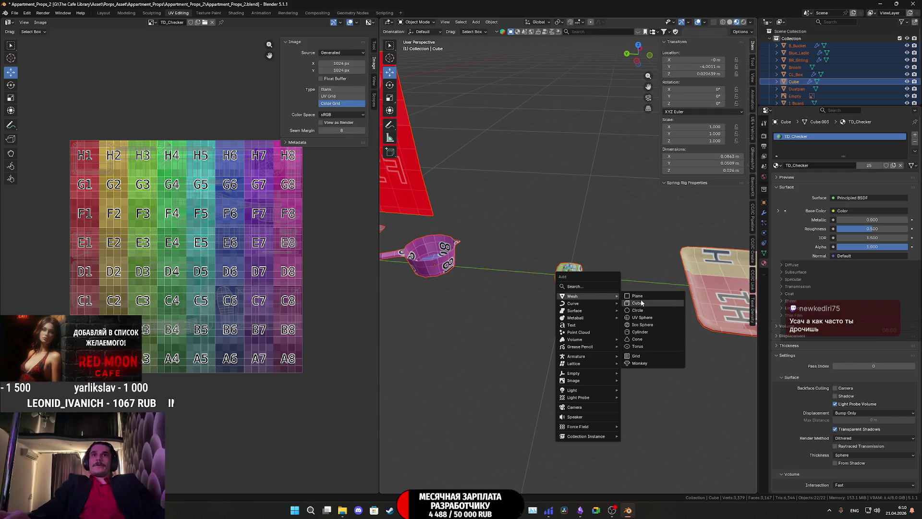
# - Add a new cube and enlarge it to about 0.15 m
pyautogui.click(639, 302)
pyautogui.moveTo(614, 309)
pyautogui.mouseDown(button='middle')
pyautogui.moveTo(641, 315)
pyautogui.moveTo(625, 331)
pyautogui.mouseUp(button='middle')
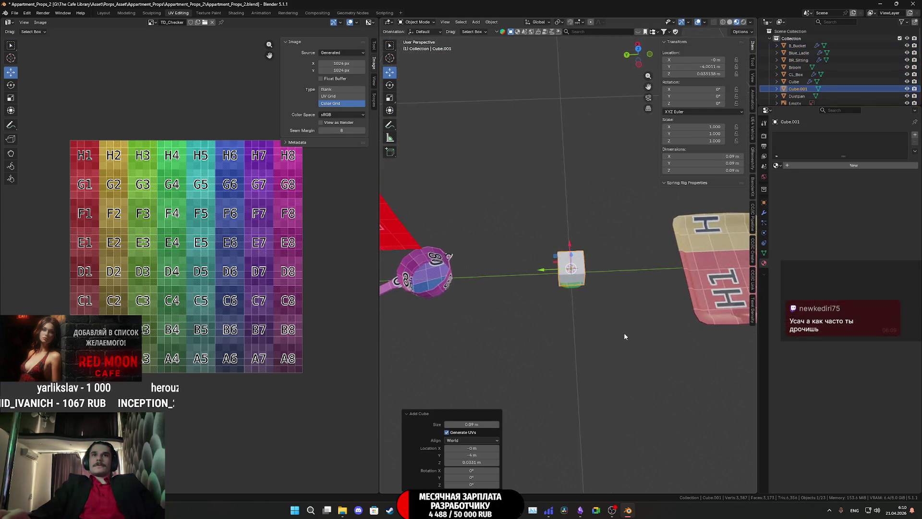
pyautogui.click(497, 425)
pyautogui.click(498, 425)
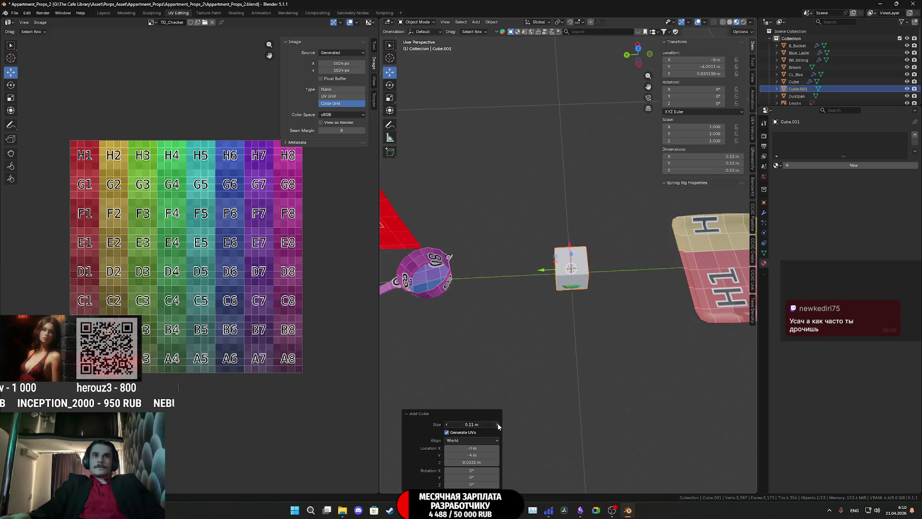
pyautogui.click(498, 424)
pyautogui.moveTo(602, 367); pyautogui.dragTo(548, 379, button='middle')
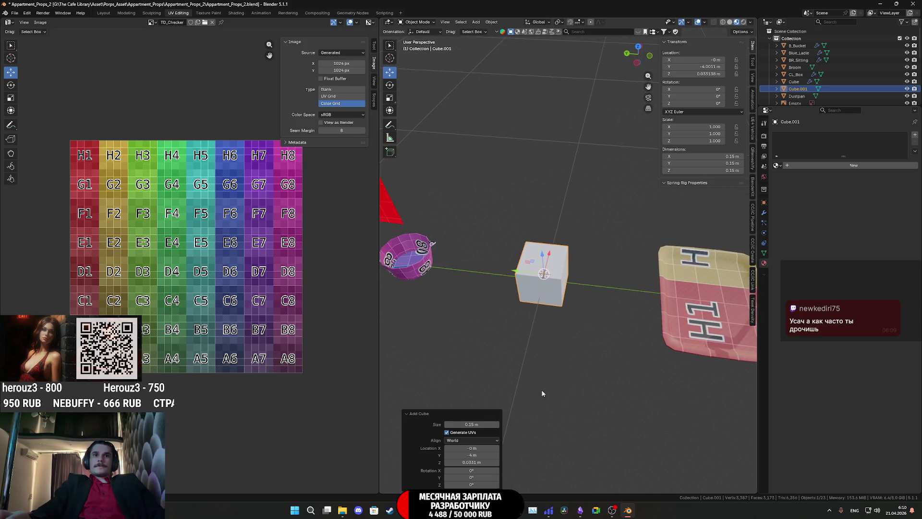
# - Assign the TD_Checker material to the new cube and enter mesh editing
pyautogui.click(777, 165)
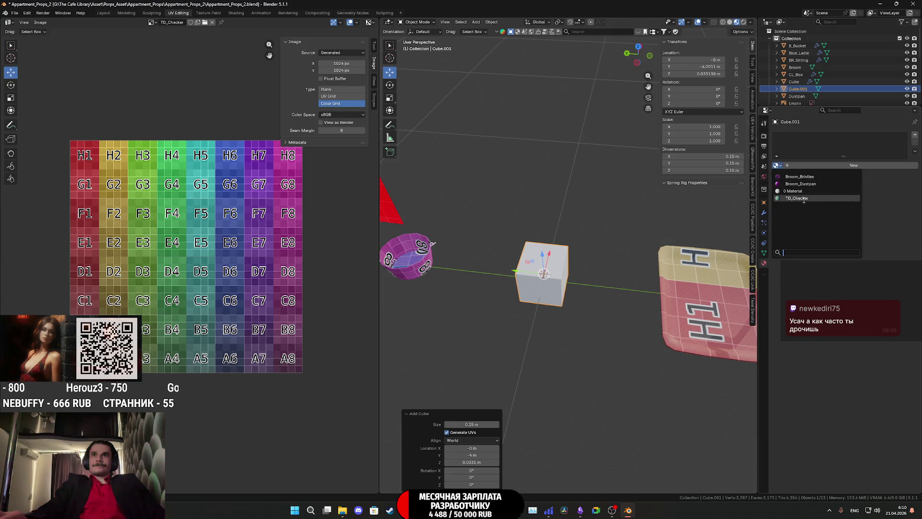
pyautogui.click(797, 201)
pyautogui.moveTo(692, 238)
pyautogui.mouseDown(button='middle')
pyautogui.moveTo(613, 289)
pyautogui.moveTo(645, 292)
pyautogui.mouseUp(button='middle')
pyautogui.press('Tab')
# - Stretch the cube along X and flatten it along Z into a box about 0.27 × 0.15 × 0.09 m
pyautogui.press('s')
pyautogui.press('x')
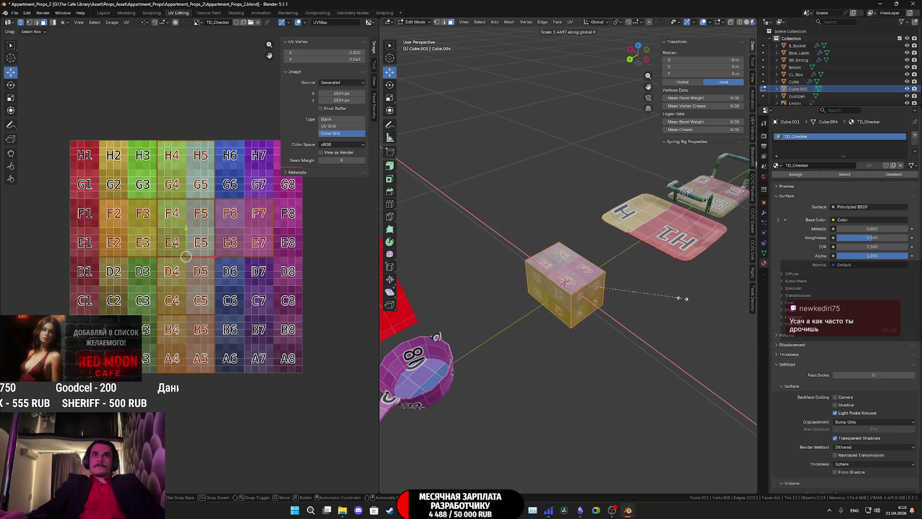
pyautogui.click(706, 301)
pyautogui.moveTo(706, 301); pyautogui.dragTo(664, 281, button='middle')
pyautogui.press('s')
pyautogui.press('z')
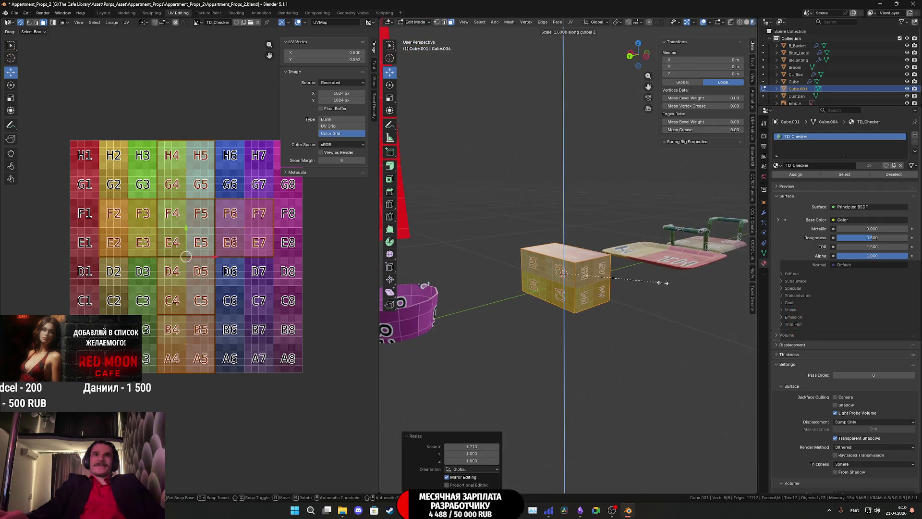
pyautogui.click(621, 280)
pyautogui.moveTo(621, 280); pyautogui.dragTo(459, 40, button='middle')
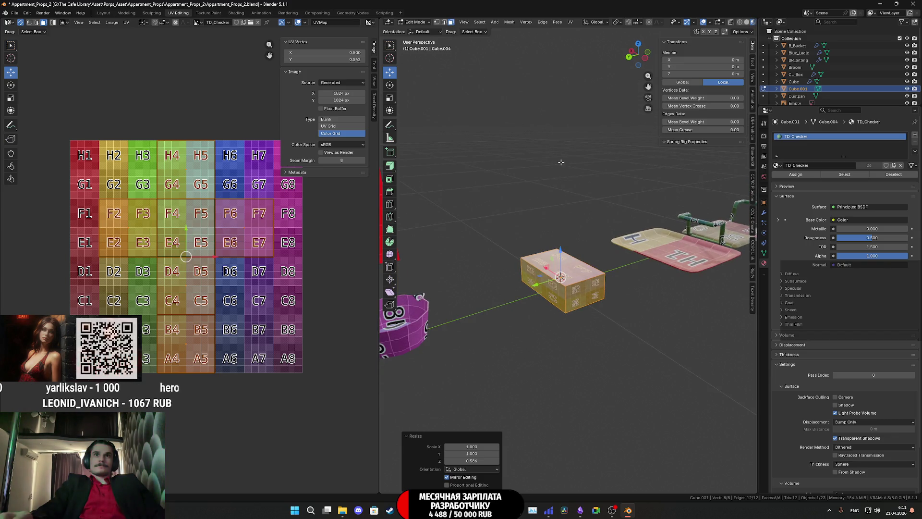
# - Bevel the box's edges with two segments and inspect it from several angles
pyautogui.hotkey('ctrl', 'b')
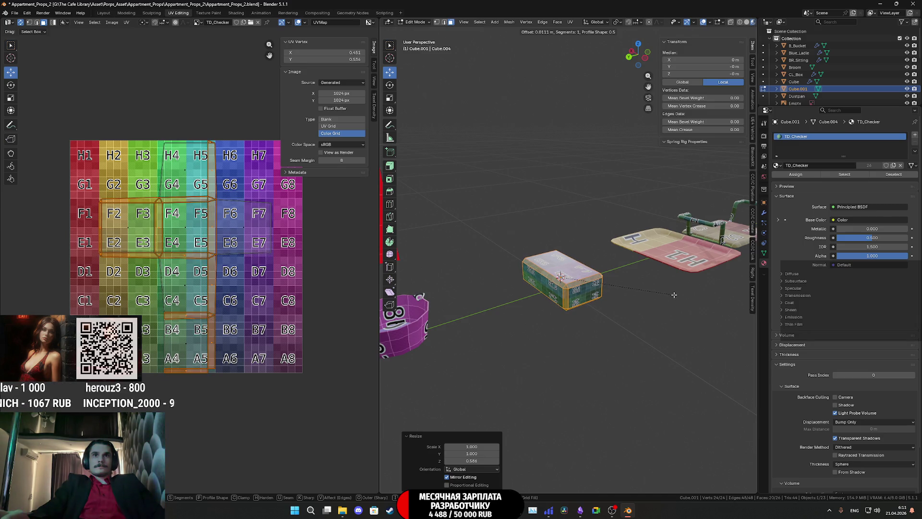
pyautogui.scroll(1, 673, 294)
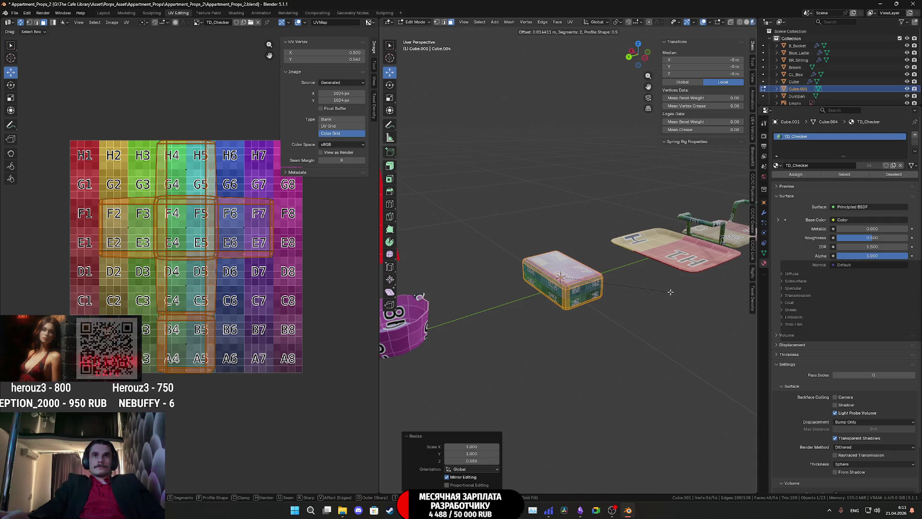
pyautogui.click(670, 292)
pyautogui.press('KP_Decimal')
pyautogui.moveTo(568, 223)
pyautogui.mouseDown(button='middle')
pyautogui.moveTo(570, 281)
pyautogui.moveTo(603, 283)
pyautogui.moveTo(613, 331)
pyautogui.moveTo(646, 267)
pyautogui.moveTo(623, 277)
pyautogui.mouseUp(button='middle')
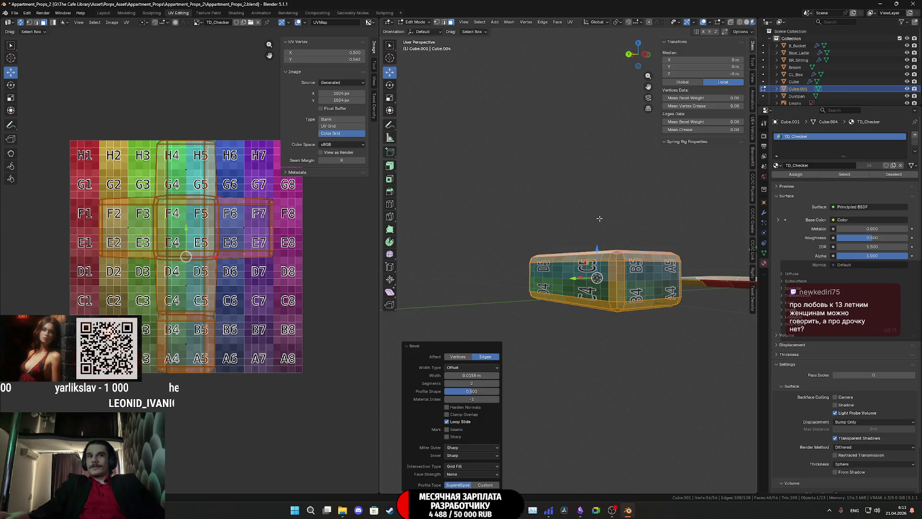
pyautogui.moveTo(599, 218); pyautogui.dragTo(642, 308, button='middle')
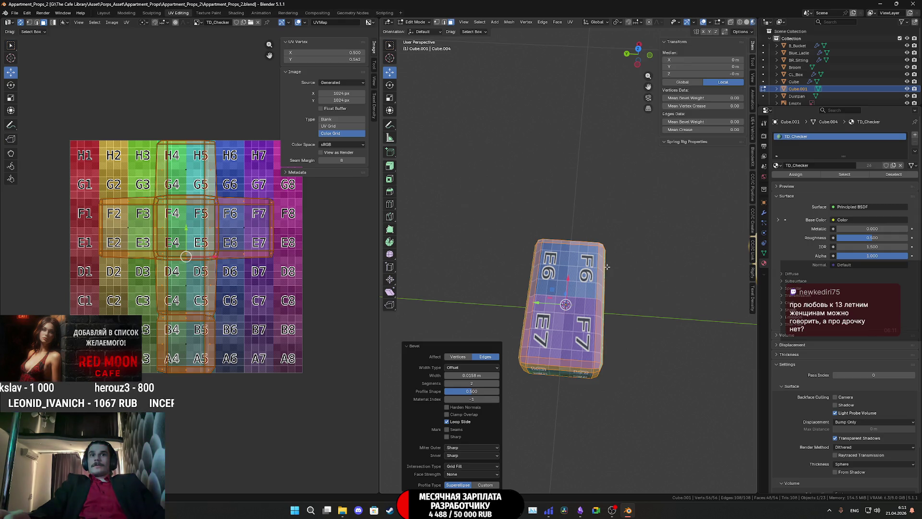
pyautogui.moveTo(607, 267); pyautogui.dragTo(630, 256, button='middle')
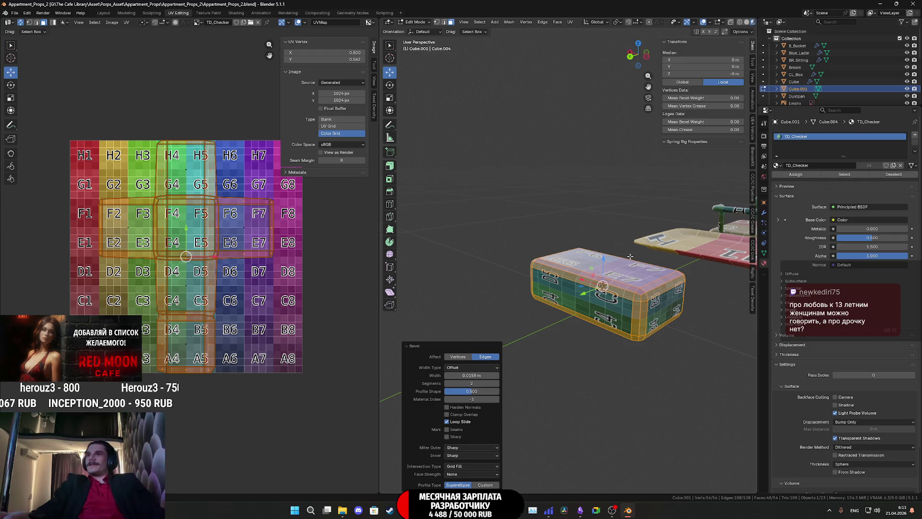
pyautogui.scroll(2, 630, 256)
pyautogui.scroll(-3, 631, 257)
pyautogui.moveTo(630, 257)
pyautogui.mouseDown(button='middle')
pyautogui.moveTo(616, 288)
pyautogui.moveTo(564, 271)
pyautogui.moveTo(559, 260)
pyautogui.moveTo(577, 273)
pyautogui.mouseUp(button='middle')
# - Move the bevelled box along Y, then move the small green cube left along Y away from it
pyautogui.press('Tab')
pyautogui.press('g')
pyautogui.press('y')
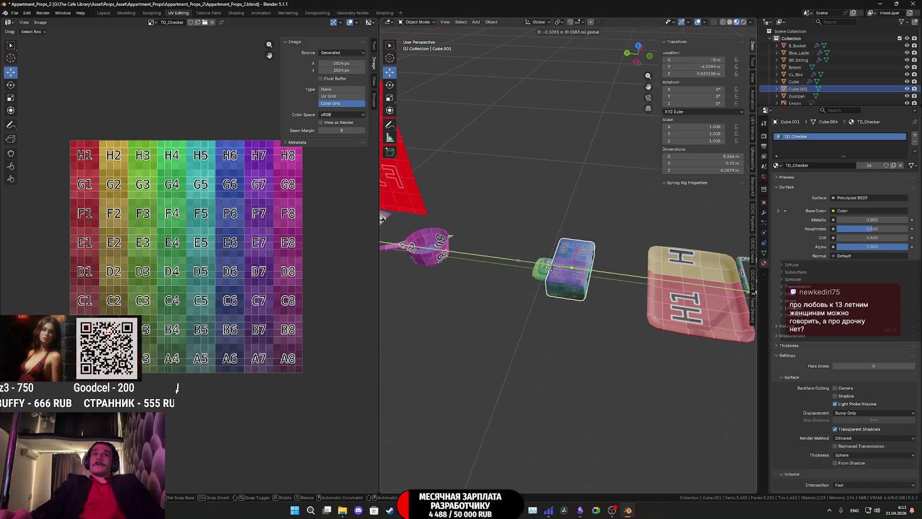
pyautogui.click(597, 279)
pyautogui.moveTo(597, 279)
pyautogui.mouseDown(button='middle')
pyautogui.moveTo(599, 263)
pyautogui.moveTo(619, 275)
pyautogui.mouseUp(button='middle')
pyautogui.click(556, 265)
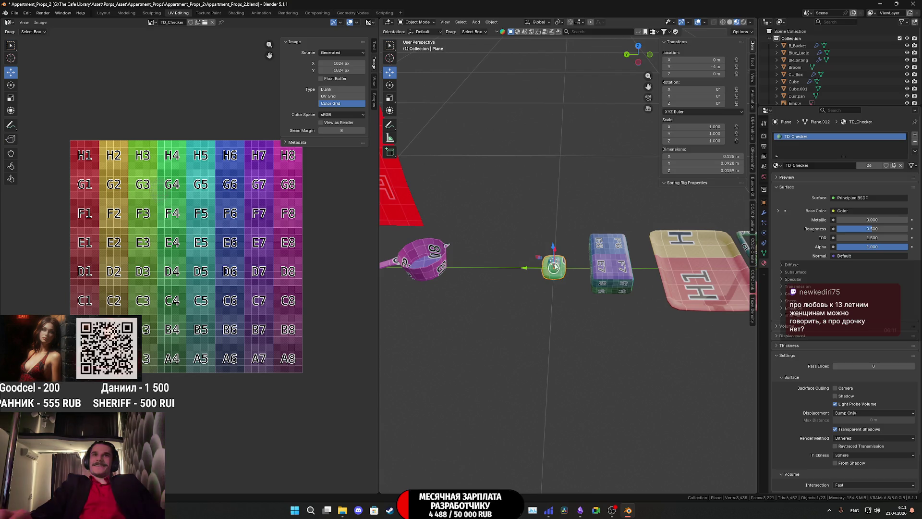
pyautogui.moveTo(555, 264); pyautogui.dragTo(694, 290, button='middle')
pyautogui.click(497, 254)
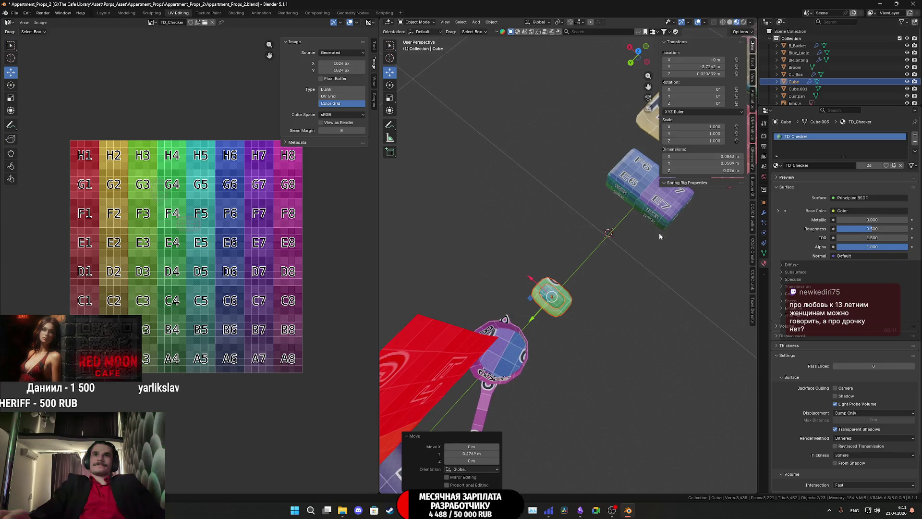
# - Select and frame the bevelled box, then enter mesh editing on it
pyautogui.click(670, 220)
pyautogui.press('KP_Decimal')
pyautogui.moveTo(546, 264); pyautogui.dragTo(613, 256, button='middle')
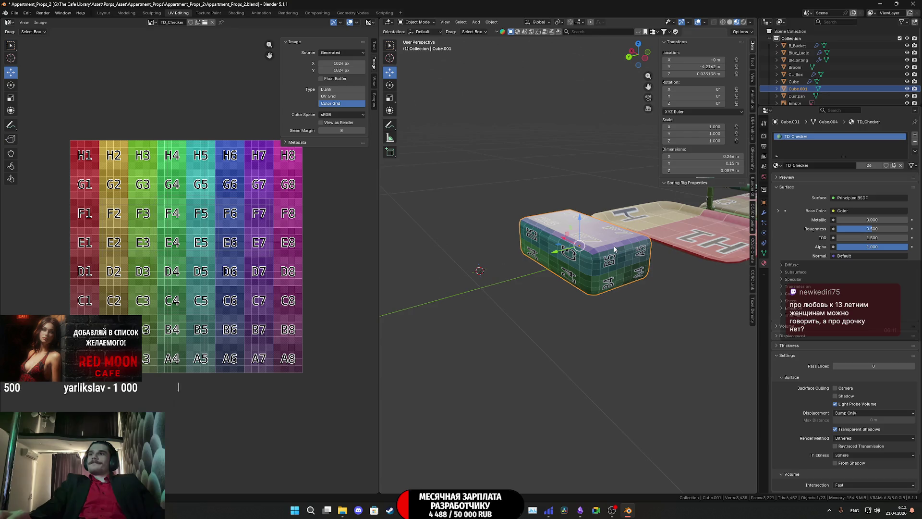
pyautogui.moveTo(603, 215); pyautogui.dragTo(593, 235, button='middle')
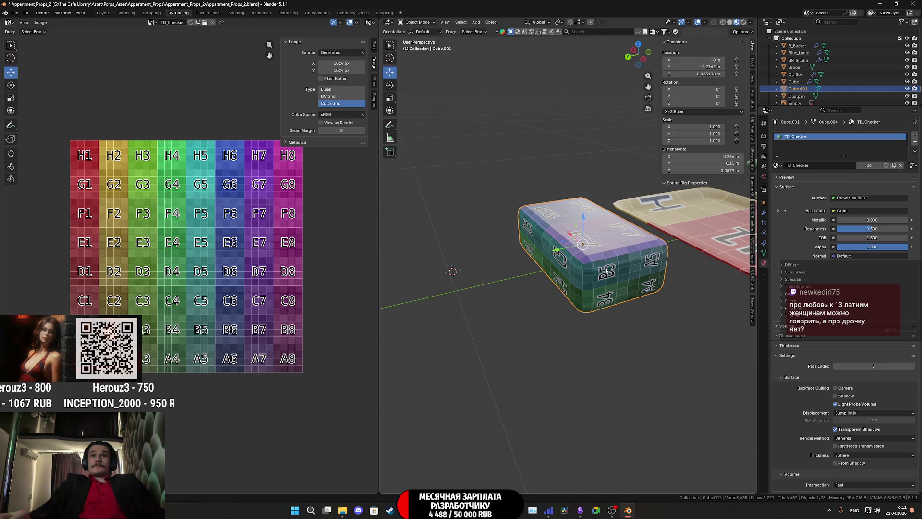
pyautogui.press('Tab')
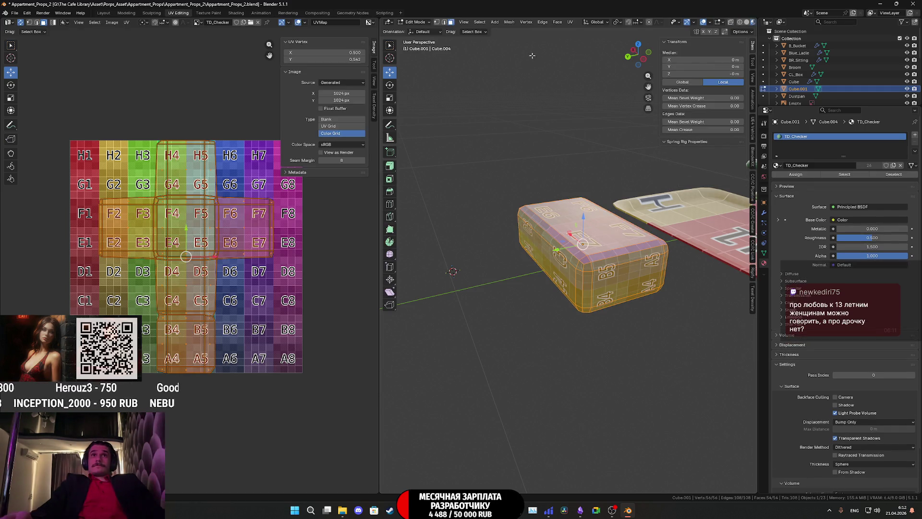
# - Apply a Cube Projection to the box's UVs and inspect the texture beside the tray
pyautogui.click(570, 23)
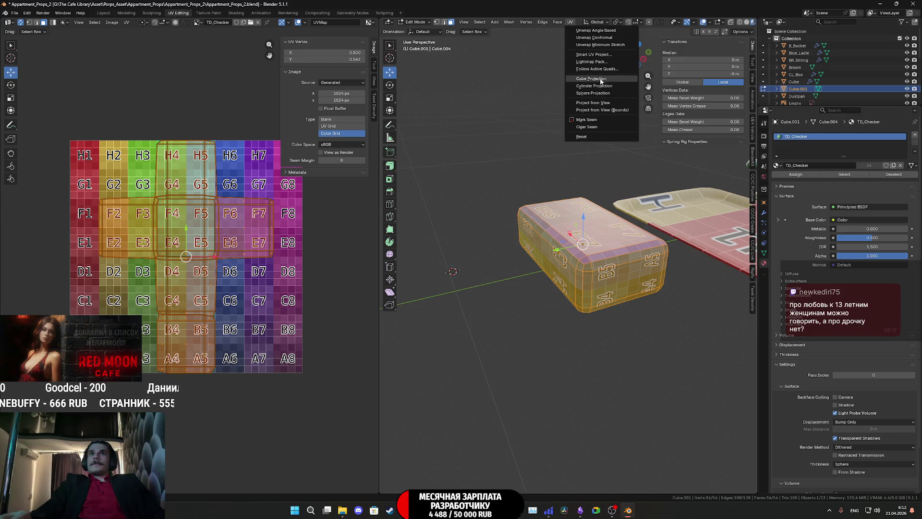
pyautogui.click(600, 80)
pyautogui.scroll(2, 237, 272)
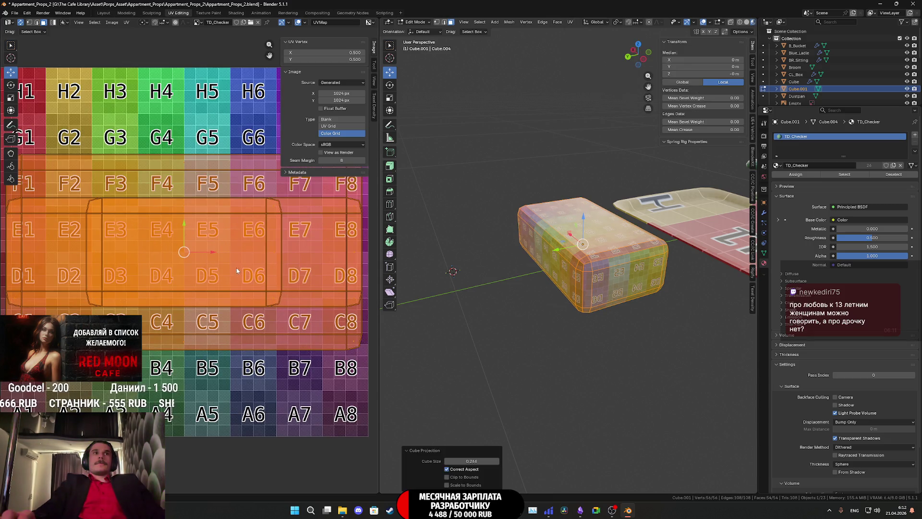
pyautogui.moveTo(588, 265)
pyautogui.mouseDown(button='middle')
pyautogui.moveTo(600, 254)
pyautogui.moveTo(614, 258)
pyautogui.moveTo(618, 277)
pyautogui.moveTo(622, 266)
pyautogui.mouseUp(button='middle')
pyautogui.press('Tab')
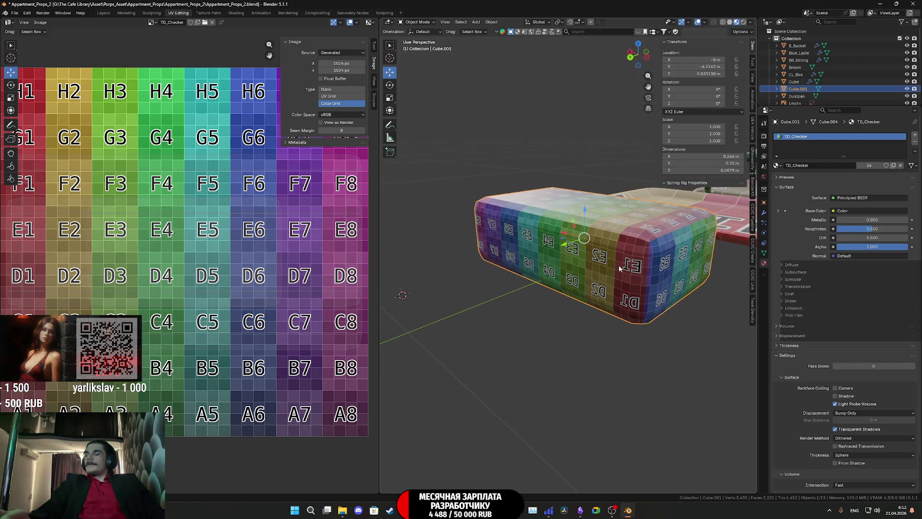
pyautogui.scroll(-4, 516, 252)
pyautogui.moveTo(517, 252)
pyautogui.mouseDown(button='middle')
pyautogui.moveTo(555, 268)
pyautogui.moveTo(582, 261)
pyautogui.moveTo(574, 257)
pyautogui.mouseUp(button='middle')
pyautogui.press('Tab')
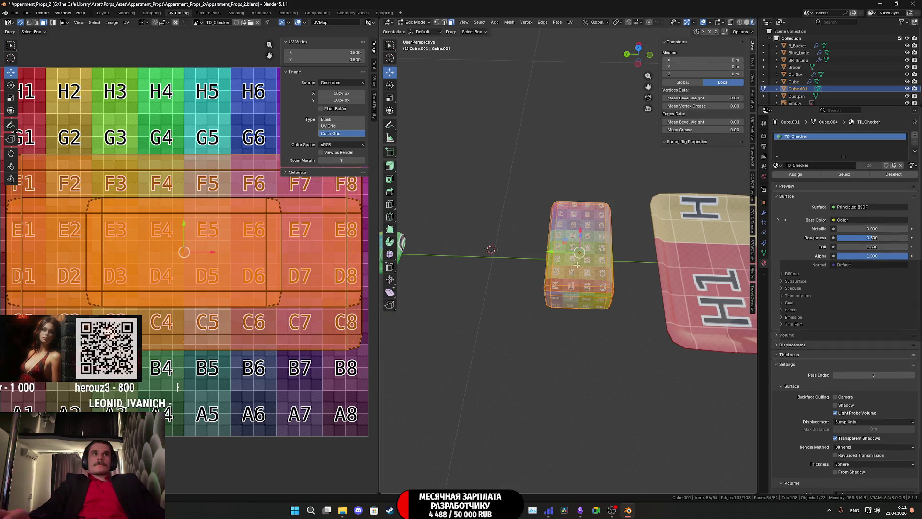
pyautogui.scroll(-5, 193, 254)
# - Shift the box's UV layout right of the checker image so the texture repeats, then return to object mode
pyautogui.press('g')
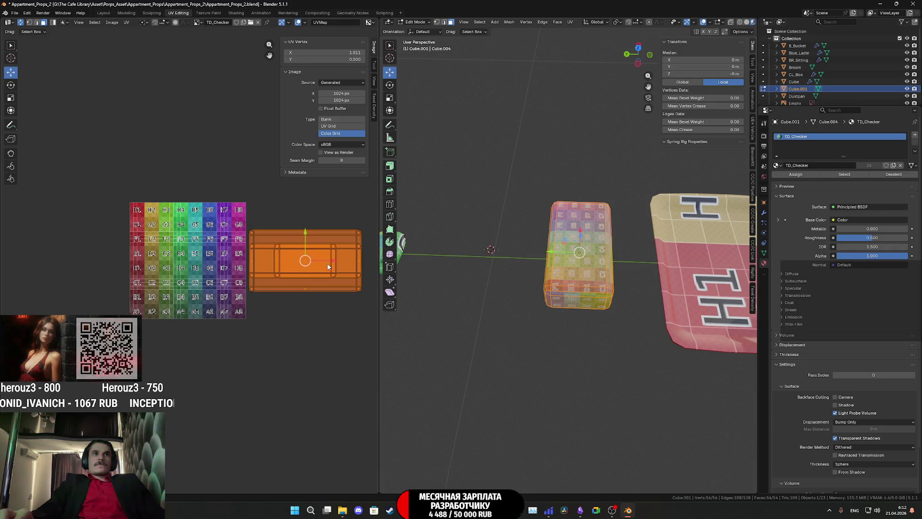
pyautogui.click(303, 203)
pyautogui.moveTo(505, 259)
pyautogui.mouseDown(button='middle')
pyautogui.moveTo(589, 258)
pyautogui.moveTo(573, 266)
pyautogui.moveTo(597, 277)
pyautogui.mouseUp(button='middle')
pyautogui.press('Tab')
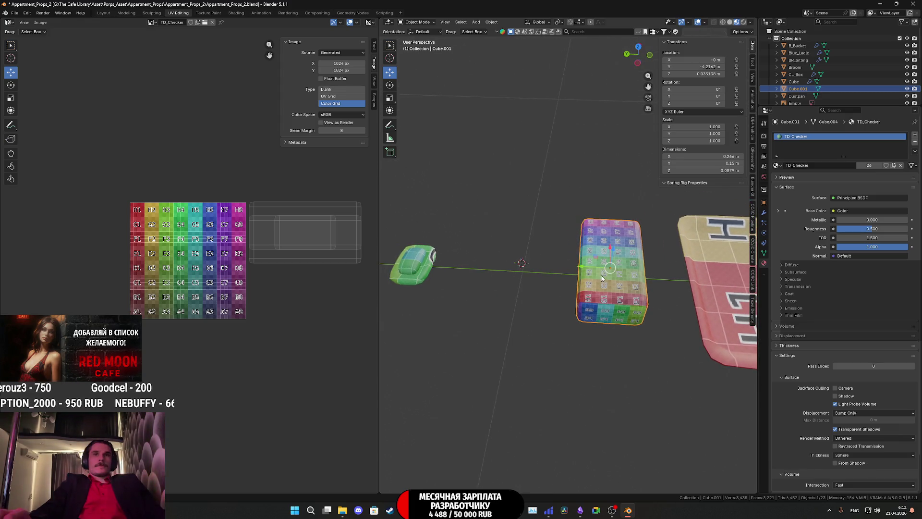
# - Duplicate the box to the left and shrink the copy to about 0.16 m long
pyautogui.hotkey('shift', 'd')
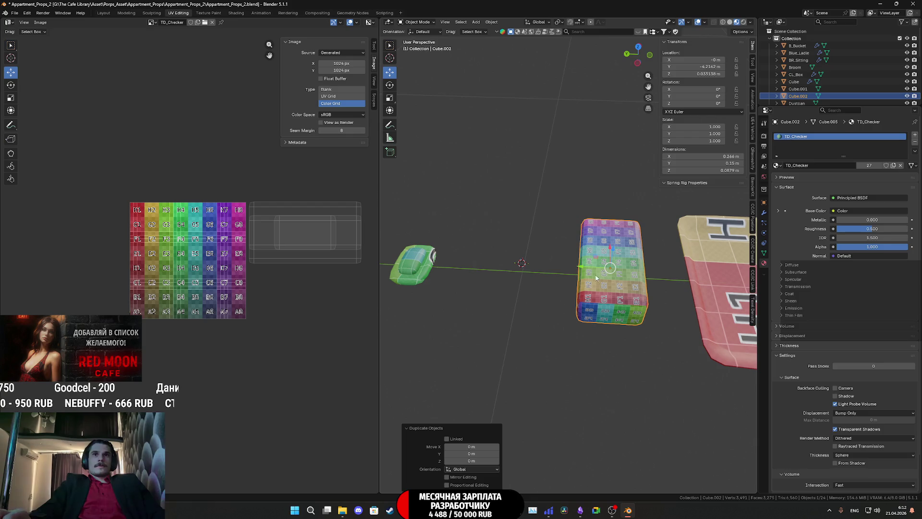
pyautogui.click(490, 267)
pyautogui.press('Tab')
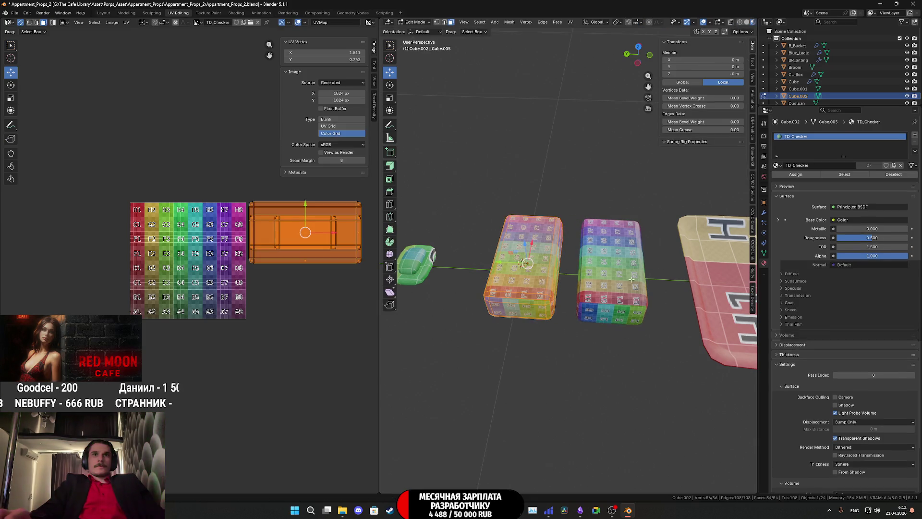
pyautogui.click(600, 274)
pyautogui.press('Tab')
pyautogui.moveTo(602, 276); pyautogui.dragTo(634, 236, button='middle')
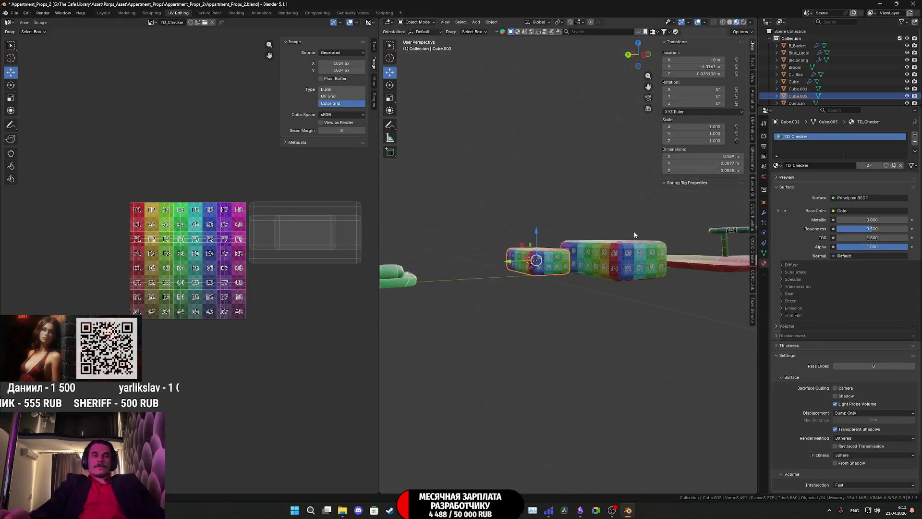
# - Select the larger original box and enter mesh editing to shrink it slightly
pyautogui.click(619, 253)
pyautogui.moveTo(618, 253); pyautogui.dragTo(603, 321, button='middle')
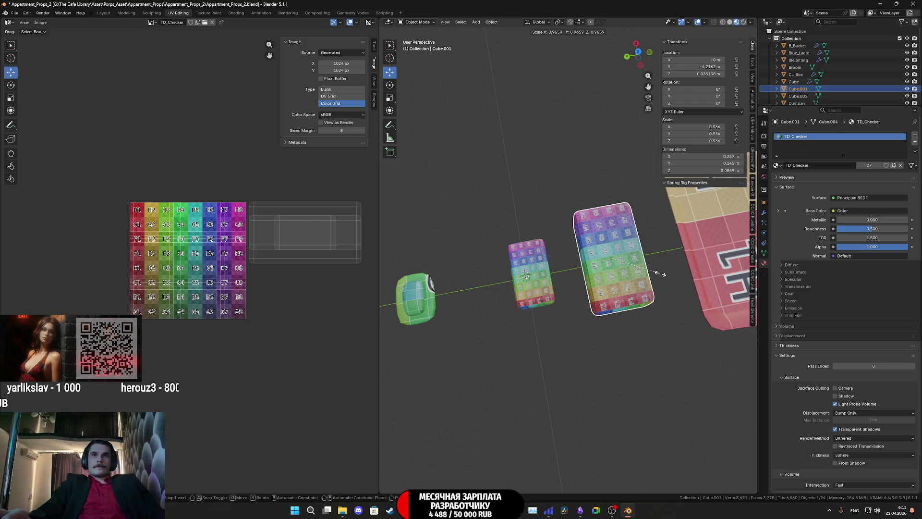
pyautogui.press('Tab')
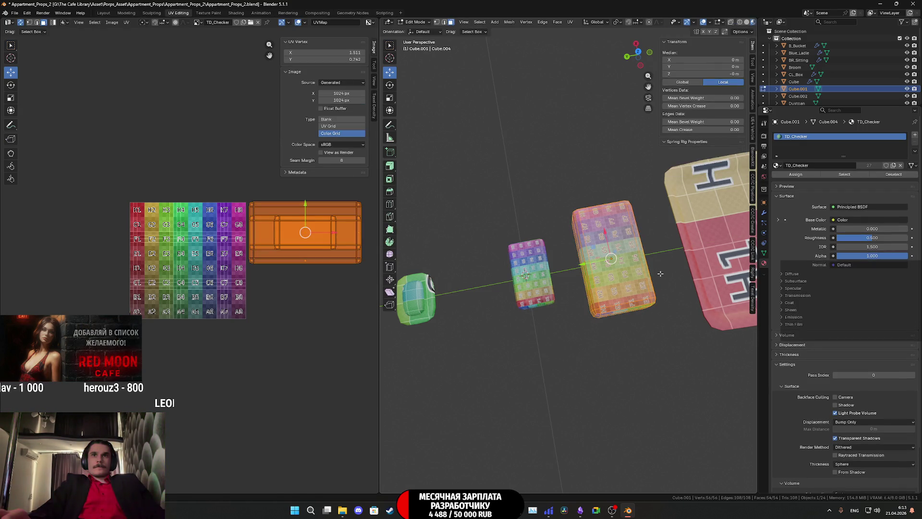
# - Add a centred loop cut with 2 cuts across the larger box in Edit Mode
pyautogui.press('Tab')
pyautogui.moveTo(660, 272)
pyautogui.mouseDown(button='middle')
pyautogui.moveTo(661, 265)
pyautogui.moveTo(636, 267)
pyautogui.mouseUp(button='middle')
pyautogui.press('Tab')
pyautogui.hotkey('ctrl', 'r')
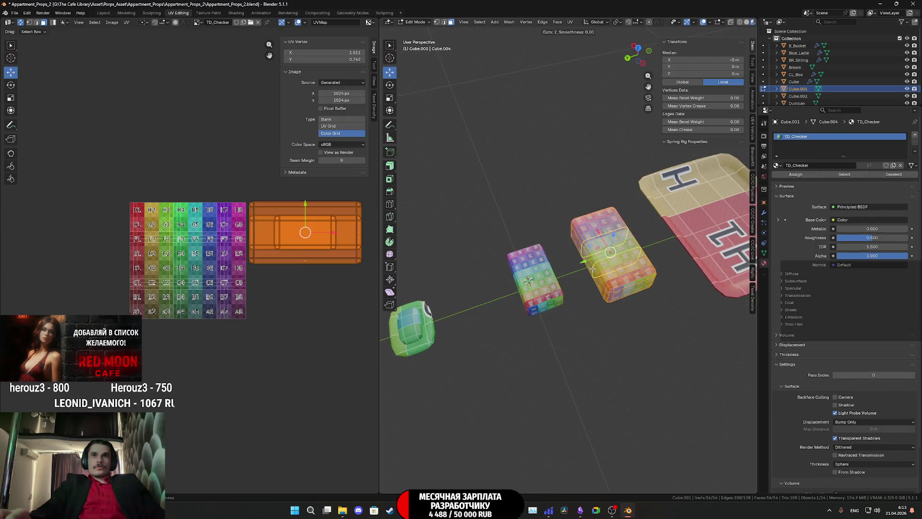
pyautogui.click(609, 252)
pyautogui.rightClick(610, 253)
pyautogui.scroll(4, 610, 252)
pyautogui.moveTo(609, 252)
pyautogui.mouseDown(button='middle')
pyautogui.moveTo(596, 268)
pyautogui.moveTo(562, 266)
pyautogui.mouseUp(button='middle')
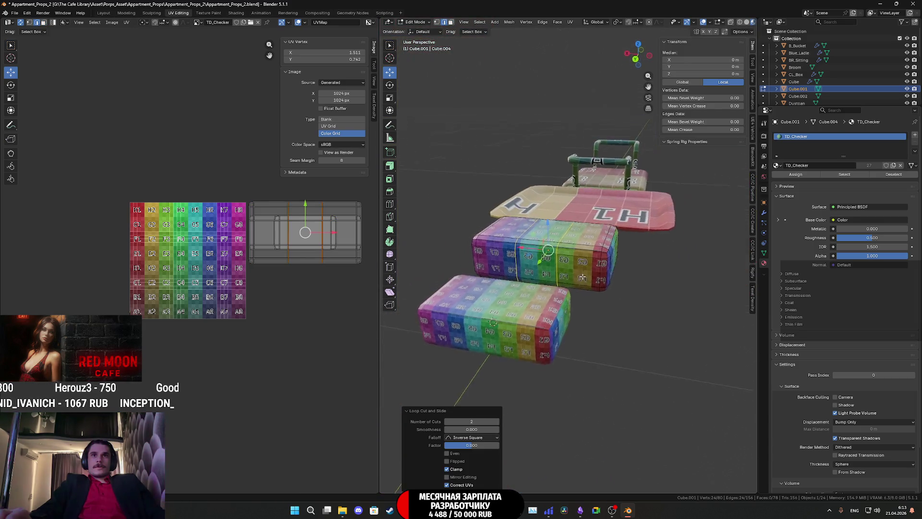
# - Select an edge loop on the box and nudge it slightly along Z
pyautogui.keyDown('alt'); pyautogui.click(561, 267); pyautogui.keyUp('alt')
pyautogui.press('g')
pyautogui.press('z')
pyautogui.press('Escape')
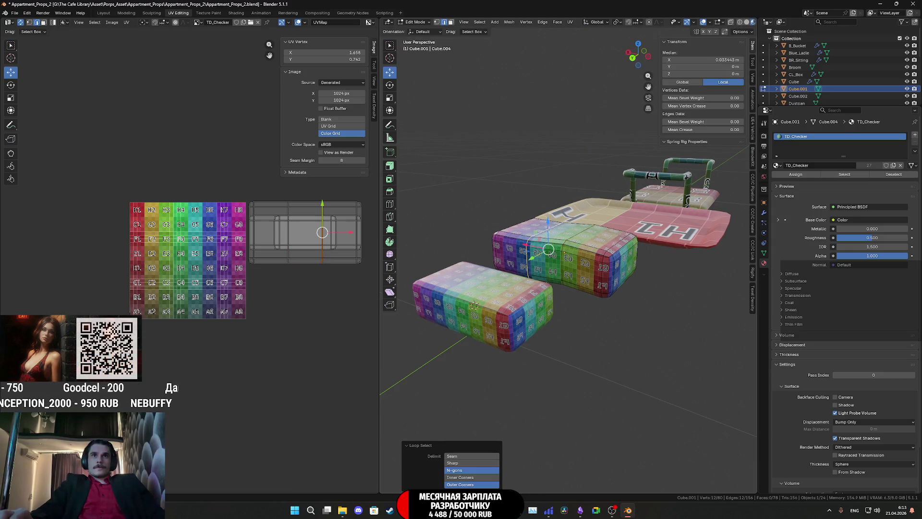
pyautogui.press('g')
pyautogui.press('z')
pyautogui.click(549, 220)
pyautogui.moveTo(548, 219); pyautogui.dragTo(517, 273, button='middle')
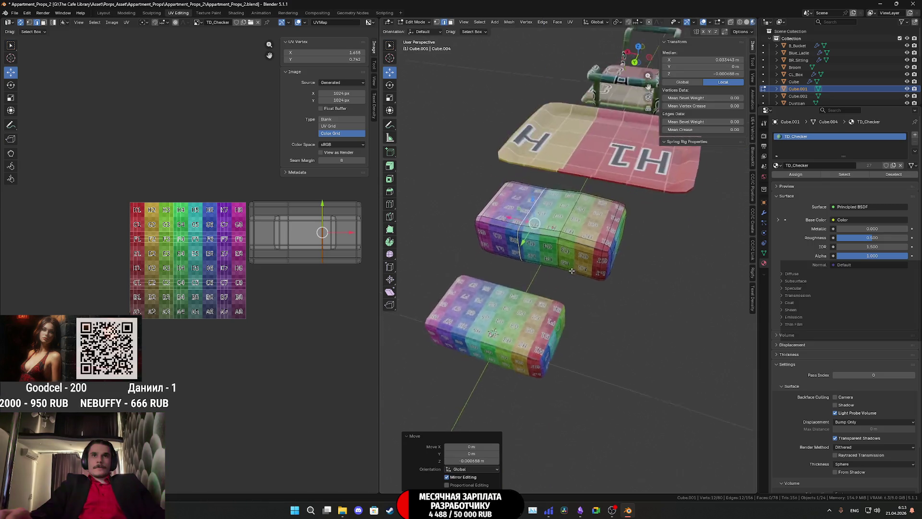
pyautogui.scroll(2, 516, 273)
# - Cancel a further loop cut and return the box to Object Mode
pyautogui.hotkey('ctrl', 'r')
pyautogui.press('Escape')
pyautogui.moveTo(644, 293)
pyautogui.mouseDown(button='middle')
pyautogui.moveTo(559, 238)
pyautogui.moveTo(581, 275)
pyautogui.mouseUp(button='middle')
pyautogui.press('Tab')
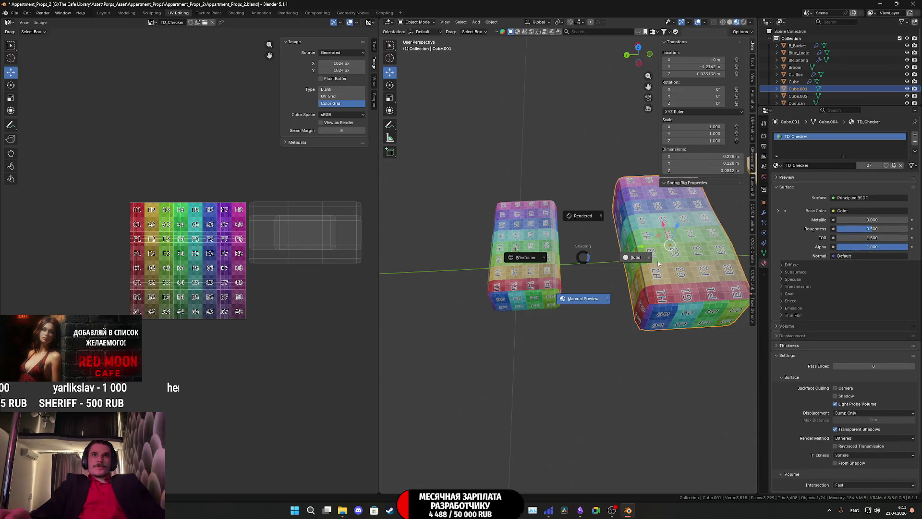
# - Switch to solid shading and apply Shade Auto Smooth to both box props
pyautogui.click(647, 259)
pyautogui.moveTo(648, 258); pyautogui.dragTo(653, 256, button='middle')
pyautogui.rightClick(661, 266)
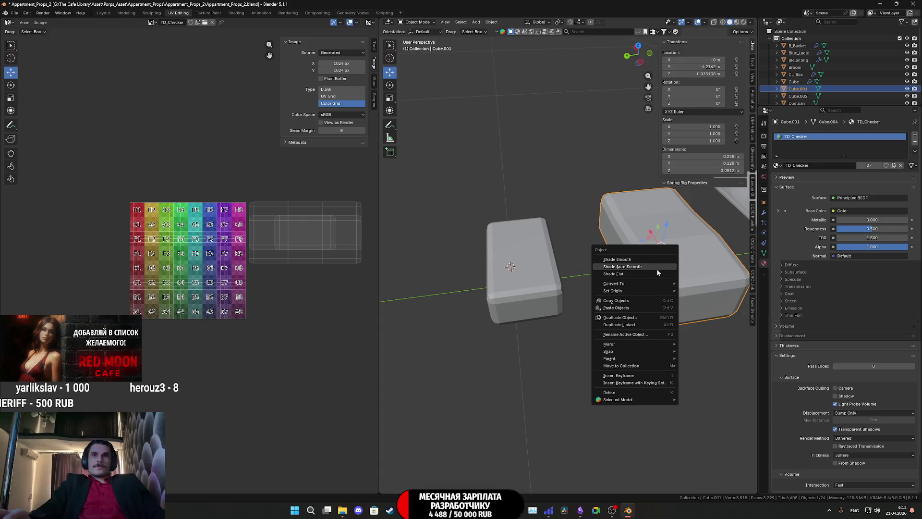
pyautogui.click(657, 269)
pyautogui.click(537, 290)
pyautogui.rightClick(536, 287)
pyautogui.click(537, 287)
# - Orbit out to the row of props and select the small soap-shaped Cube
pyautogui.moveTo(536, 287)
pyautogui.mouseDown(button='middle')
pyautogui.moveTo(587, 218)
pyautogui.moveTo(563, 292)
pyautogui.mouseUp(button='middle')
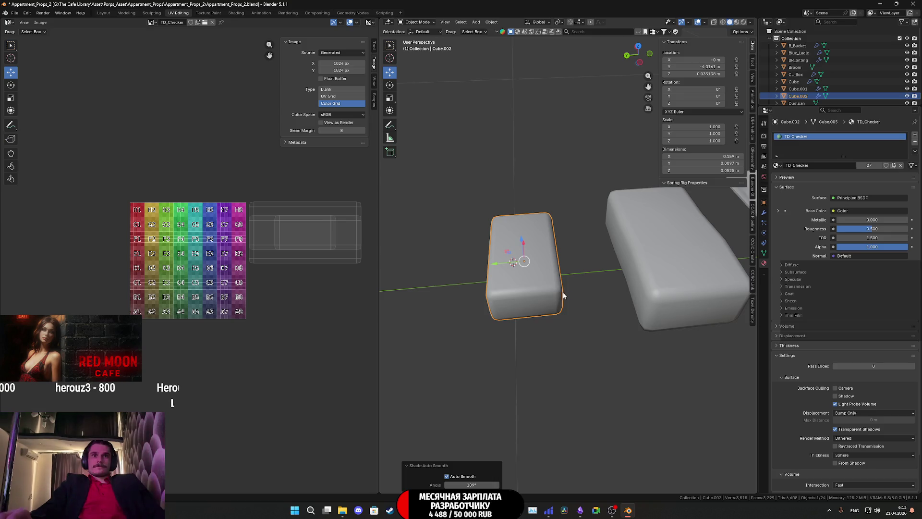
pyautogui.scroll(-3, 566, 291)
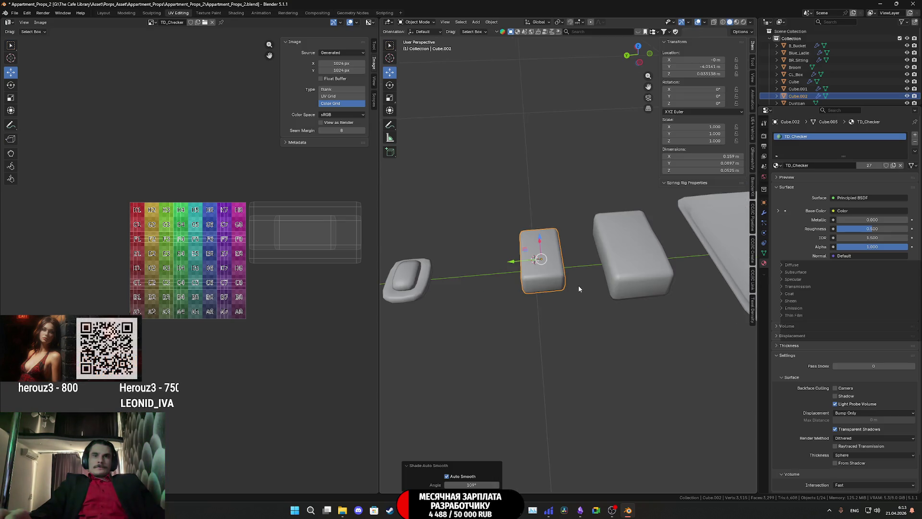
pyautogui.moveTo(569, 276)
pyautogui.mouseDown(button='middle')
pyautogui.moveTo(574, 265)
pyautogui.moveTo(614, 269)
pyautogui.moveTo(608, 284)
pyautogui.moveTo(642, 240)
pyautogui.moveTo(629, 252)
pyautogui.moveTo(598, 251)
pyautogui.moveTo(609, 264)
pyautogui.mouseUp(button='middle')
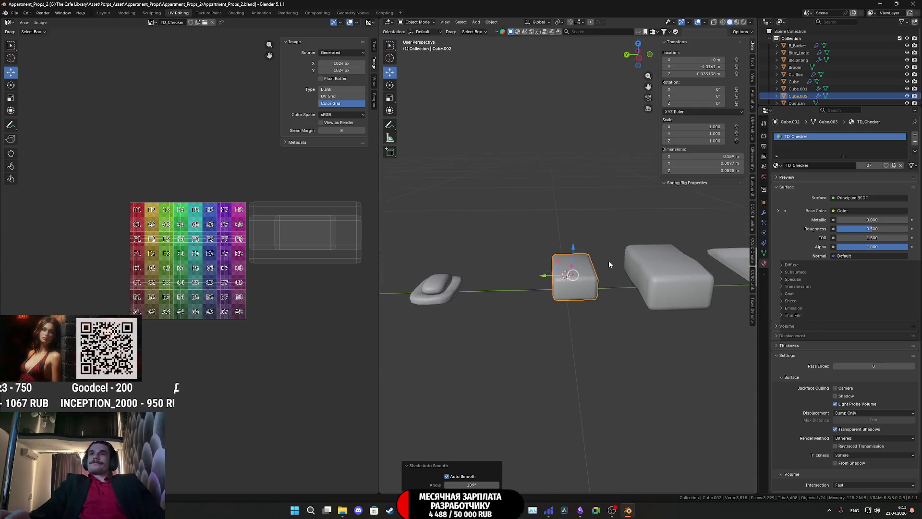
pyautogui.scroll(-4, 609, 261)
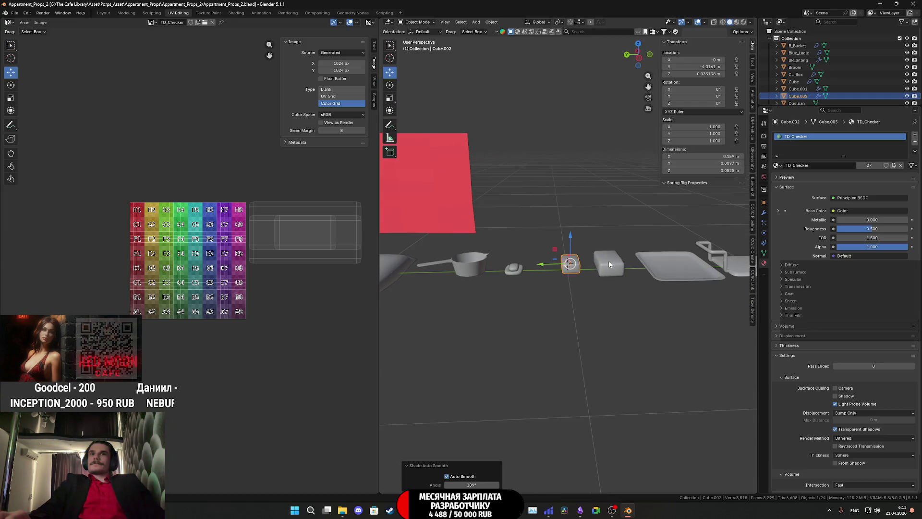
pyautogui.scroll(4, 609, 262)
pyautogui.scroll(-2, 609, 265)
pyautogui.click(475, 277)
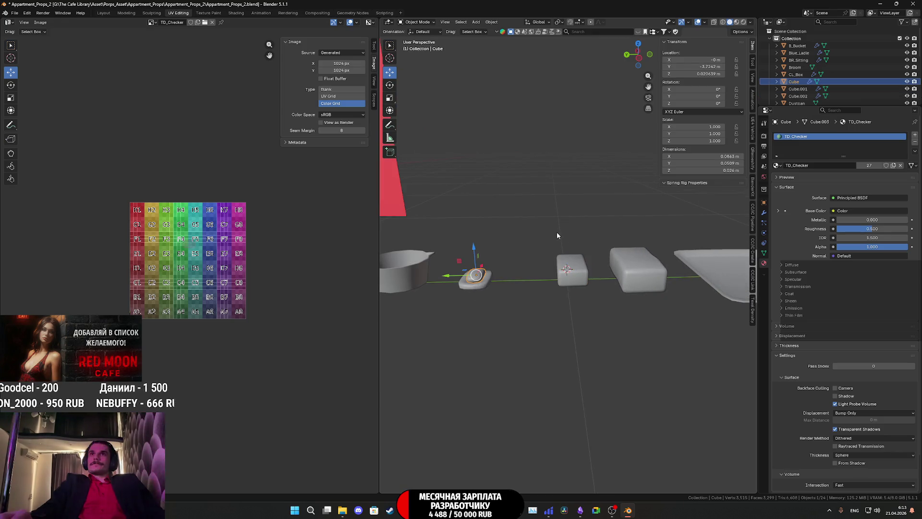
# - Rename Cube to Soap and the flat dish beneath it to Soap1, then select Cube.002
pyautogui.doubleClick(795, 81)
pyautogui.write('Se')
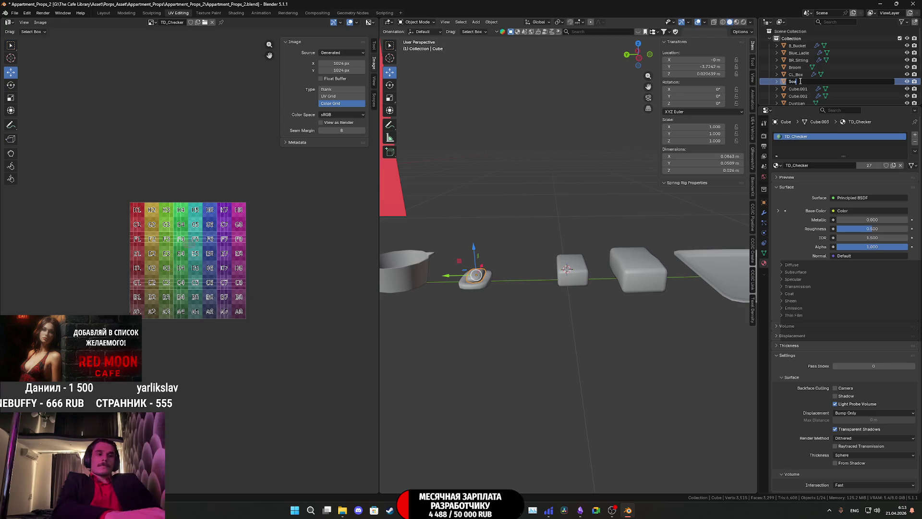
pyautogui.press('Return')
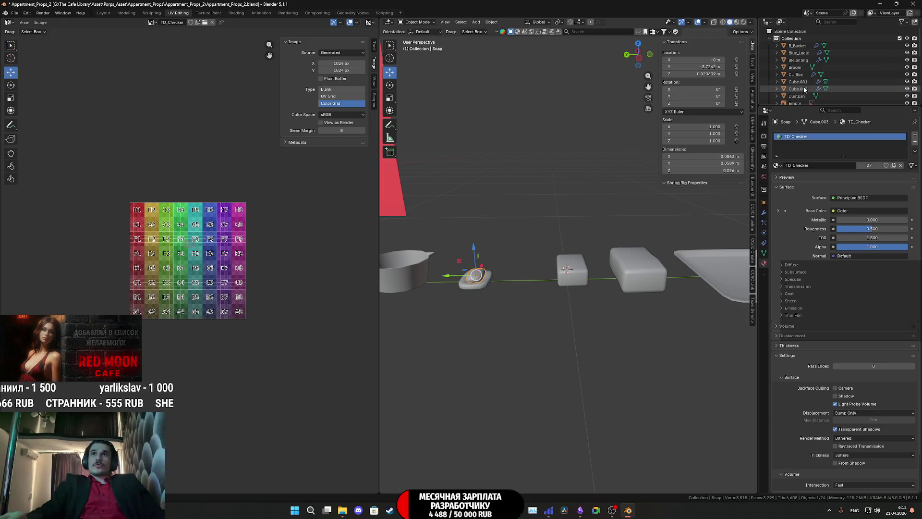
pyautogui.click(807, 100)
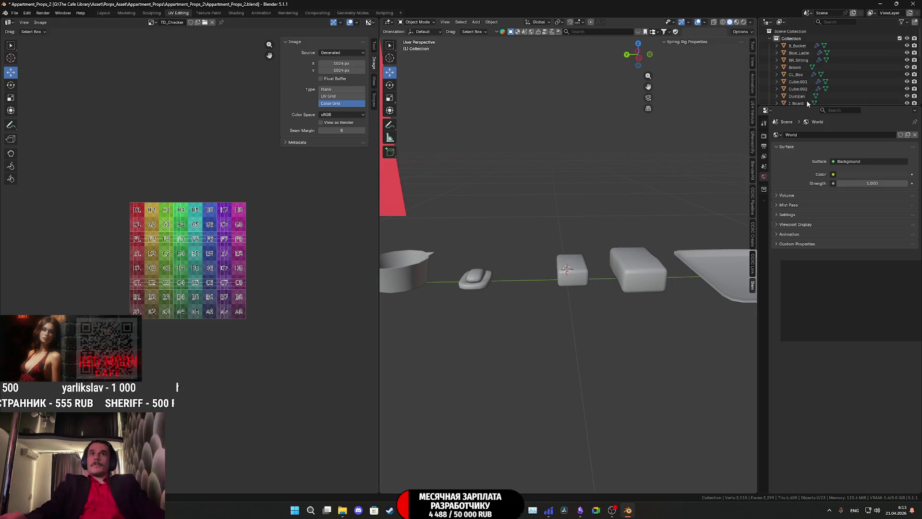
pyautogui.click(483, 284)
pyautogui.scroll(-5, 798, 73)
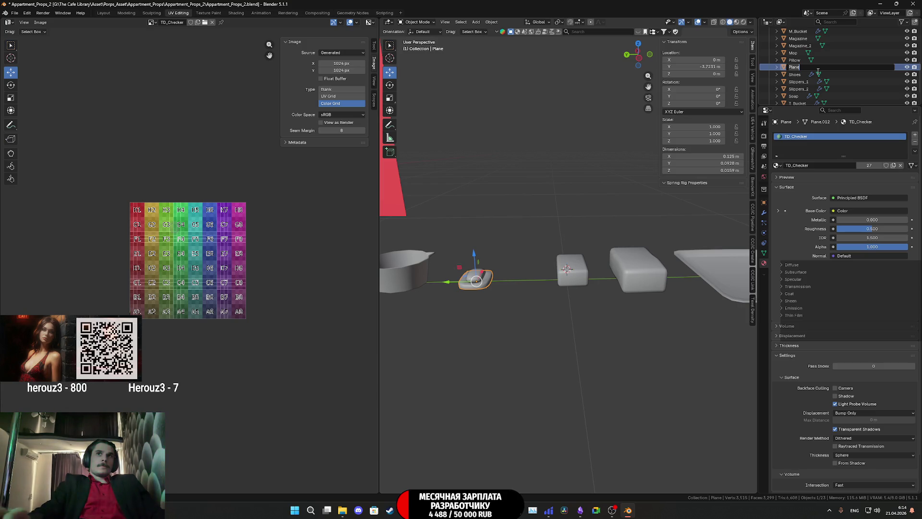
pyautogui.write('Soap1')
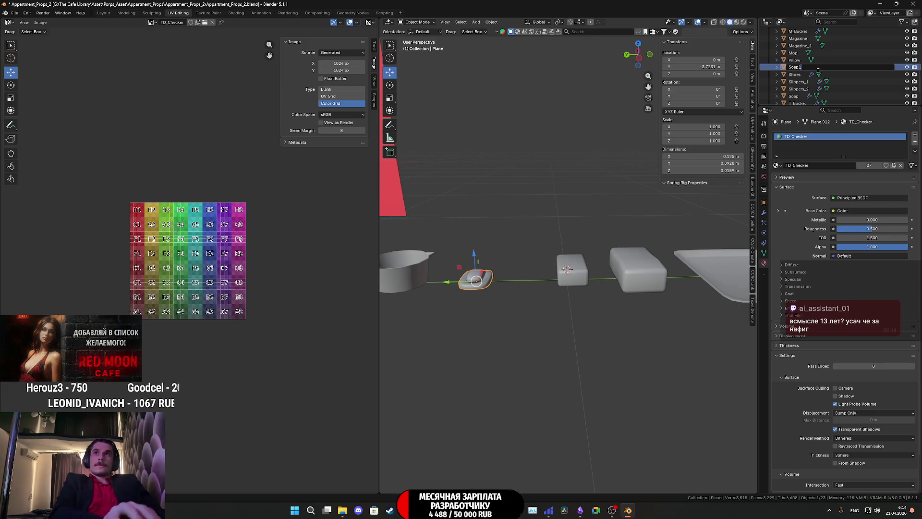
pyautogui.press('Return')
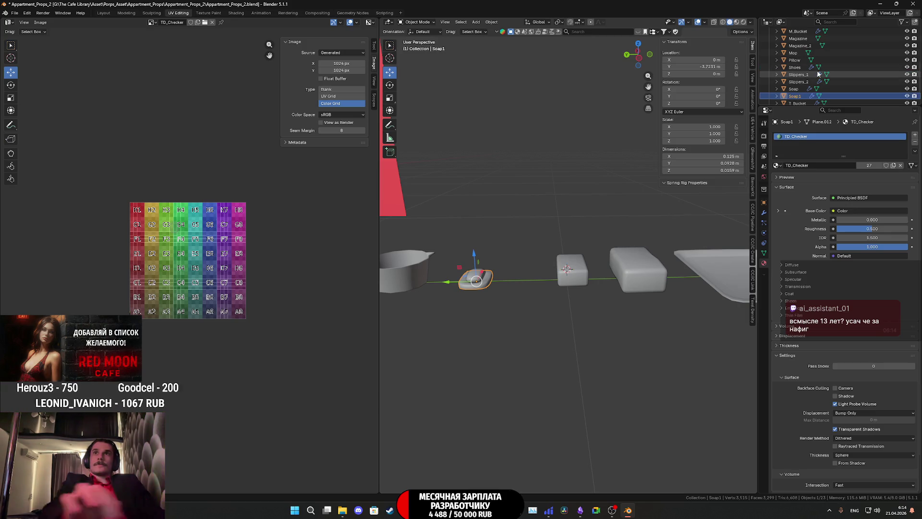
pyautogui.click(574, 278)
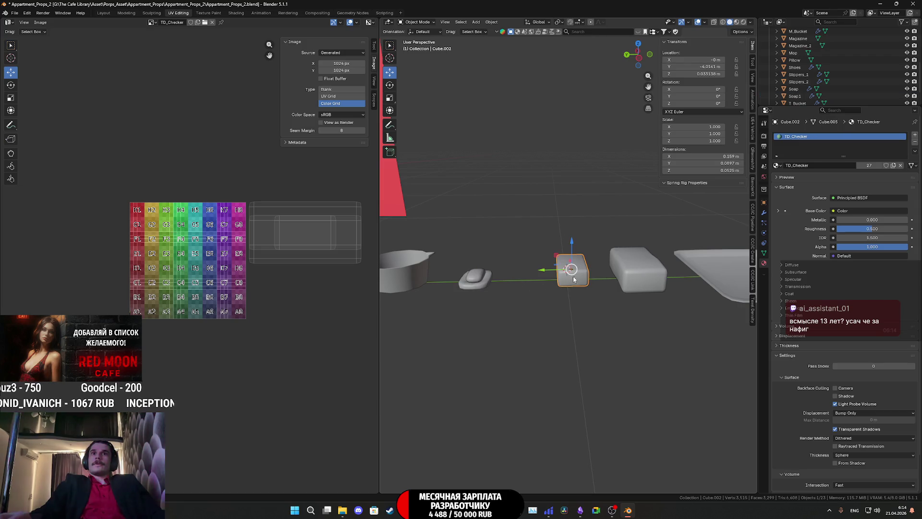
# - Set Location Z to 0 m for Cube.002 and then for Cube.001
pyautogui.moveTo(584, 261); pyautogui.dragTo(662, 191, button='middle')
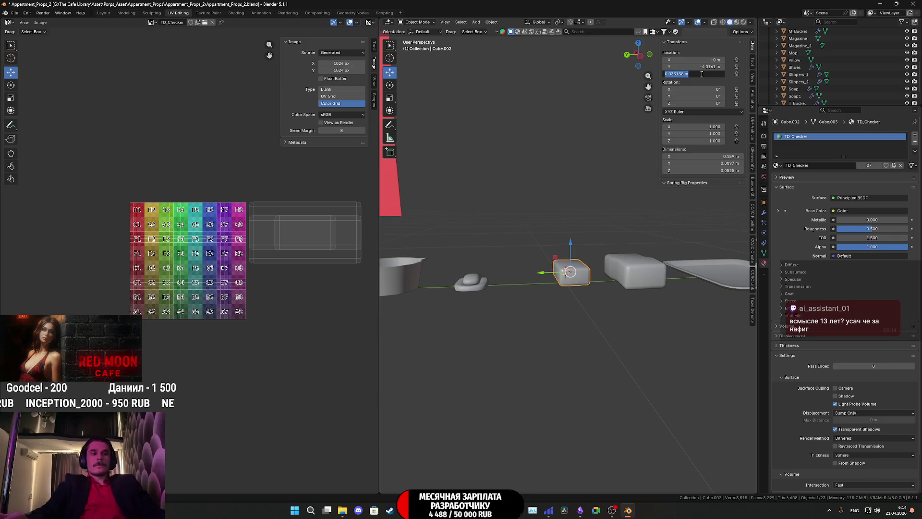
pyautogui.write('0')
pyautogui.press('Return')
pyautogui.scroll(1, 601, 283)
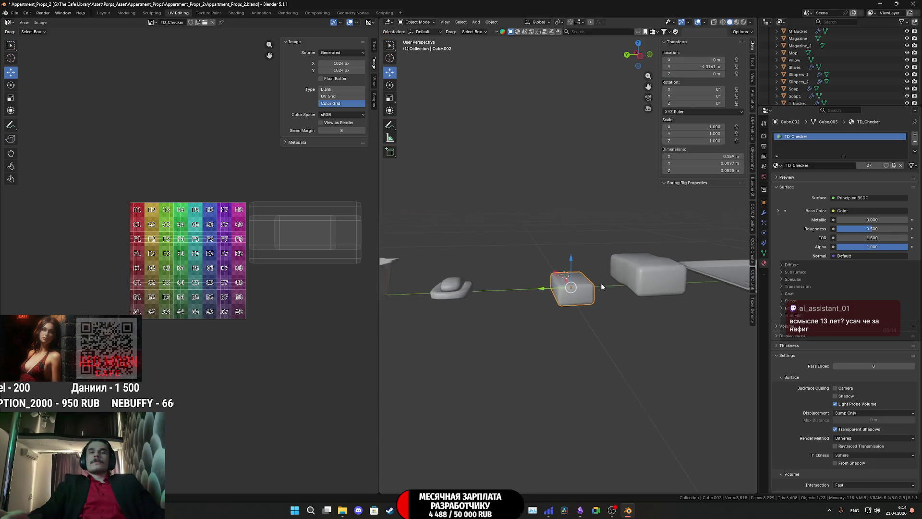
pyautogui.scroll(3, 609, 283)
pyautogui.scroll(2, 571, 274)
pyautogui.click(663, 289)
pyautogui.press('KP_Decimal')
pyautogui.click(692, 75)
pyautogui.write('0')
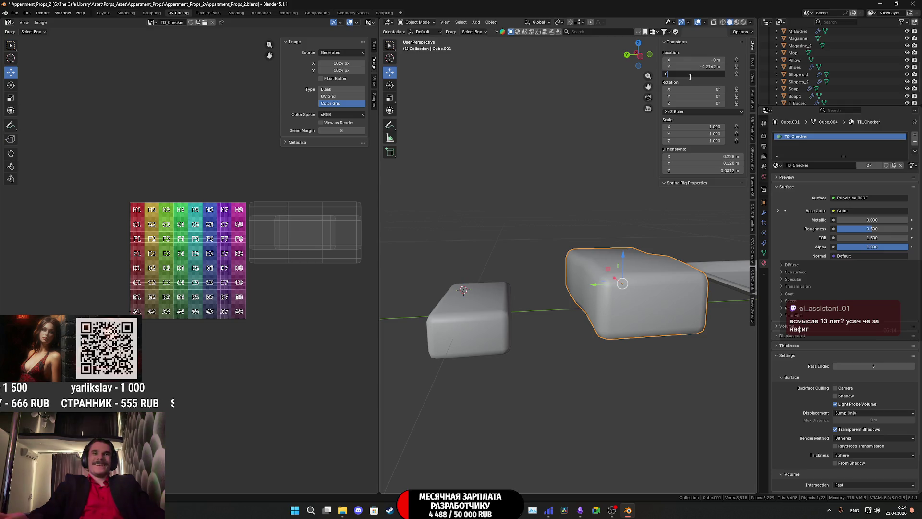
pyautogui.press('Return')
pyautogui.scroll(-2, 648, 285)
pyautogui.scroll(-1, 633, 303)
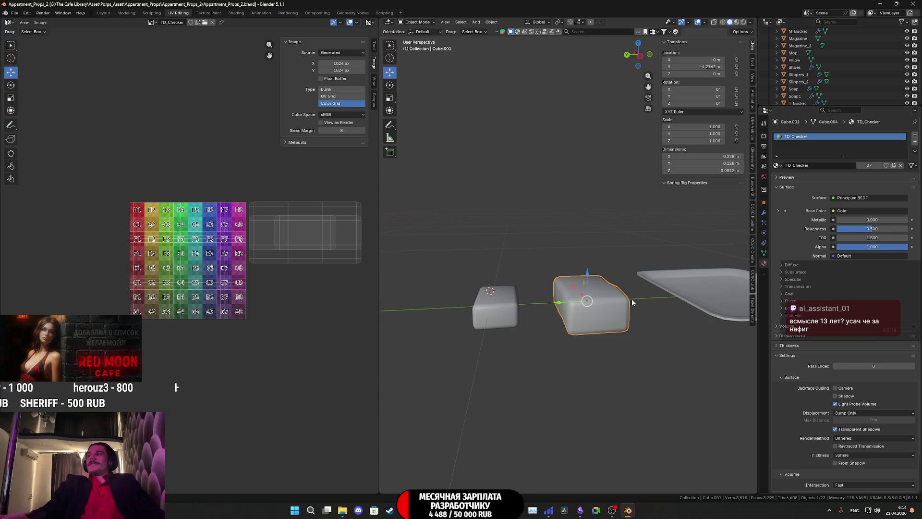
pyautogui.moveTo(634, 294); pyautogui.dragTo(636, 331, button='middle')
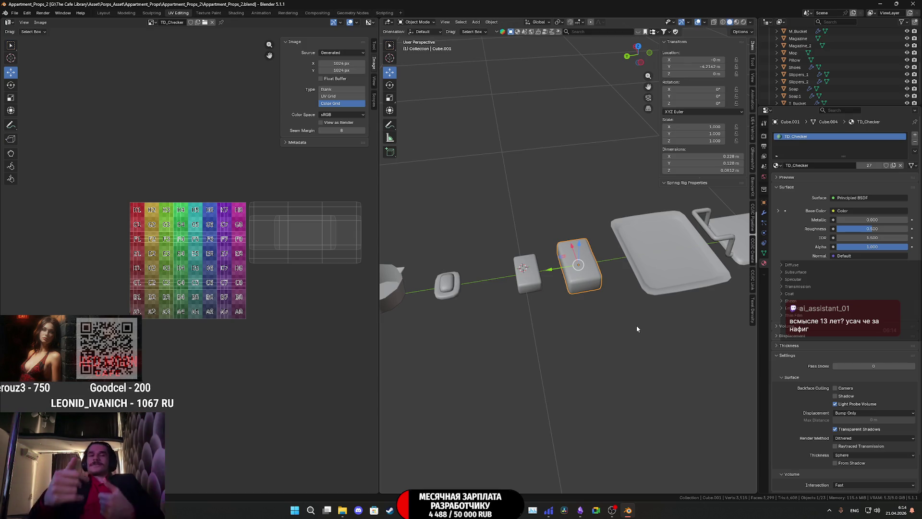
pyautogui.scroll(2, 630, 311)
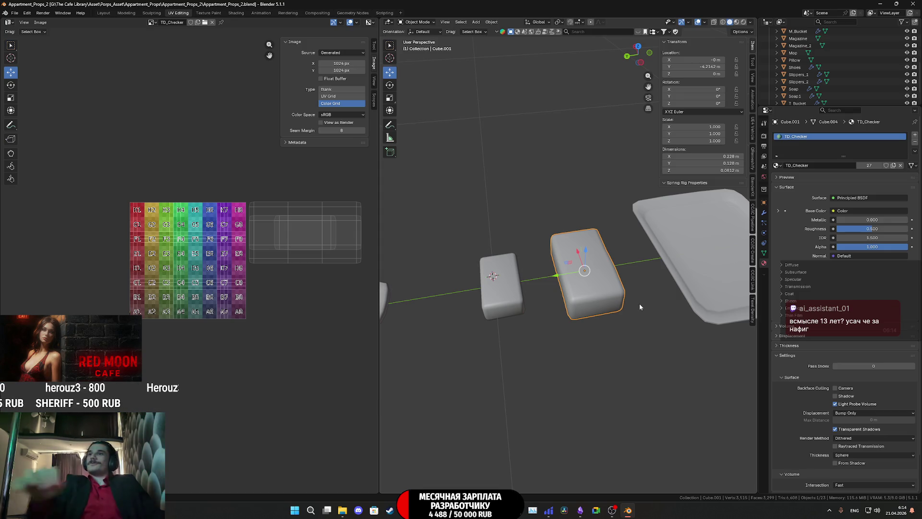
pyautogui.scroll(-2, 644, 289)
pyautogui.scroll(-2, 651, 275)
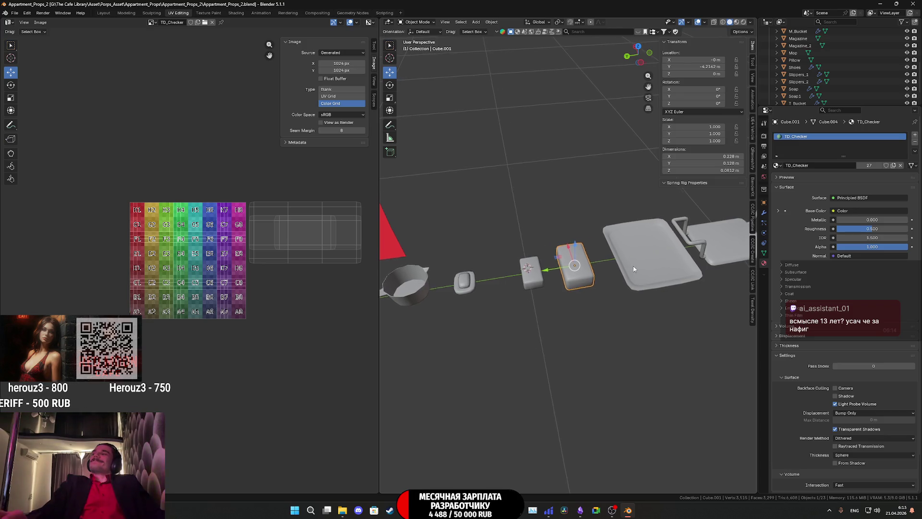
pyautogui.scroll(-1, 637, 267)
pyautogui.scroll(-1, 628, 274)
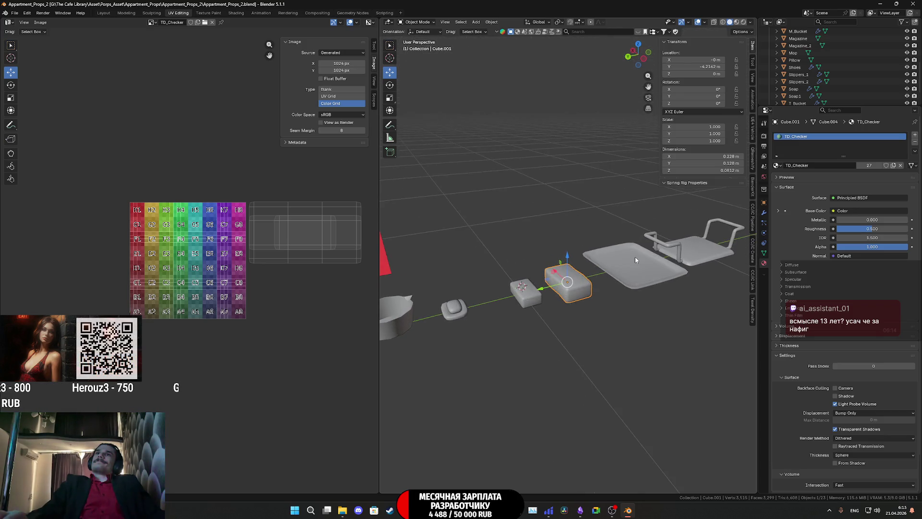
pyautogui.scroll(2, 635, 256)
pyautogui.scroll(1, 635, 257)
pyautogui.scroll(-2, 831, 89)
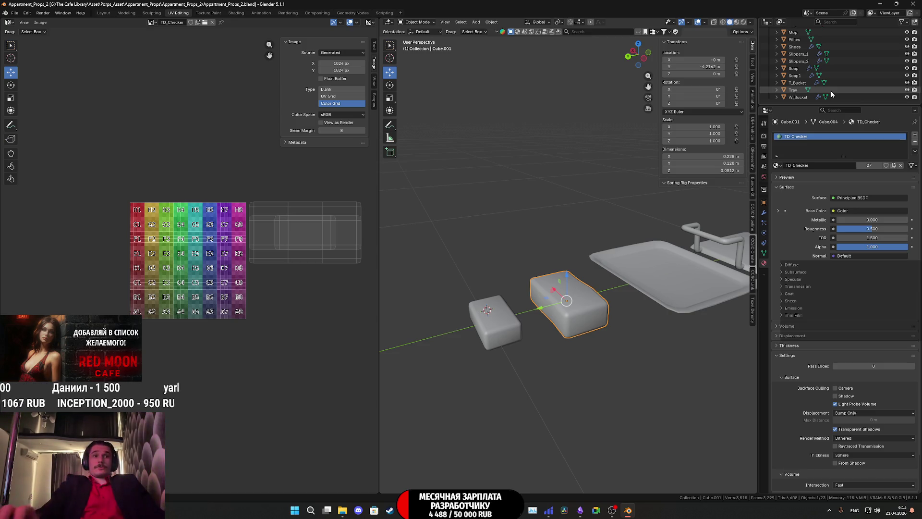
pyautogui.moveTo(720, 245); pyautogui.dragTo(608, 303, button='middle')
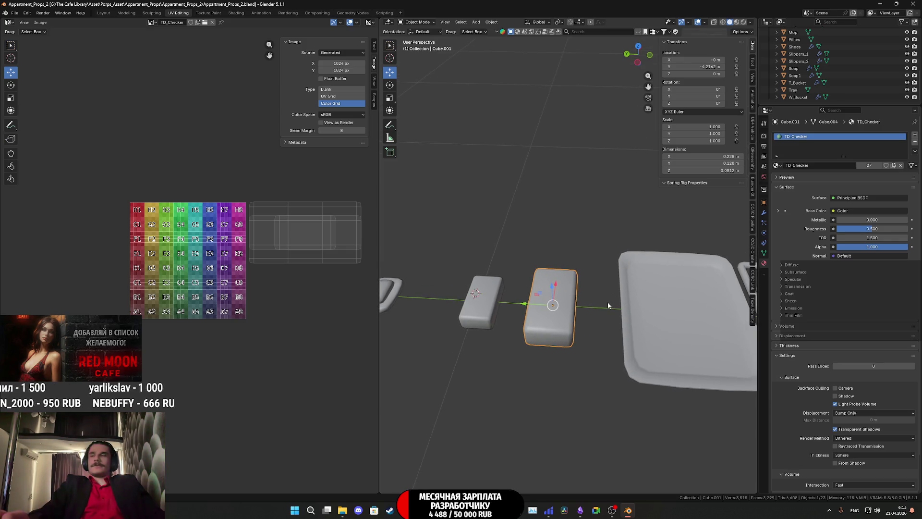
pyautogui.scroll(-2, 608, 301)
pyautogui.scroll(3, 607, 302)
pyautogui.scroll(1, 608, 302)
pyautogui.moveTo(607, 302); pyautogui.dragTo(622, 285, button='middle')
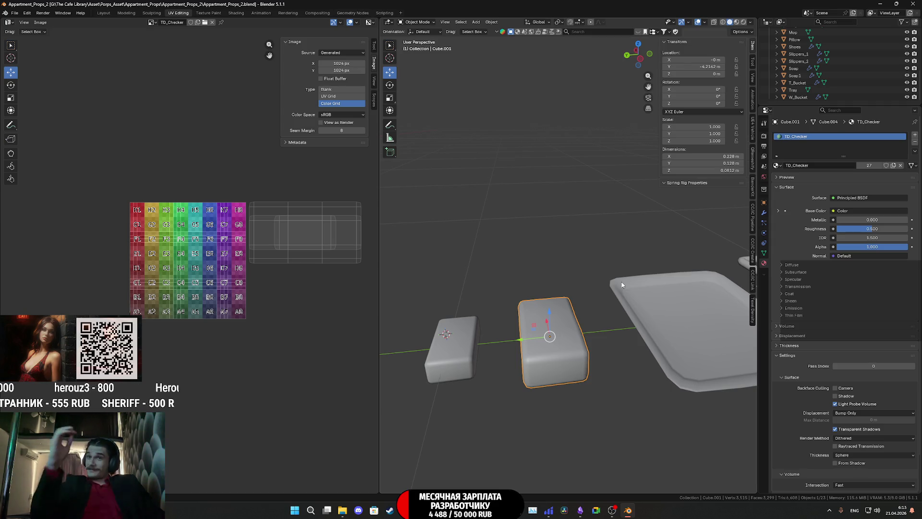
pyautogui.scroll(-4, 609, 270)
pyautogui.keyDown('shift'); pyautogui.moveTo(606, 267); pyautogui.dragTo(588, 297, button='middle'); pyautogui.keyUp('shift')
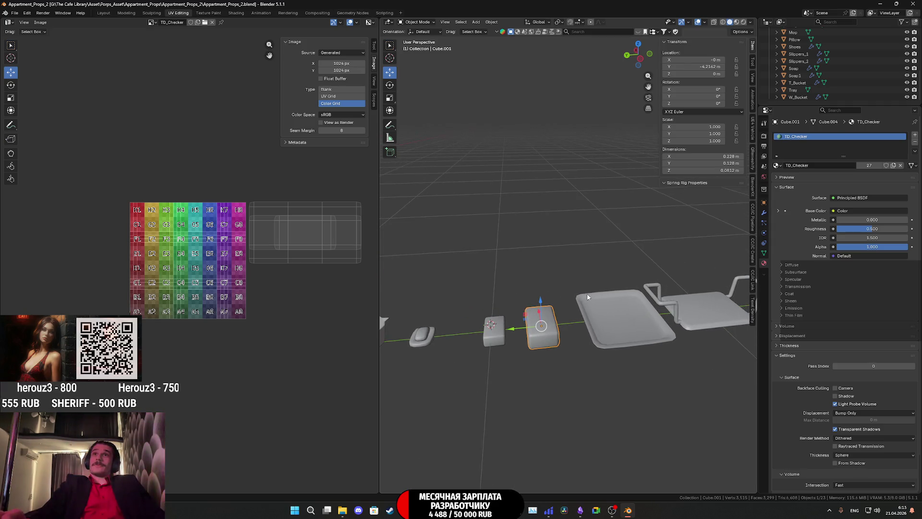
pyautogui.scroll(2, 815, 80)
pyautogui.scroll(3, 816, 83)
pyautogui.scroll(2, 815, 87)
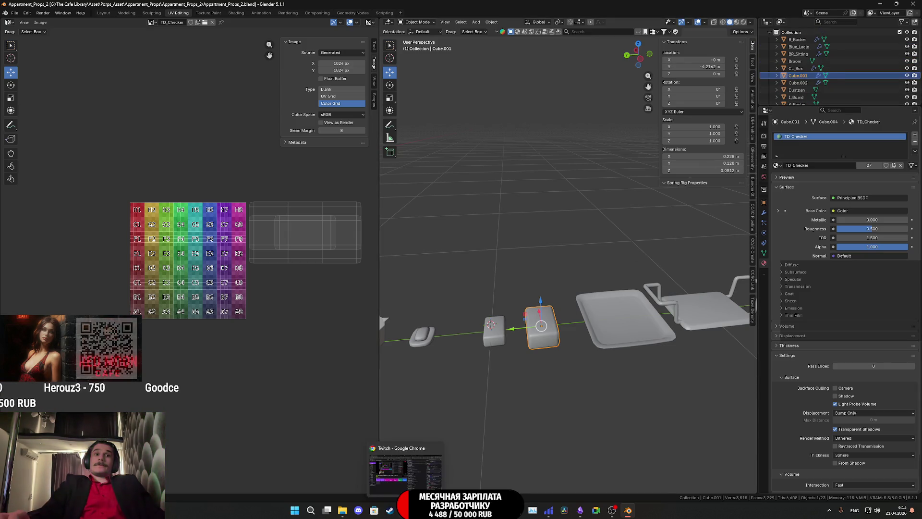
# - Translate Губка to English in Google Translate, getting Sponge
pyautogui.click(425, 511)
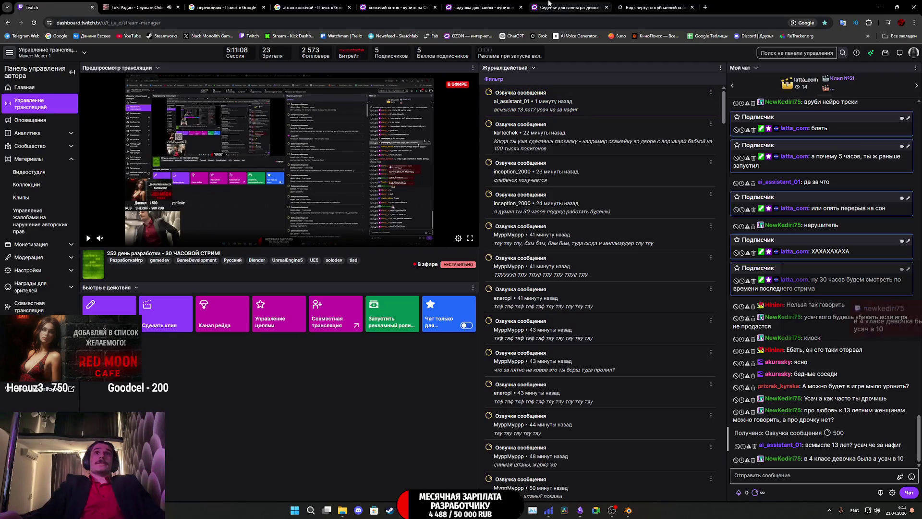
pyautogui.click(230, 7)
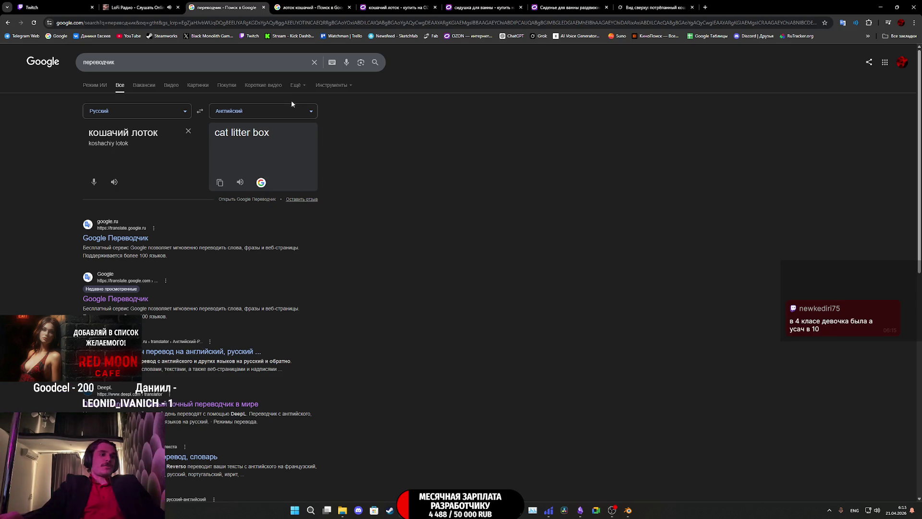
pyautogui.click(189, 133)
pyautogui.write('Ue')
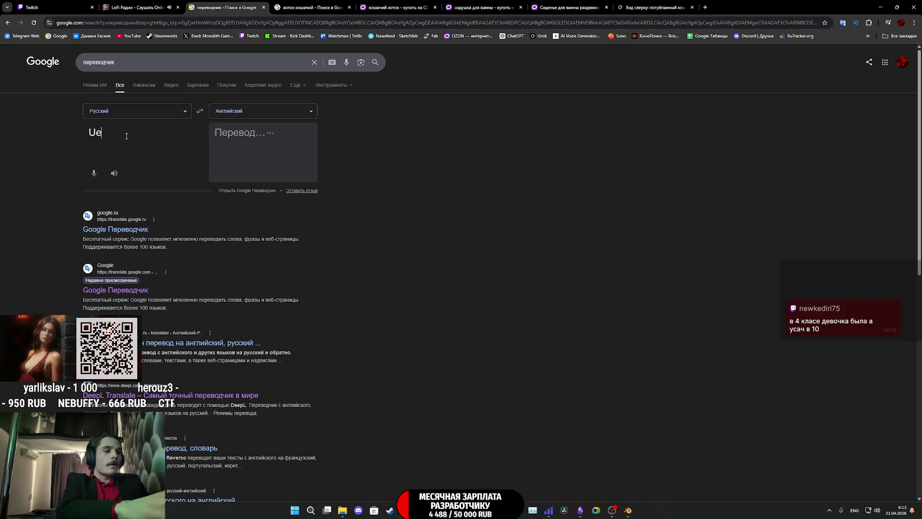
pyautogui.write(',rf')
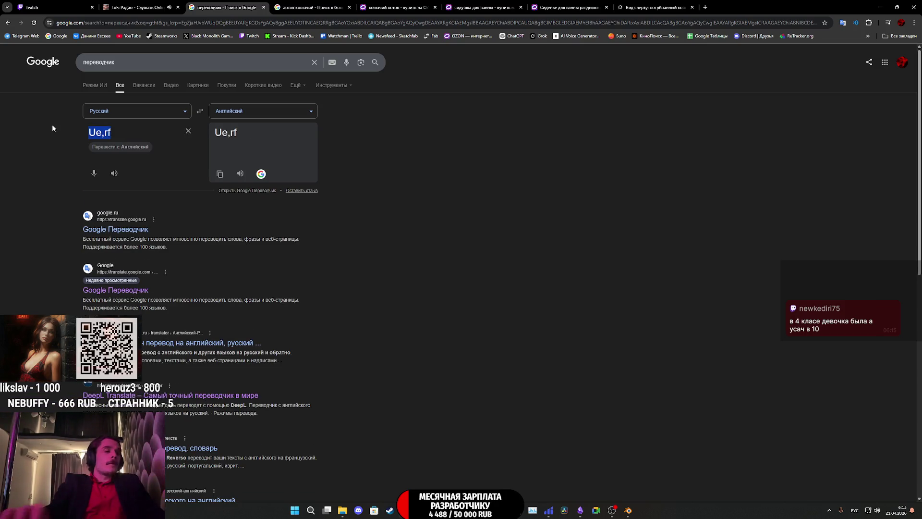
pyautogui.write('Губка')
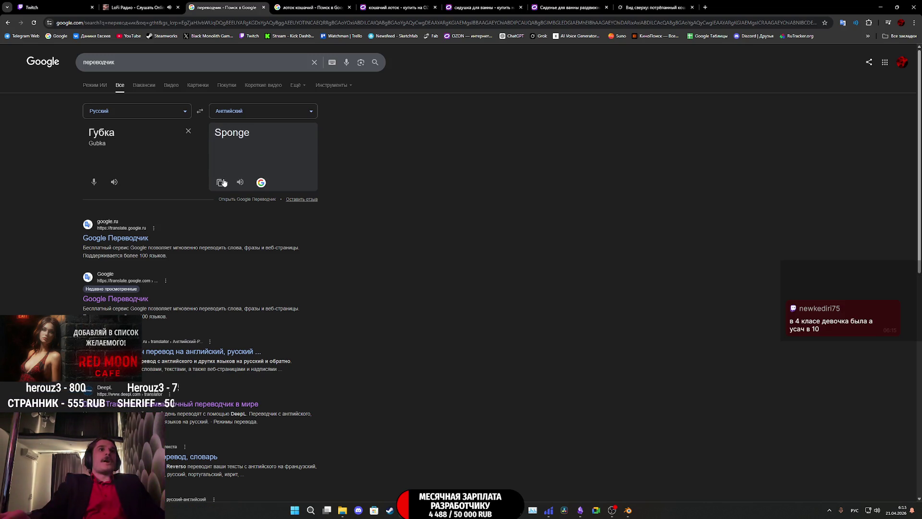
pyautogui.click(581, 511)
# - Back in Blender, rename Cube.001 to Sponge1 and start renaming Cube.002
pyautogui.click(629, 510)
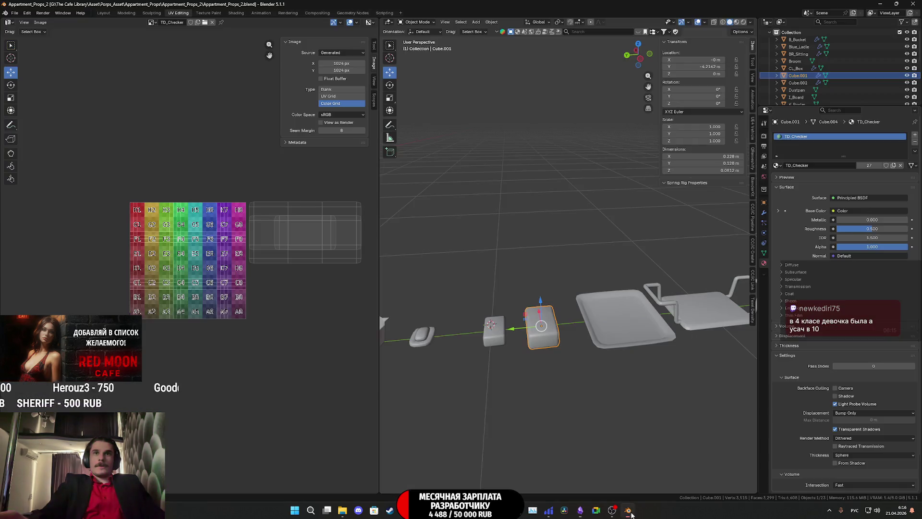
pyautogui.doubleClick(805, 75)
pyautogui.write('Sponge1')
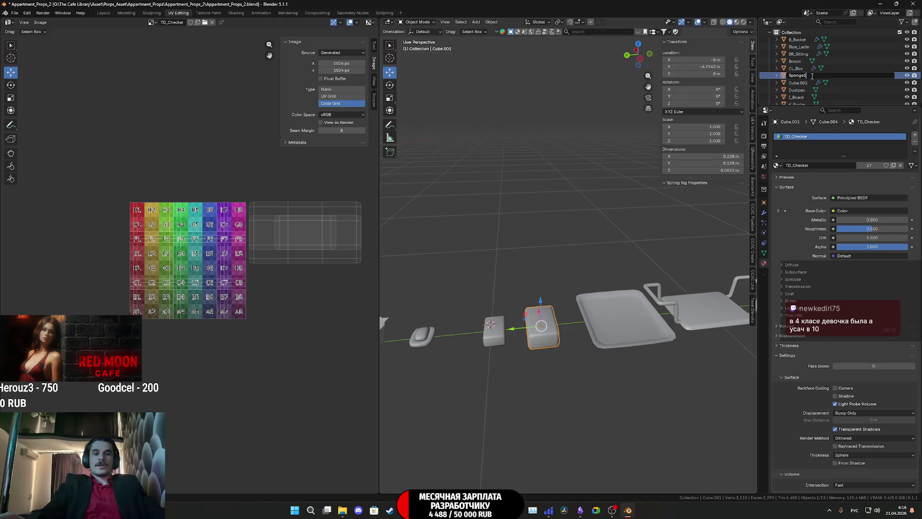
pyautogui.press('Return')
pyautogui.doubleClick(800, 76)
pyautogui.write('Sponge2')
# - Confirm the name Sponge2, enter Edit Mode and select the small box's linked faces
pyautogui.press('Return')
pyautogui.scroll(-3, 591, 253)
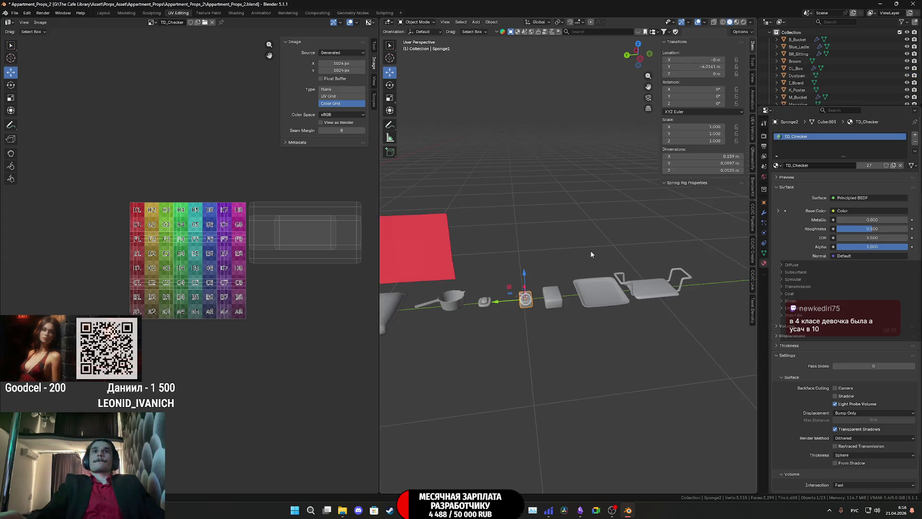
pyautogui.press('a')
pyautogui.press('Tab')
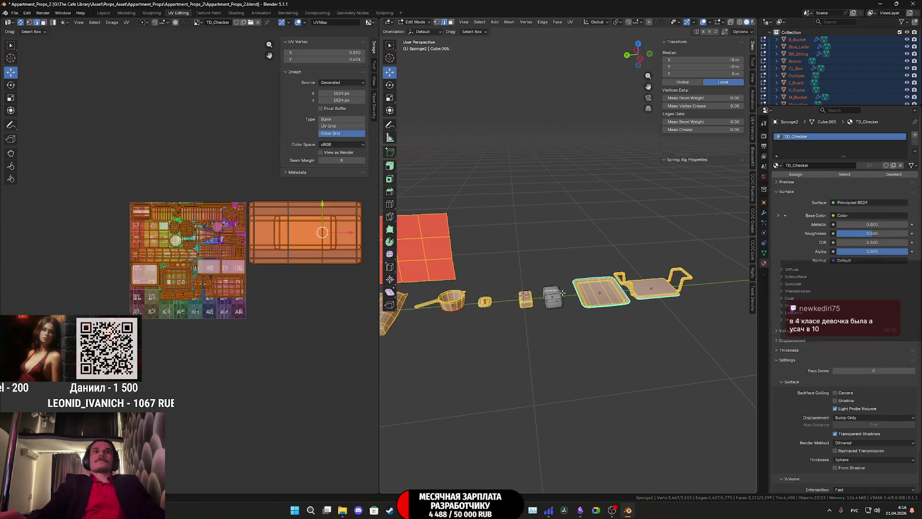
pyautogui.click(554, 297)
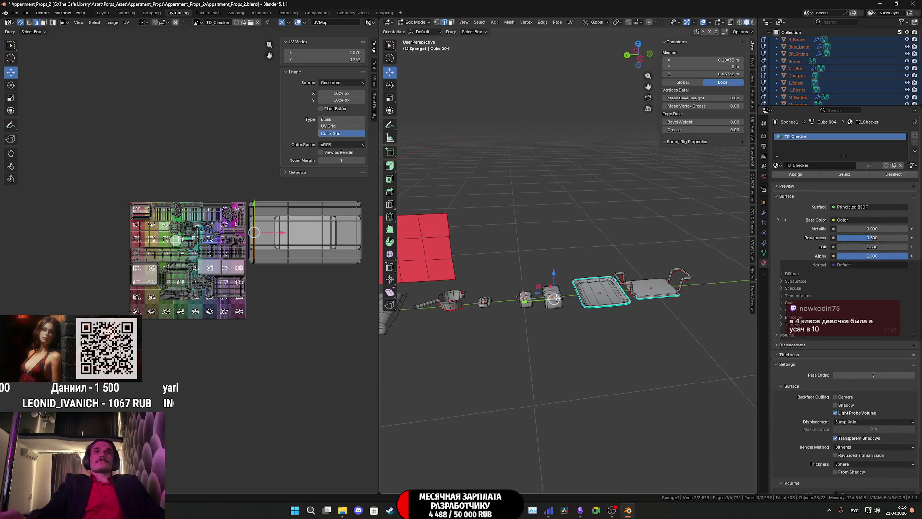
pyautogui.click(450, 23)
pyautogui.click(553, 297)
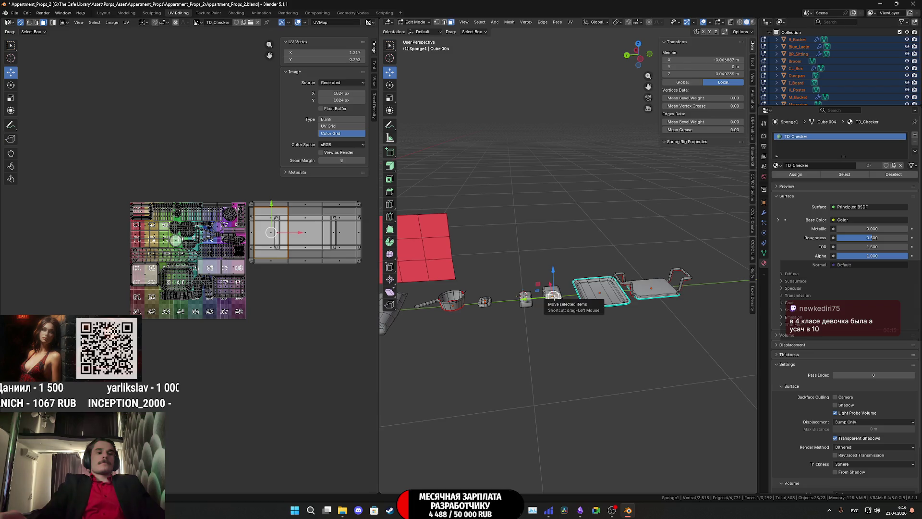
pyautogui.hotkey('ctrl', 'l')
pyautogui.scroll(1, 351, 264)
pyautogui.scroll(1, 300, 263)
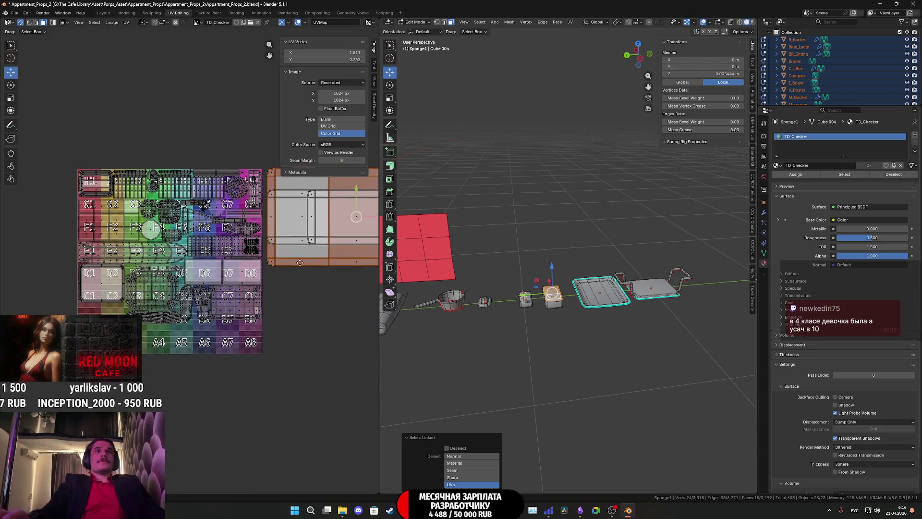
# - Move the box's UV island below the other, select both and scale them down
pyautogui.moveTo(300, 263); pyautogui.dragTo(212, 279, button='middle')
pyautogui.moveTo(269, 207); pyautogui.dragTo(286, 318)
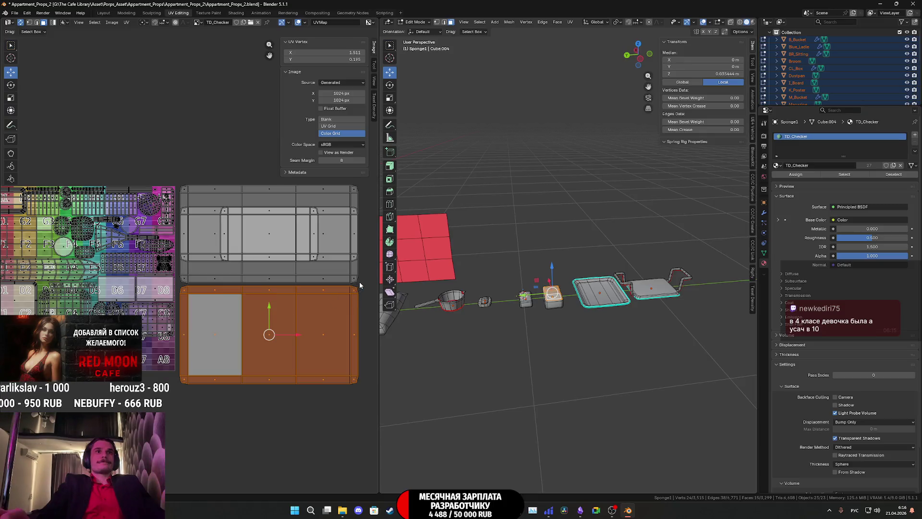
pyautogui.moveTo(366, 389); pyautogui.dragTo(190, 170)
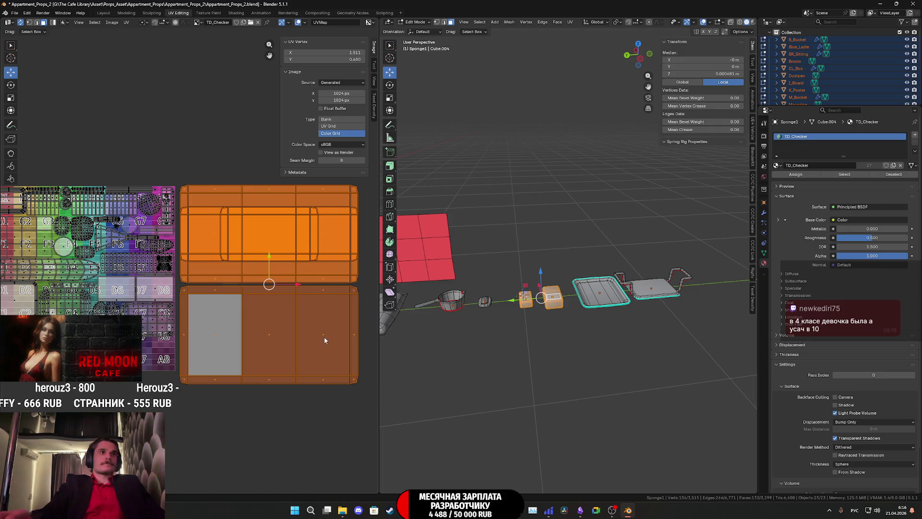
pyautogui.press('s')
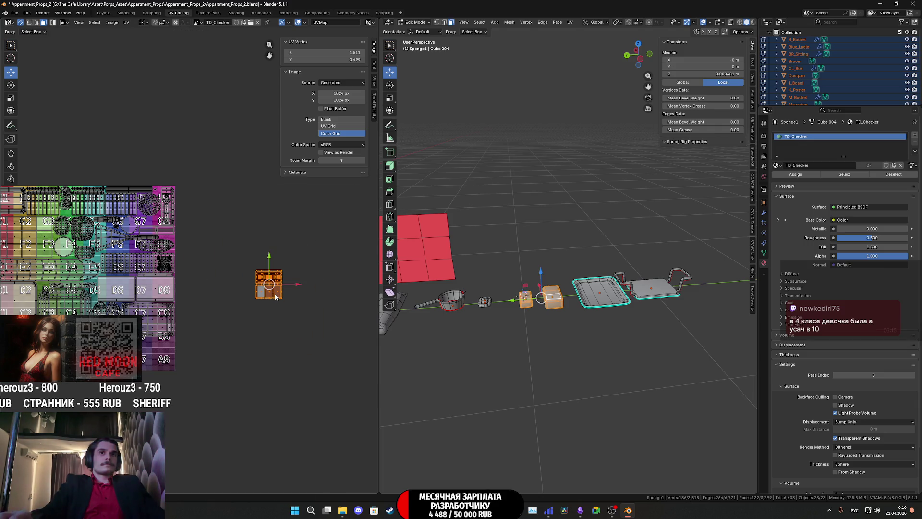
# - Move the box's UV island across the atlas onto tiles A7 and A8
pyautogui.moveTo(537, 338)
pyautogui.mouseDown(button='middle')
pyautogui.moveTo(536, 315)
pyautogui.moveTo(582, 270)
pyautogui.mouseUp(button='middle')
pyautogui.scroll(4, 536, 315)
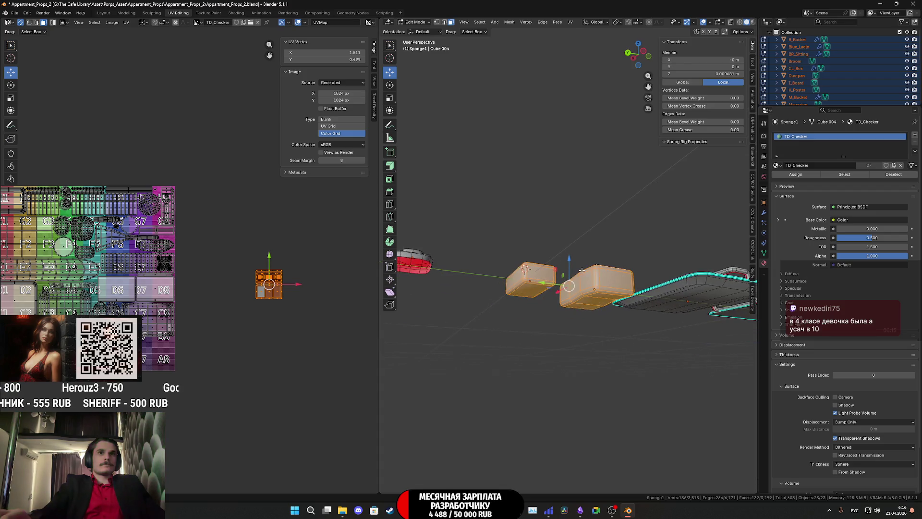
pyautogui.press('g')
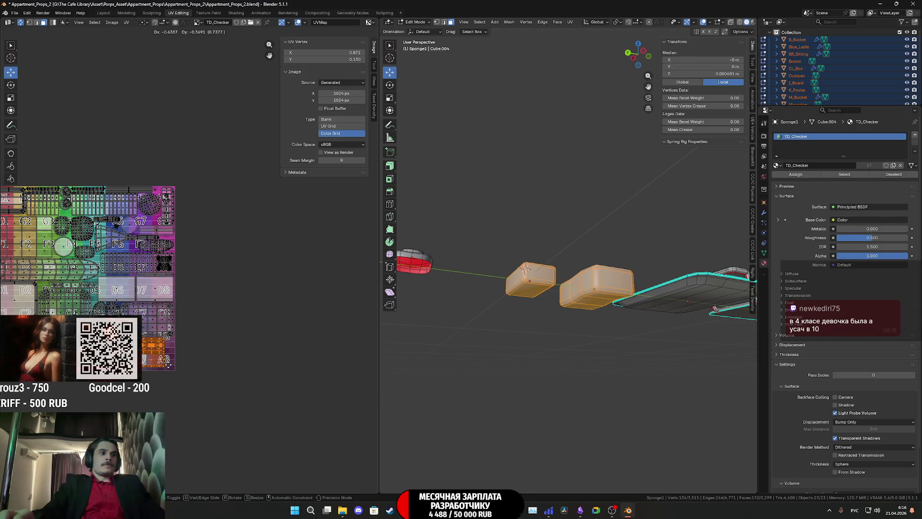
pyautogui.scroll(2, 169, 368)
pyautogui.scroll(2, 258, 311)
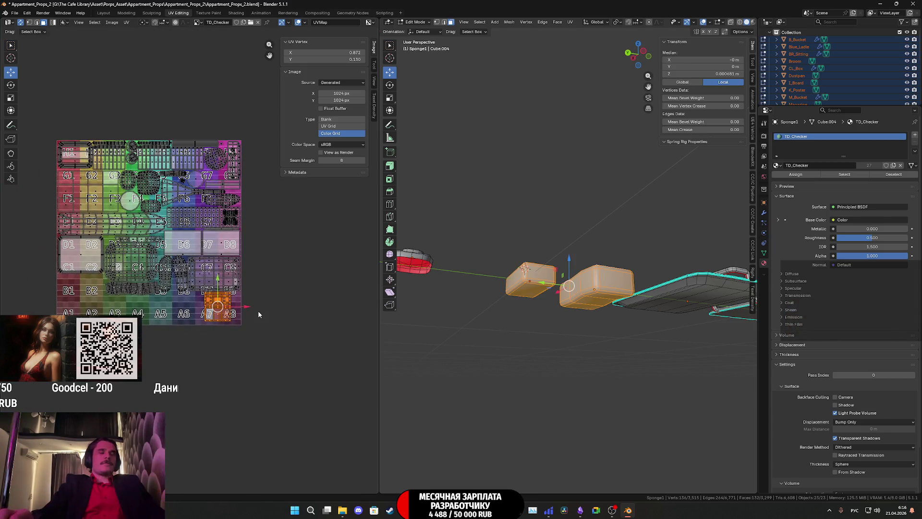
pyautogui.scroll(3, 259, 311)
pyautogui.moveTo(264, 335); pyautogui.dragTo(386, 330, button='middle')
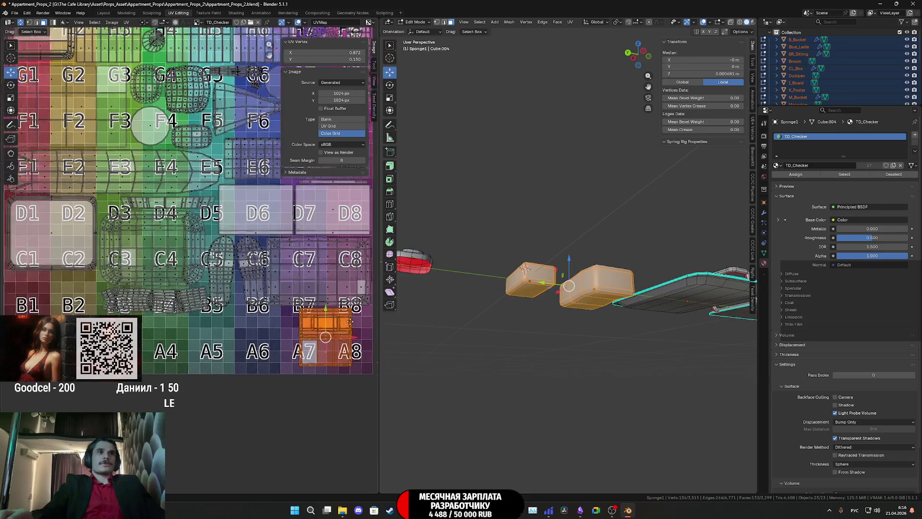
pyautogui.press('g')
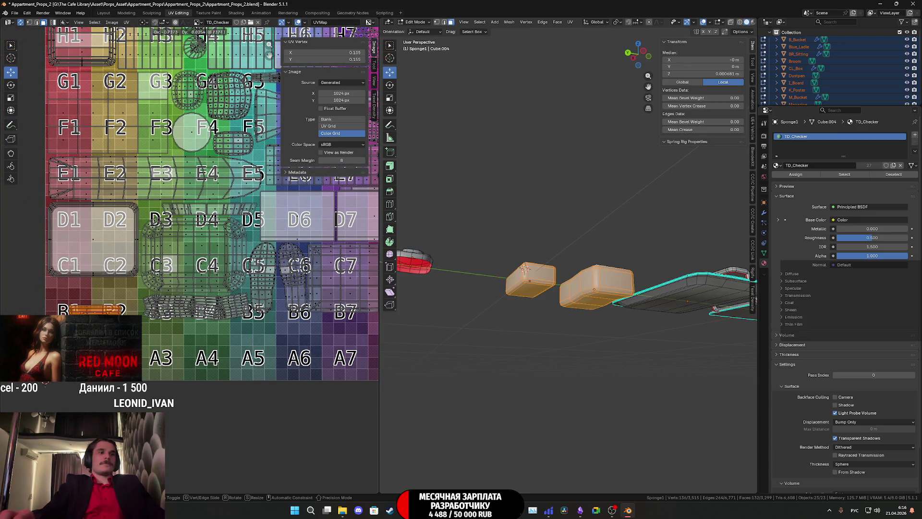
pyautogui.click(103, 305)
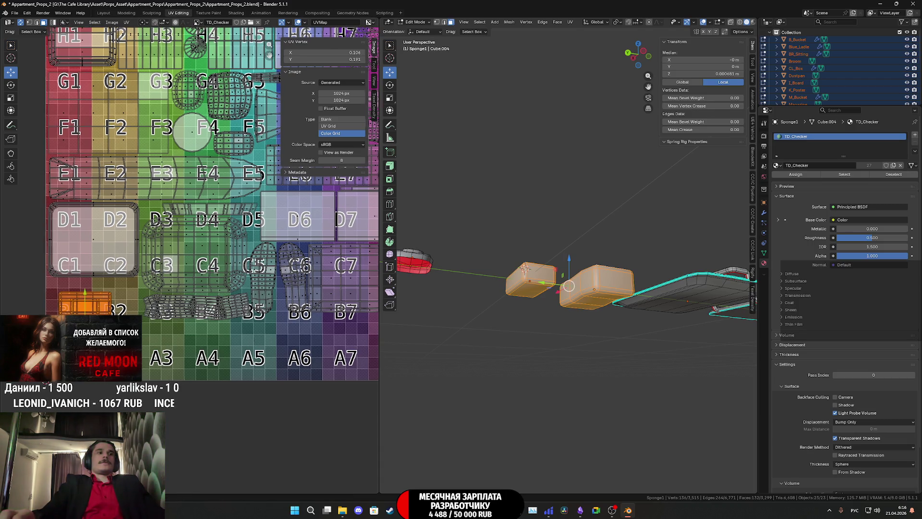
pyautogui.scroll(-1, 103, 304)
pyautogui.scroll(1, 202, 304)
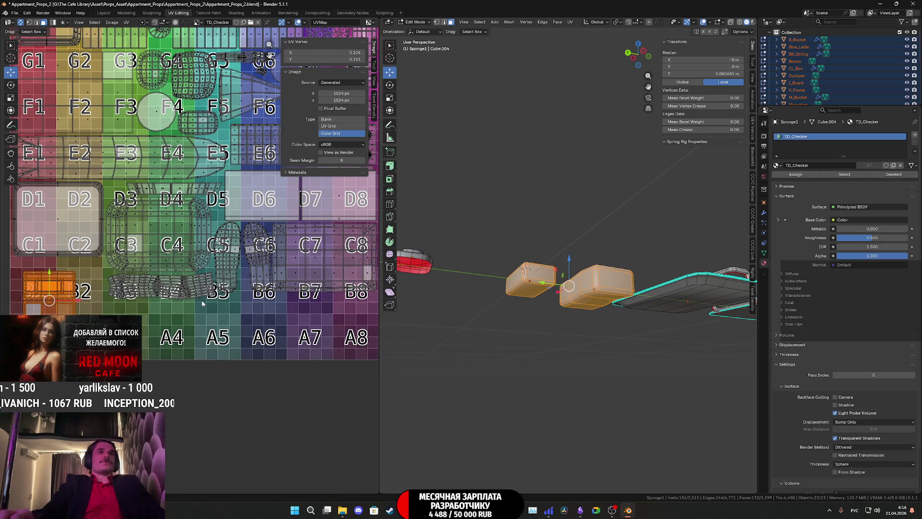
pyautogui.moveTo(199, 295)
pyautogui.mouseDown(button='middle')
pyautogui.moveTo(153, 306)
pyautogui.moveTo(236, 285)
pyautogui.mouseUp(button='middle')
pyautogui.press('g')
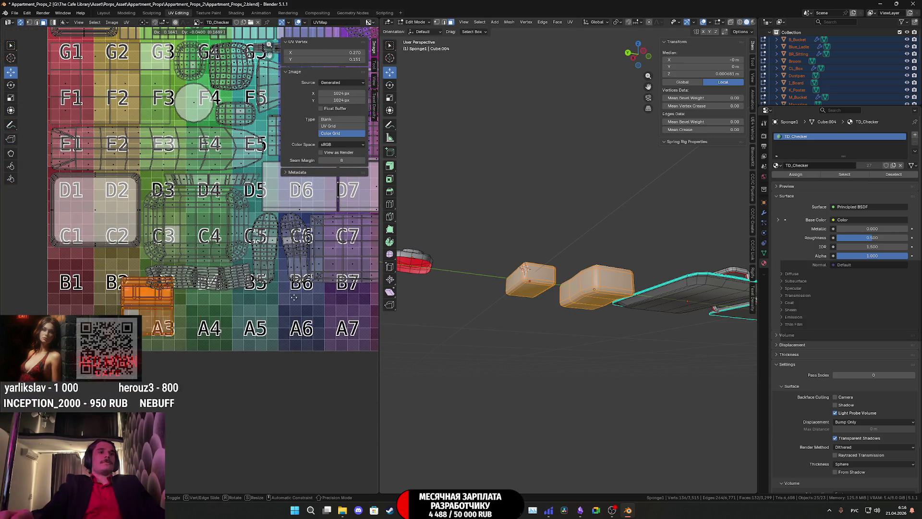
pyautogui.click(364, 333)
pyautogui.scroll(2, 160, 342)
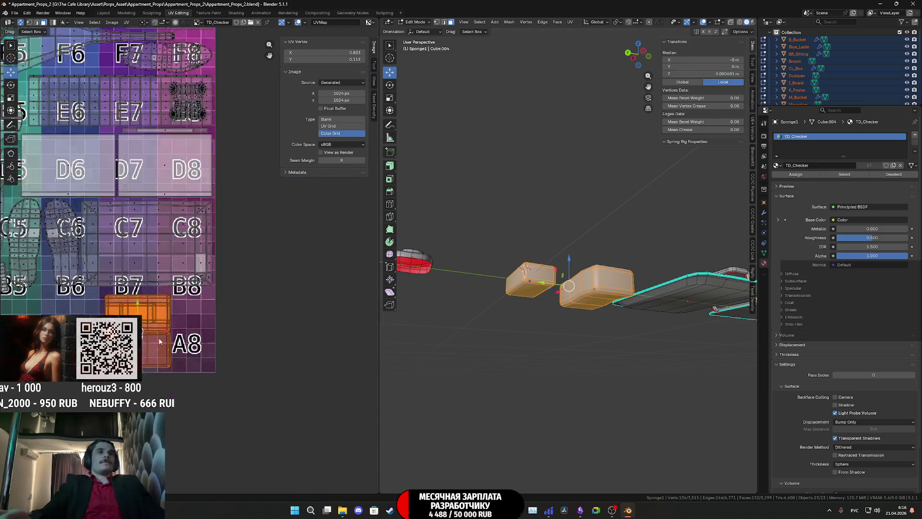
pyautogui.scroll(2, 160, 342)
# - Rotate the island 90° upright, scale it up and nudge it into place over the tiles
pyautogui.press('r')
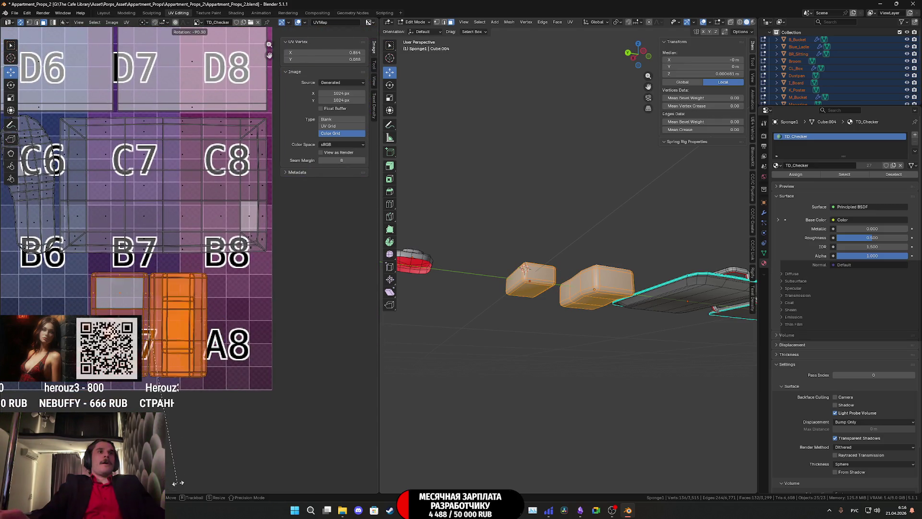
pyautogui.click(178, 483)
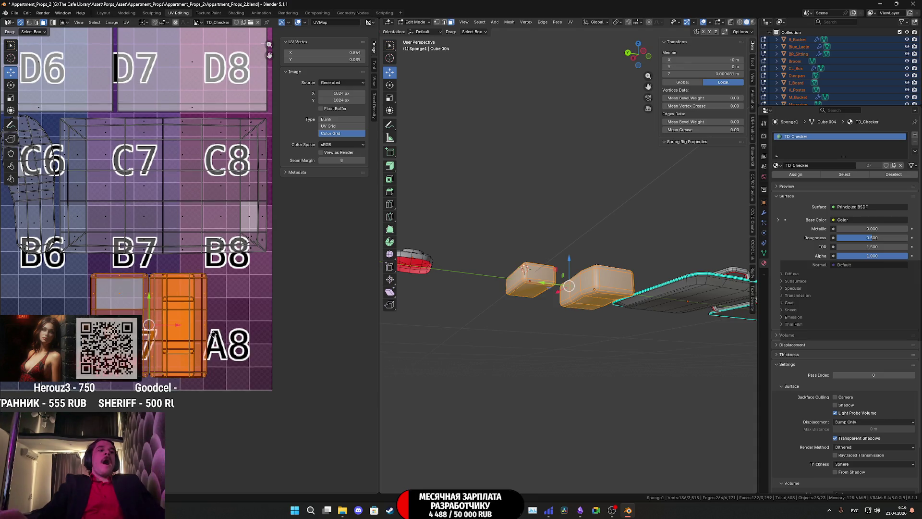
pyautogui.press('s')
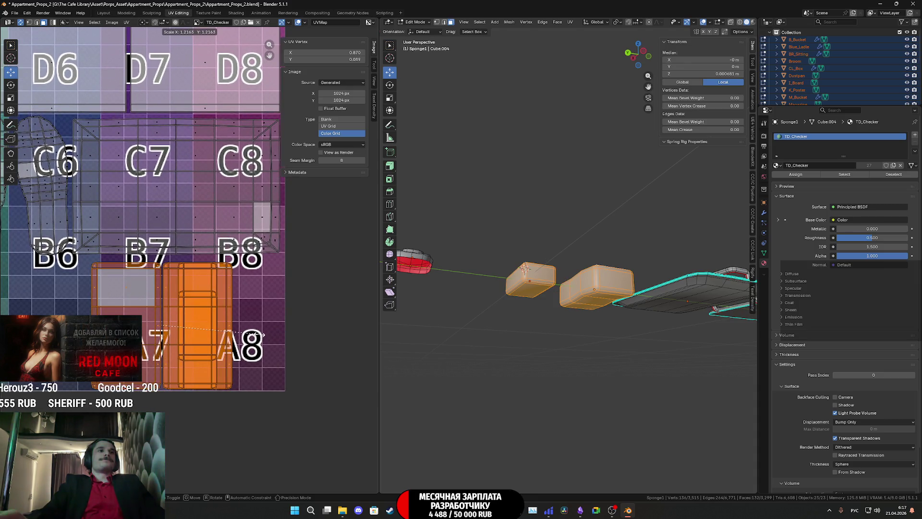
pyautogui.click(261, 337)
pyautogui.press('g')
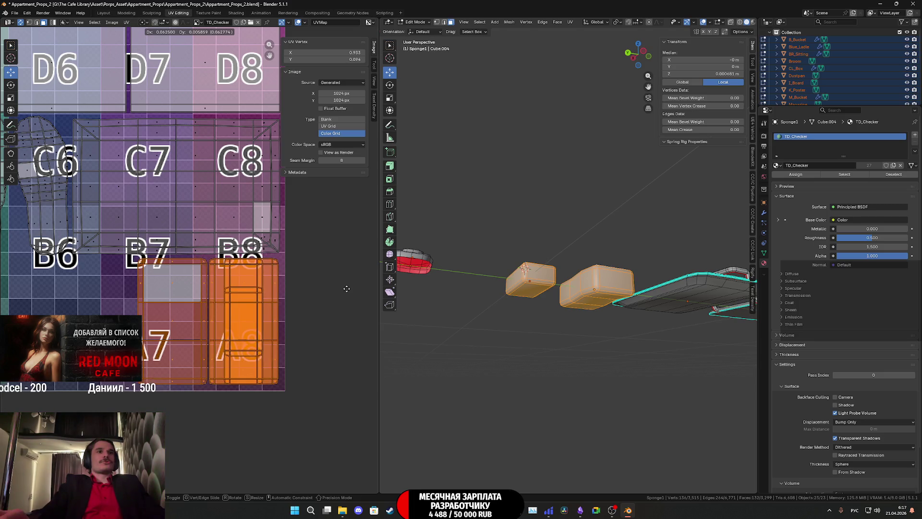
pyautogui.click(348, 292)
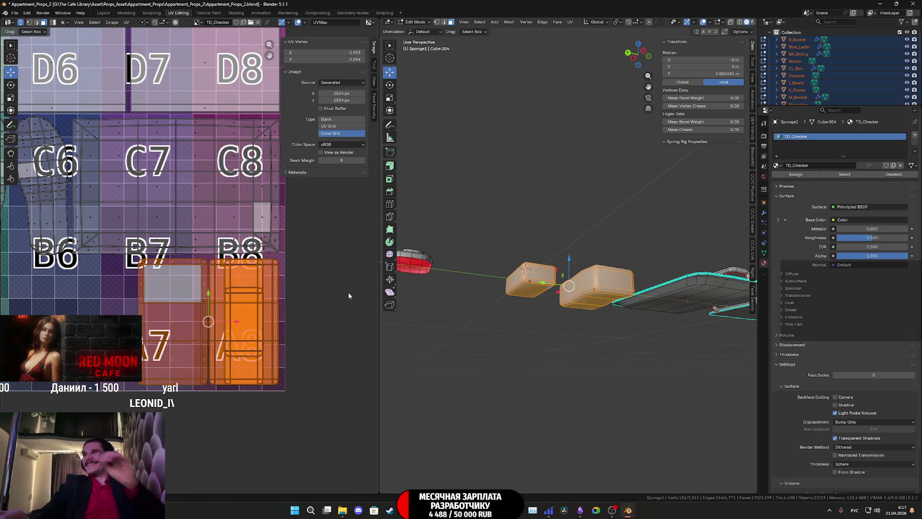
pyautogui.scroll(1, 349, 292)
pyautogui.scroll(2, 308, 329)
# - Select the left island and the small box's whole mesh in the viewport
pyautogui.moveTo(308, 330); pyautogui.dragTo(303, 294, button='middle')
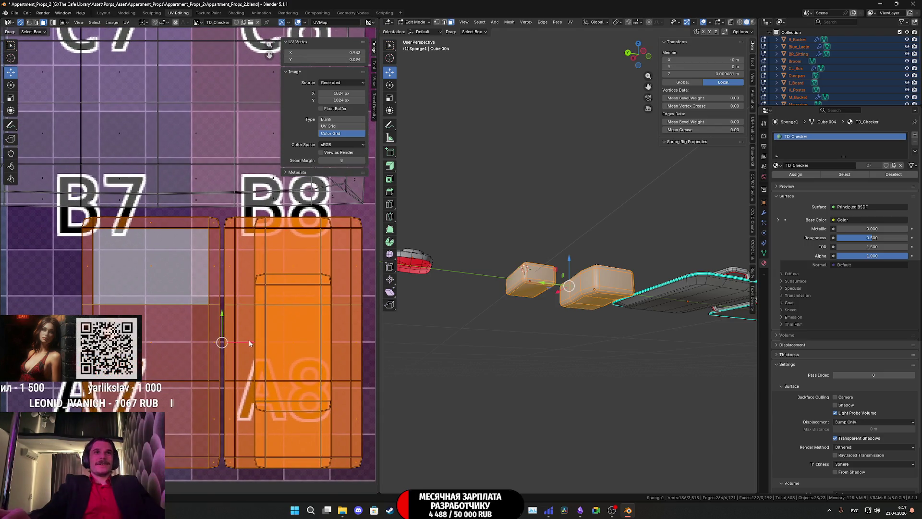
pyautogui.moveTo(249, 341); pyautogui.dragTo(245, 344)
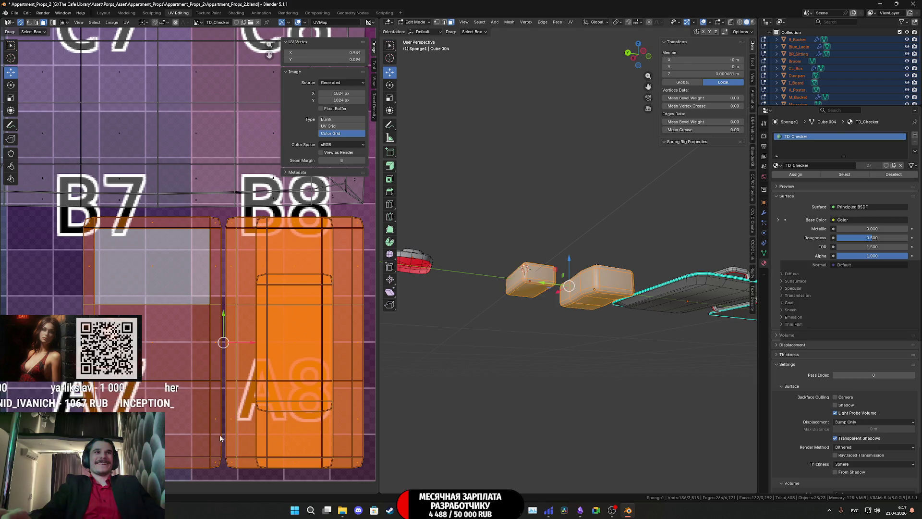
pyautogui.moveTo(181, 397); pyautogui.dragTo(180, 396)
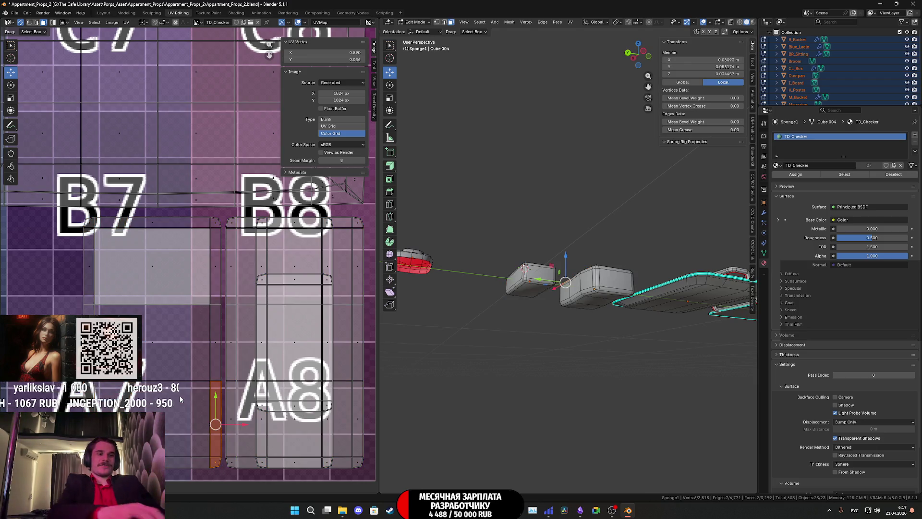
pyautogui.moveTo(548, 324); pyautogui.dragTo(533, 390, button='middle')
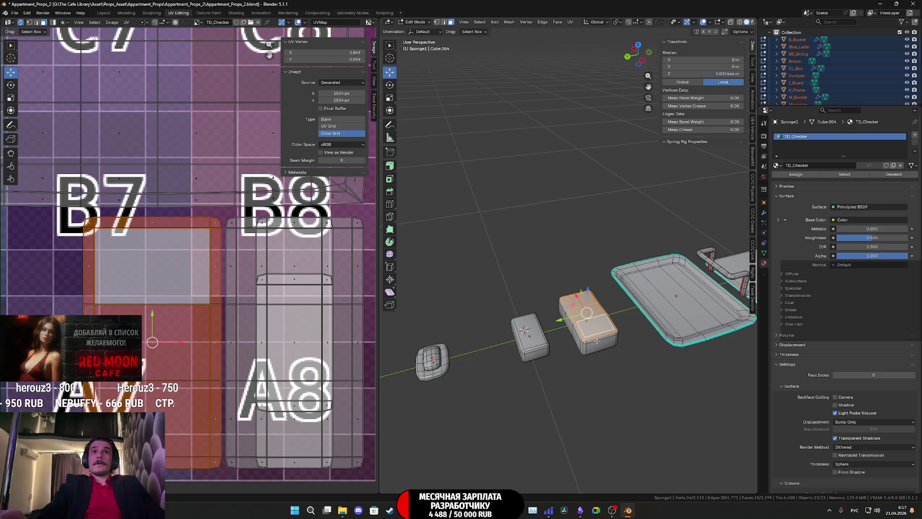
pyautogui.moveTo(595, 348); pyautogui.dragTo(604, 329, button='middle')
pyautogui.press('l')
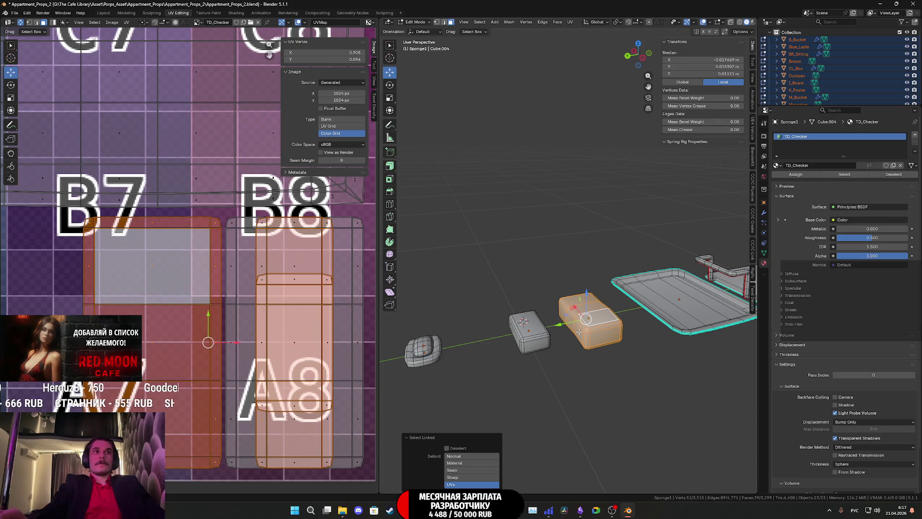
pyautogui.moveTo(582, 331); pyautogui.dragTo(576, 294, button='middle')
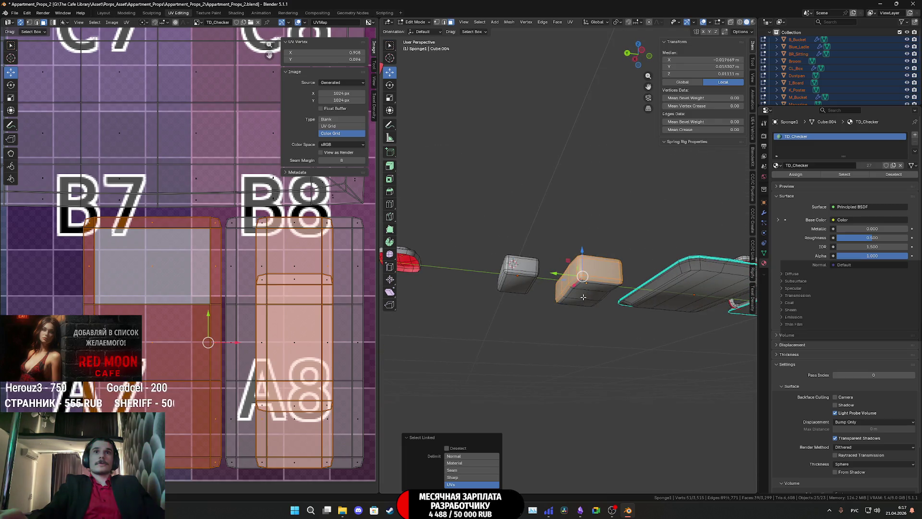
pyautogui.hotkey('alt', 'a')
pyautogui.press('l')
pyautogui.press('l')
pyautogui.moveTo(575, 280)
pyautogui.mouseDown(button='middle')
pyautogui.moveTo(550, 302)
pyautogui.moveTo(563, 293)
pyautogui.mouseUp(button='middle')
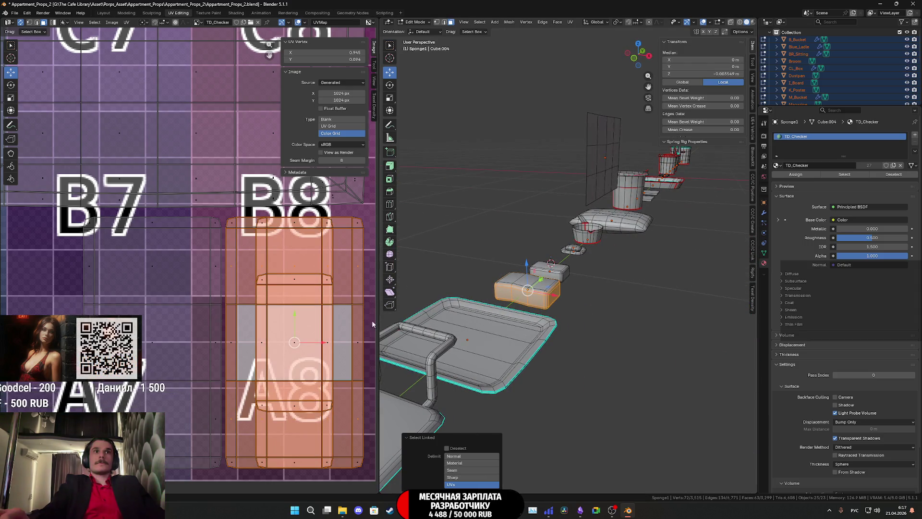
# - Slide the small box's UV island left along X onto tile A7
pyautogui.moveTo(317, 341); pyautogui.dragTo(184, 378)
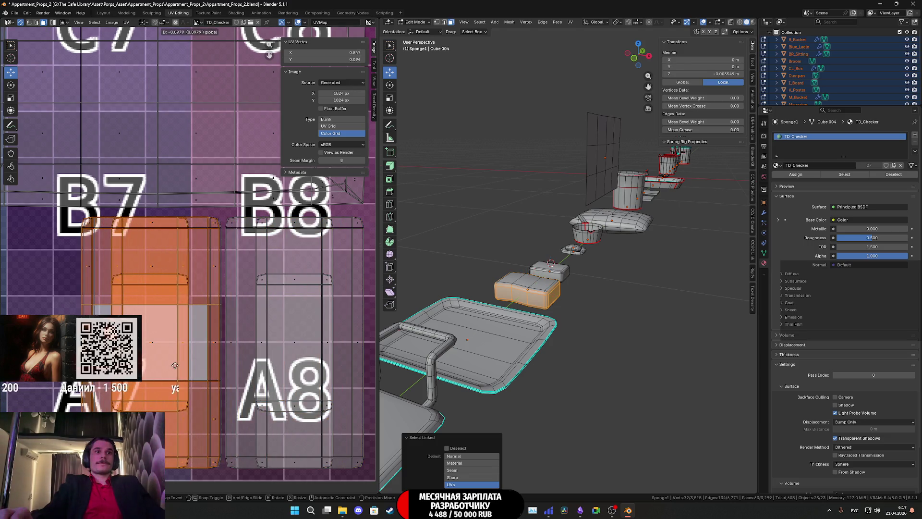
pyautogui.keyDown('shift'); pyautogui.scroll(-3, 183, 377); pyautogui.keyUp('shift')
pyautogui.scroll(3, 220, 246)
pyautogui.scroll(2, 149, 335)
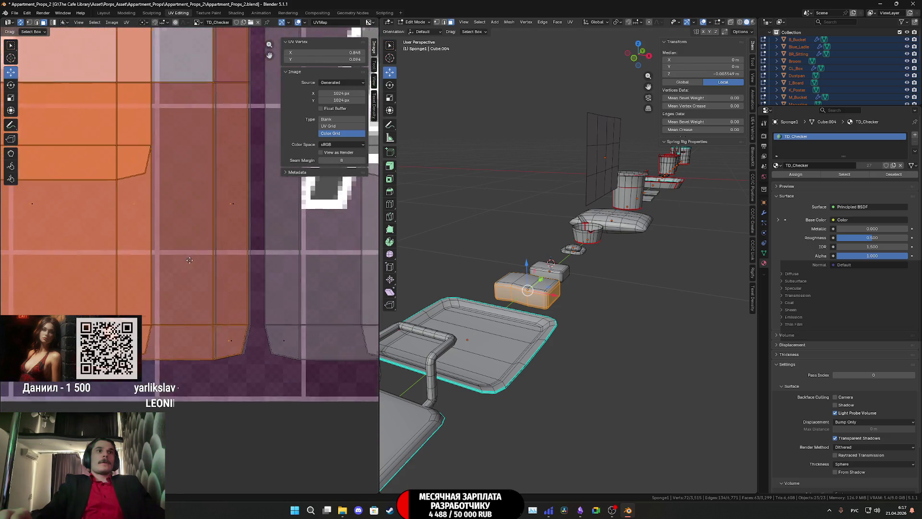
pyautogui.scroll(2, 150, 336)
pyautogui.scroll(2, 149, 337)
pyautogui.scroll(2, 187, 324)
pyautogui.scroll(1, 231, 306)
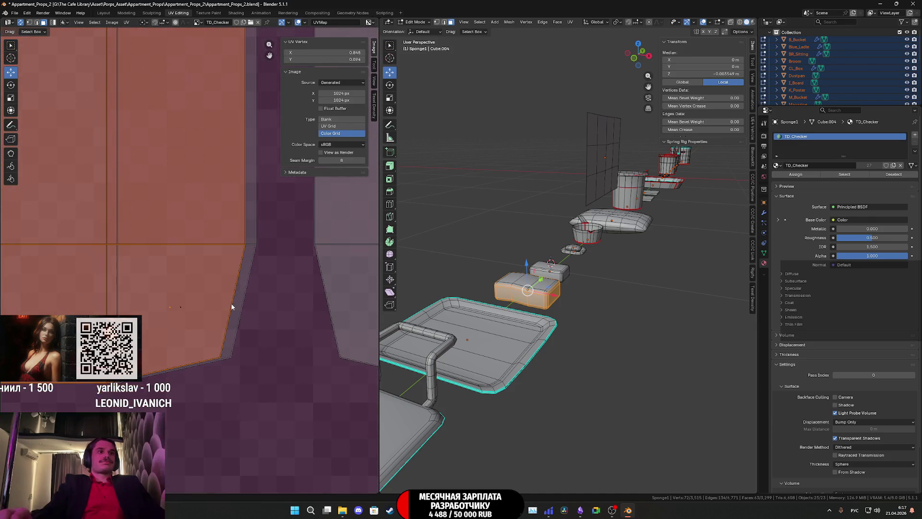
pyautogui.press('g')
pyautogui.press('x')
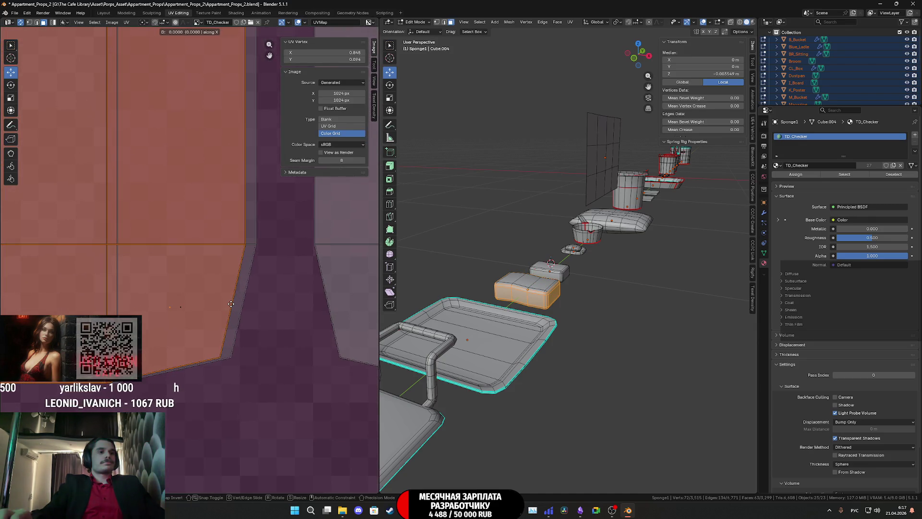
pyautogui.click(336, 314)
pyautogui.scroll(-3, 337, 314)
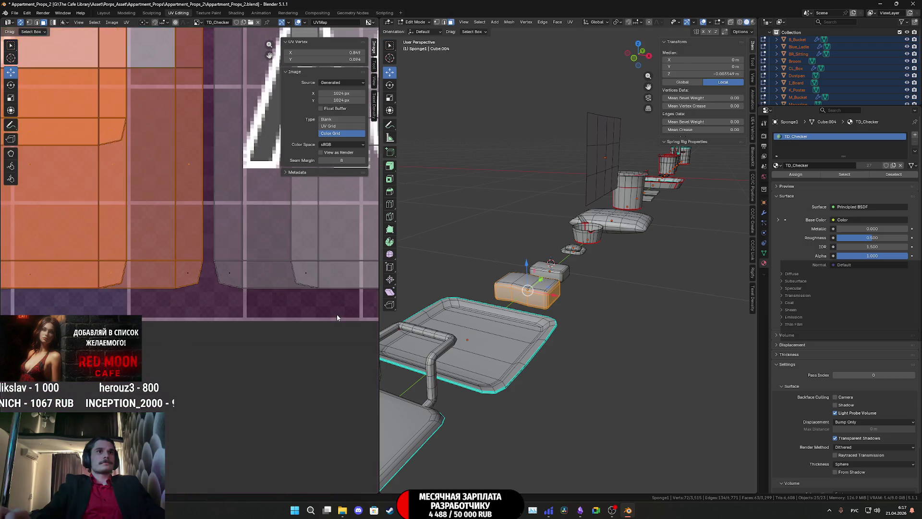
pyautogui.scroll(-2, 337, 314)
pyautogui.scroll(-1, 316, 300)
pyautogui.moveTo(291, 292); pyautogui.dragTo(292, 357, button='middle')
pyautogui.scroll(-1, 478, 359)
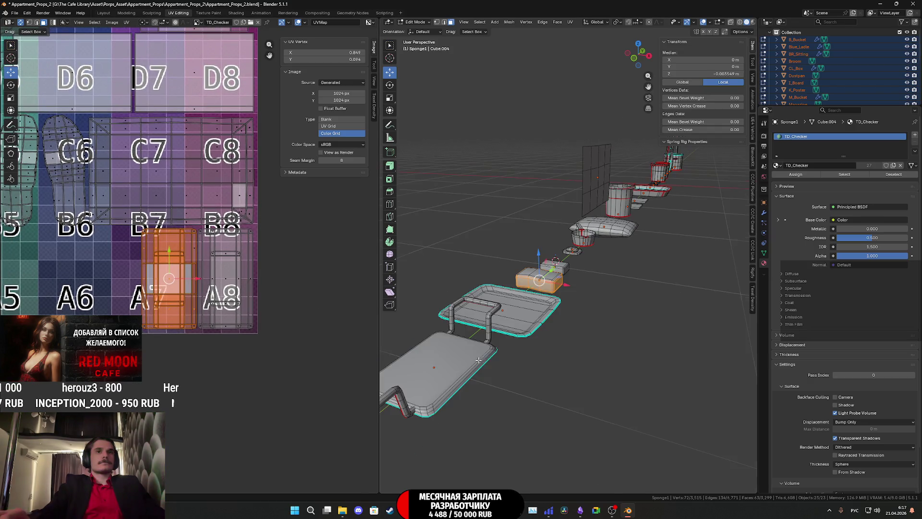
pyautogui.scroll(-1, 558, 291)
# - Switch to Material Preview shading, check the A7 island and return to Object Mode
pyautogui.press('z')
pyautogui.click(563, 314)
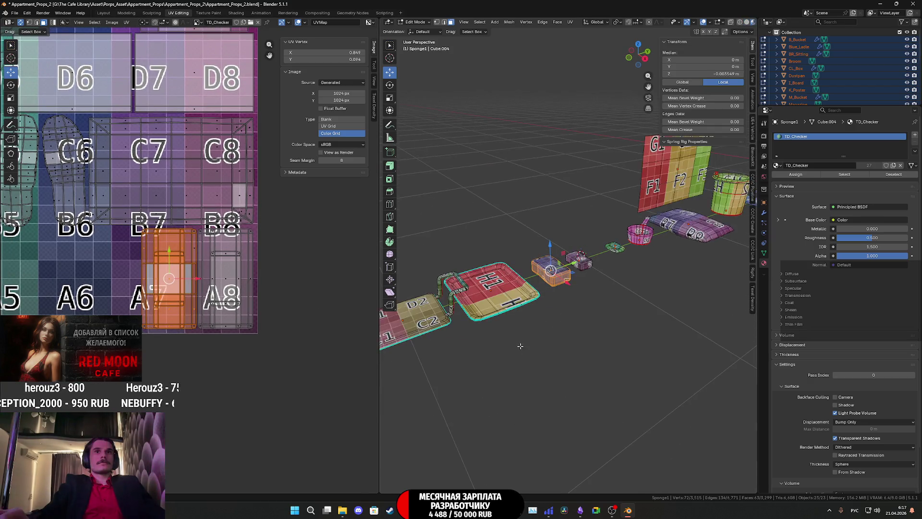
pyautogui.scroll(4, 545, 341)
pyautogui.moveTo(545, 341)
pyautogui.mouseDown(button='middle')
pyautogui.moveTo(591, 353)
pyautogui.moveTo(574, 365)
pyautogui.mouseUp(button='middle')
pyautogui.click(597, 353)
pyautogui.scroll(-5, 208, 281)
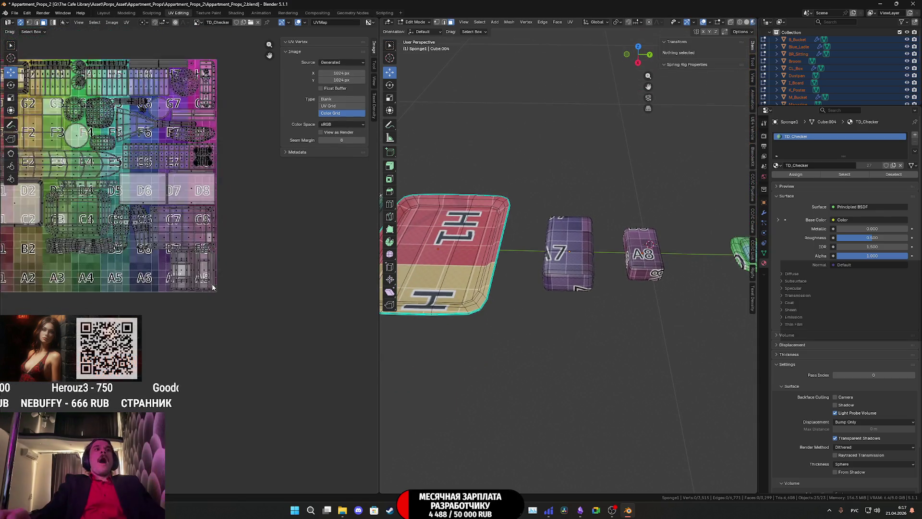
pyautogui.press('a')
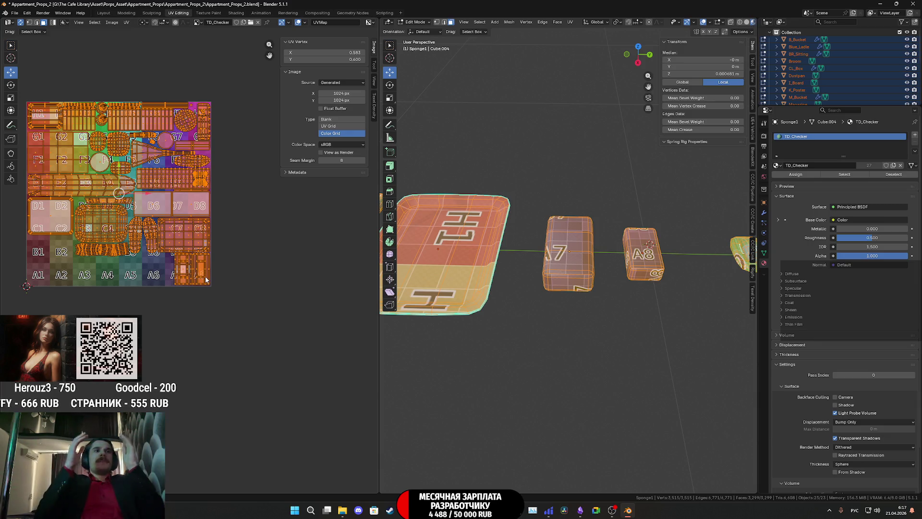
pyautogui.scroll(5, 207, 280)
pyautogui.scroll(1, 261, 342)
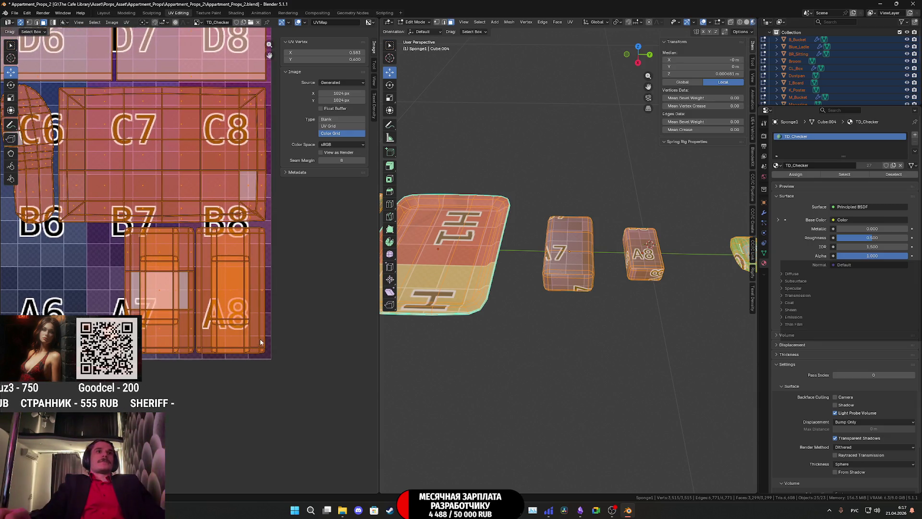
pyautogui.hotkey('alt', 'a')
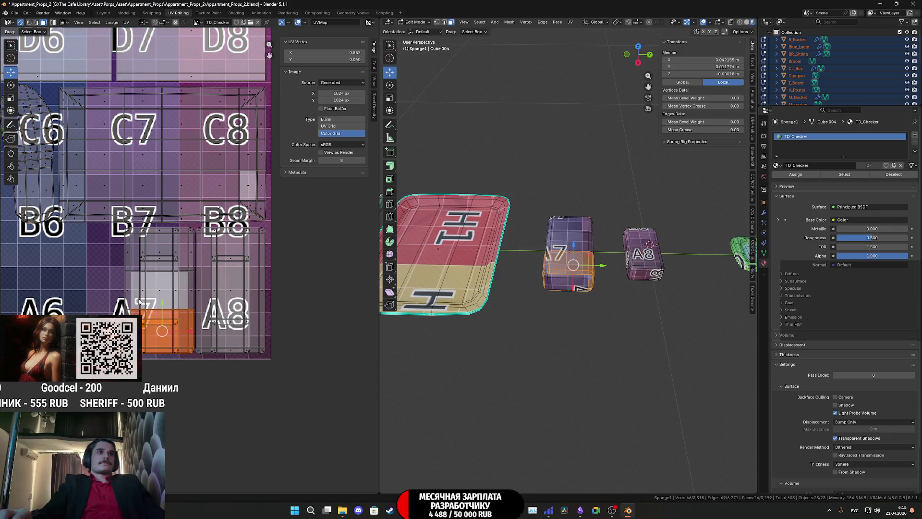
pyautogui.click(137, 302)
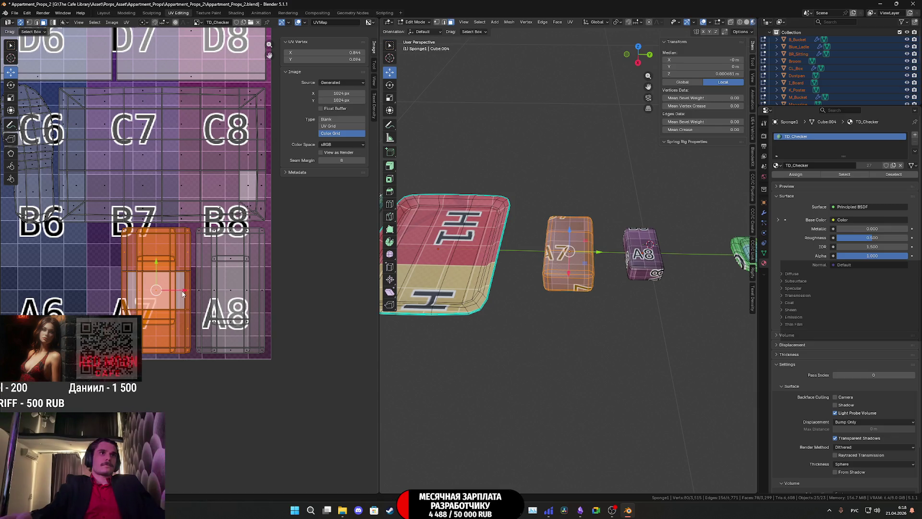
pyautogui.press('Tab')
pyautogui.scroll(-3, 588, 293)
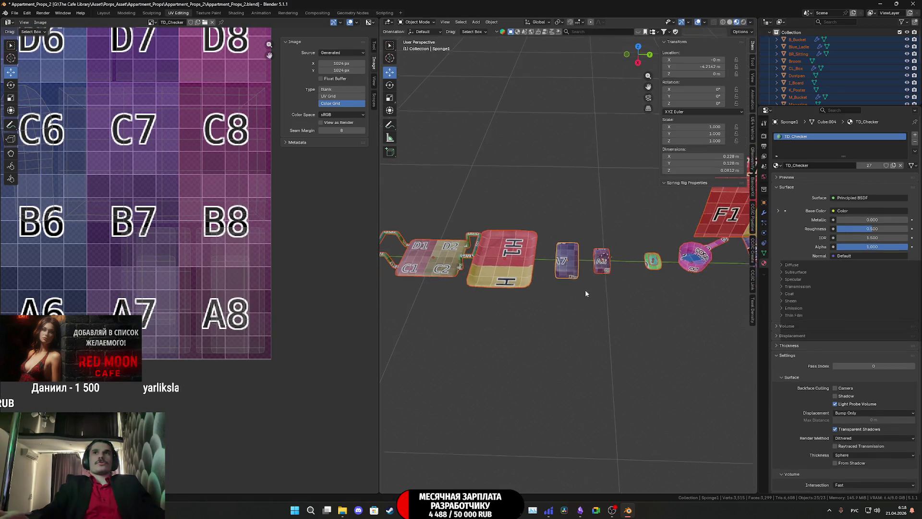
# - Nudge the small A7 box along the row of props
pyautogui.moveTo(585, 290); pyautogui.dragTo(588, 317, button='middle')
pyautogui.scroll(-3, 589, 315)
pyautogui.scroll(3, 589, 315)
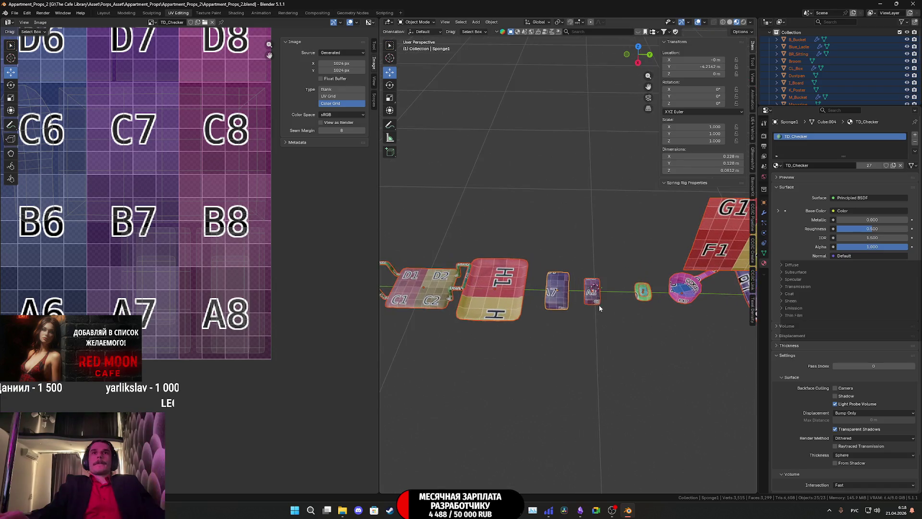
pyautogui.click(589, 302)
pyautogui.moveTo(616, 295)
pyautogui.mouseDown()
pyautogui.moveTo(633, 290)
pyautogui.moveTo(606, 293)
pyautogui.mouseUp()
pyautogui.click(557, 295)
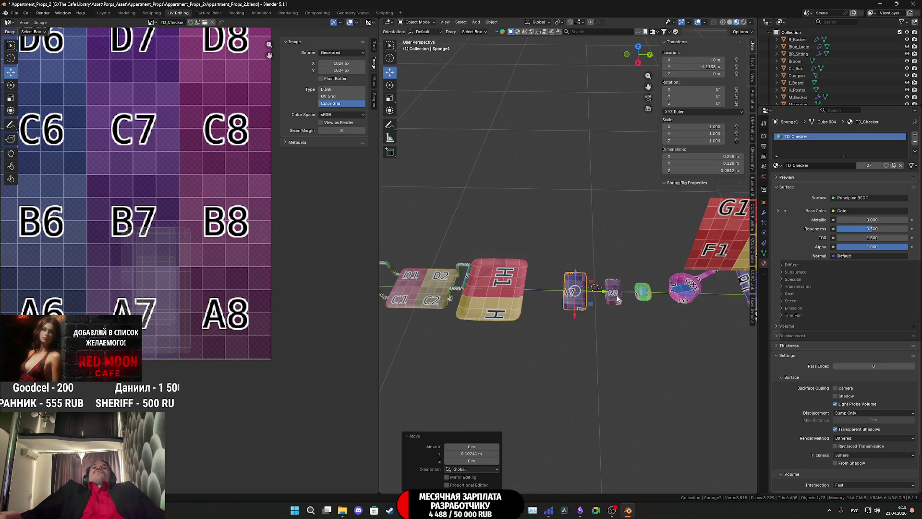
# - Select the A8 box Sponge2 and enter Edit Mode on it
pyautogui.click(617, 299)
pyautogui.press('Tab')
pyautogui.moveTo(617, 299)
pyautogui.mouseDown(button='middle')
pyautogui.moveTo(589, 267)
pyautogui.moveTo(528, 281)
pyautogui.mouseUp(button='middle')
pyautogui.scroll(2, 588, 267)
pyautogui.scroll(2, 591, 260)
pyautogui.scroll(1, 594, 248)
pyautogui.scroll(1, 597, 239)
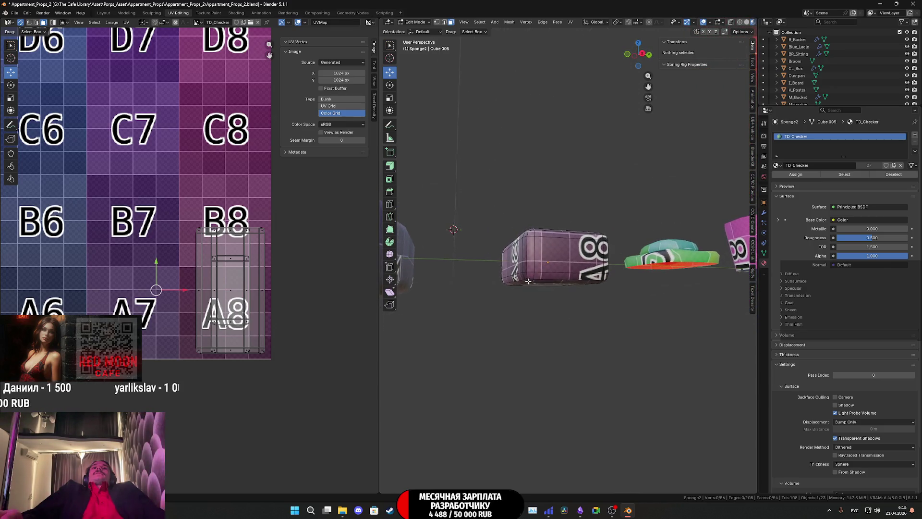
# - Select the A8 box's bottom face with its linked island and move it onto a tile further left
pyautogui.keyDown('alt'); pyautogui.click(516, 281); pyautogui.keyUp('alt')
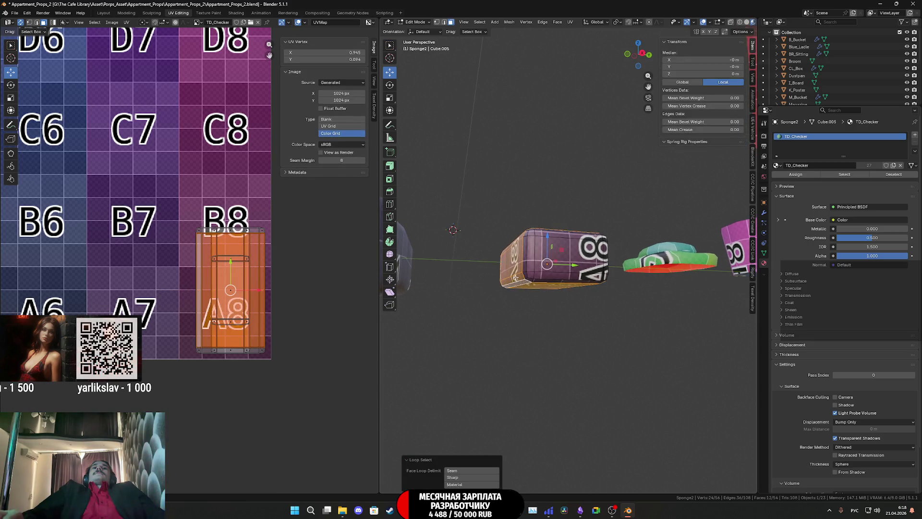
pyautogui.click(513, 279)
pyautogui.scroll(3, 493, 292)
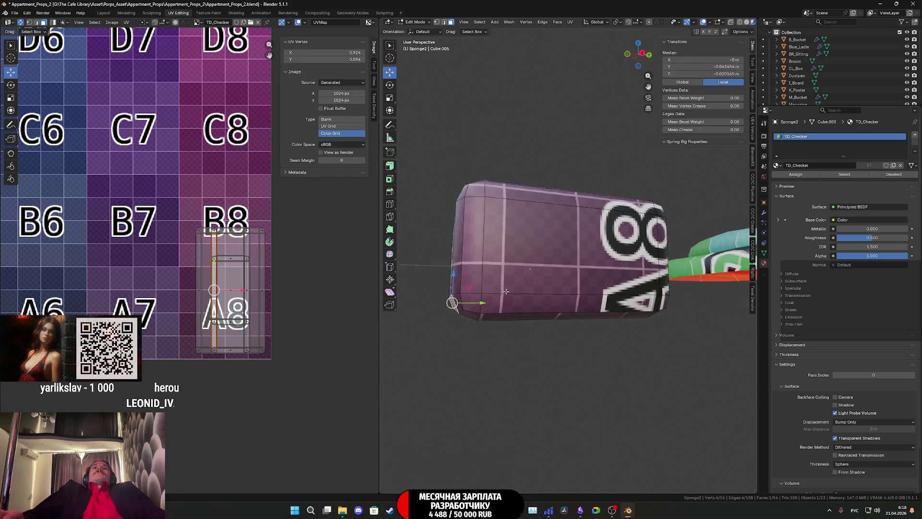
pyautogui.moveTo(493, 292); pyautogui.dragTo(521, 289, button='middle')
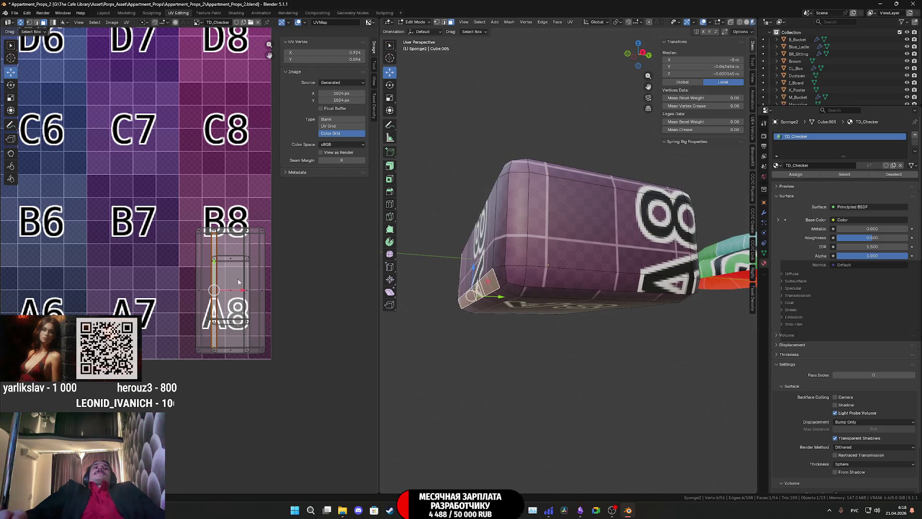
pyautogui.scroll(1, 239, 282)
pyautogui.scroll(1, 238, 282)
pyautogui.moveTo(483, 288)
pyautogui.mouseDown(button='middle')
pyautogui.moveTo(521, 308)
pyautogui.moveTo(504, 318)
pyautogui.mouseUp(button='middle')
pyautogui.keyDown('alt'); pyautogui.click(494, 287); pyautogui.keyUp('alt')
pyautogui.click(520, 308)
pyautogui.hotkey('ctrl', 'l')
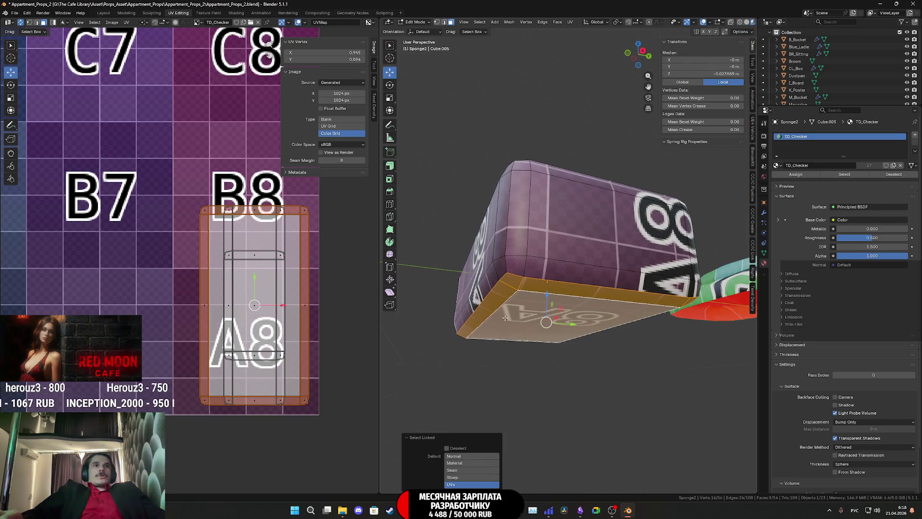
pyautogui.scroll(-3, 190, 265)
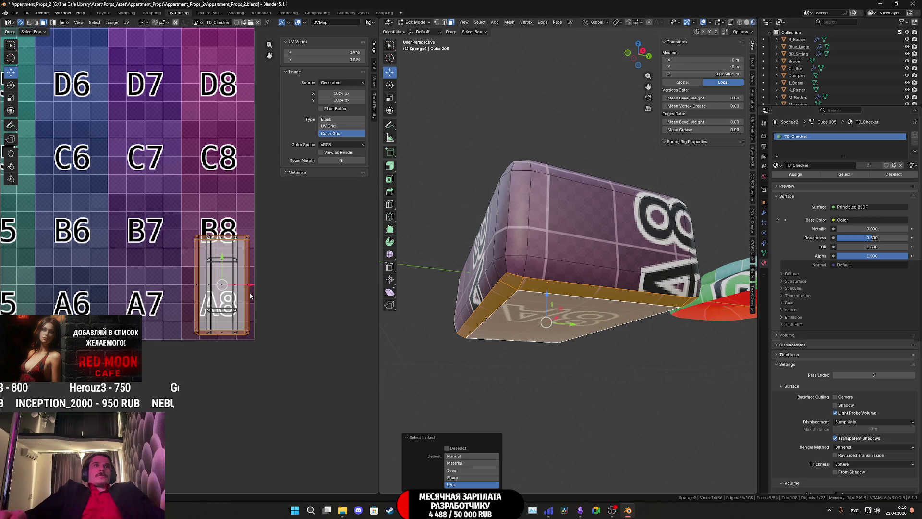
pyautogui.moveTo(251, 296); pyautogui.dragTo(322, 312, button='middle')
pyautogui.press('g')
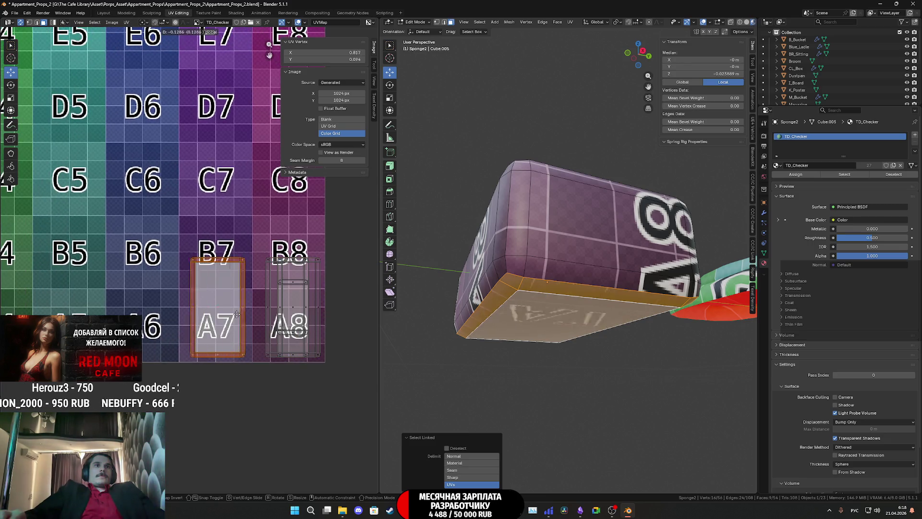
# - With all objects in Edit Mode, shift the bottom-face island right to its own tile and return to Object Mode
pyautogui.press('Tab')
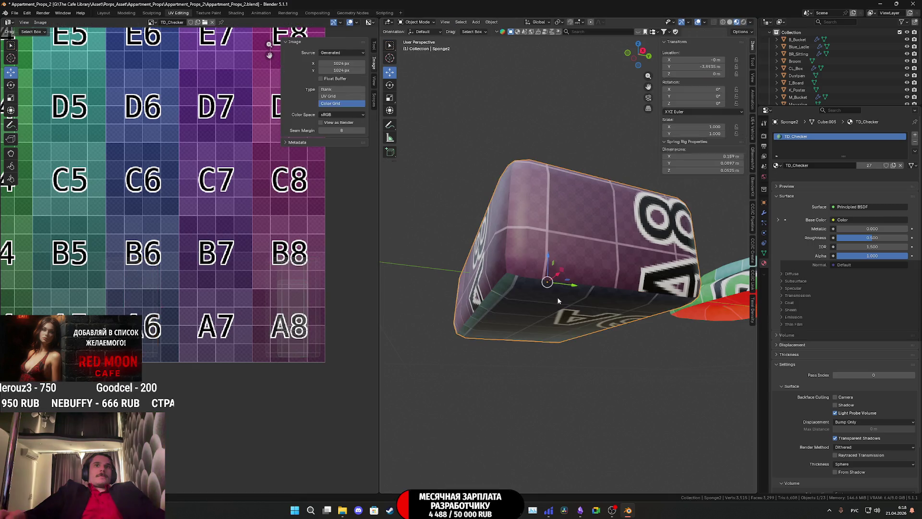
pyautogui.press('a')
pyautogui.press('Tab')
pyautogui.scroll(2, 353, 306)
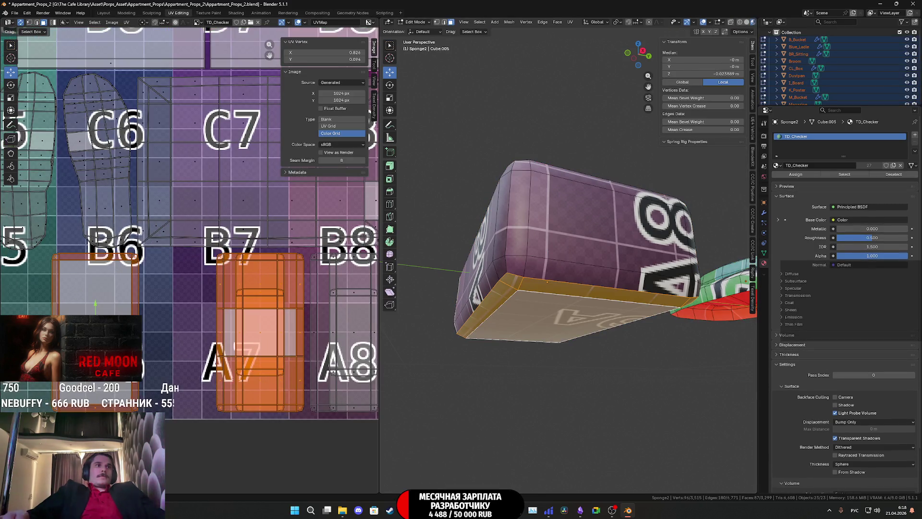
pyautogui.click(562, 317)
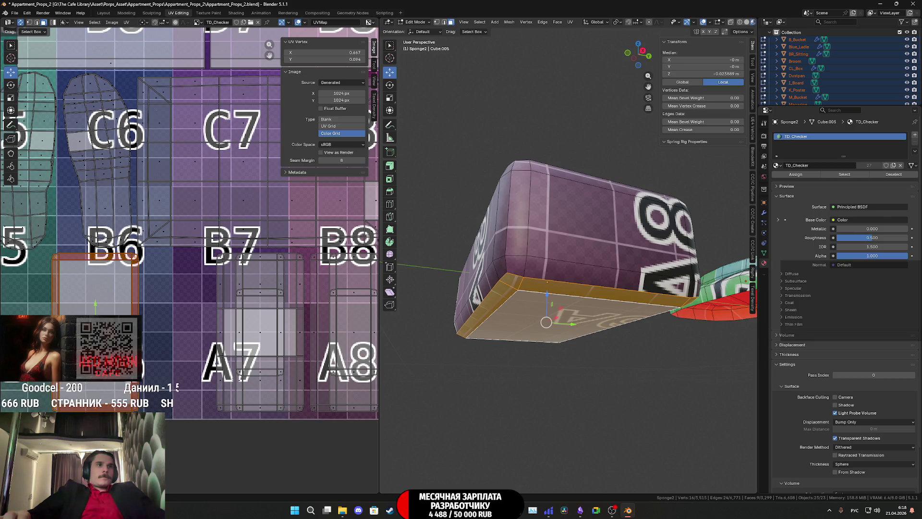
pyautogui.press('g')
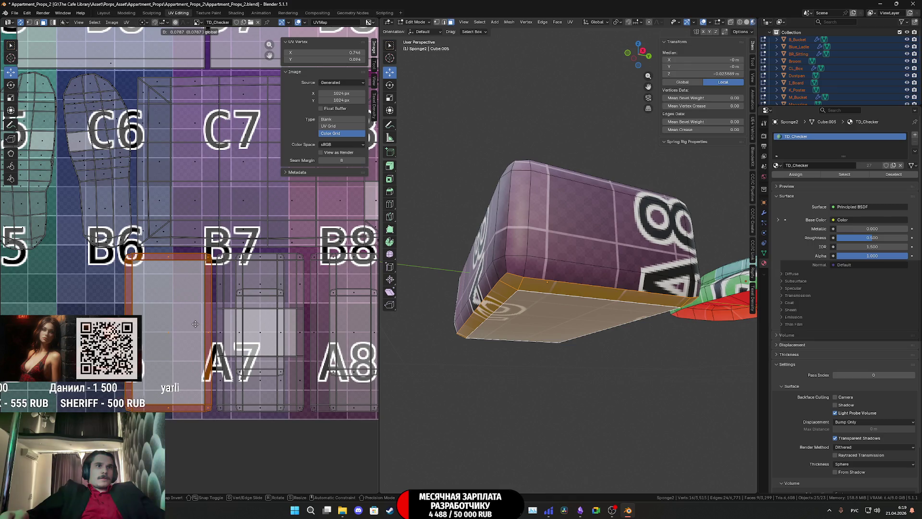
pyautogui.click(193, 324)
pyautogui.scroll(-2, 193, 325)
pyautogui.press('a')
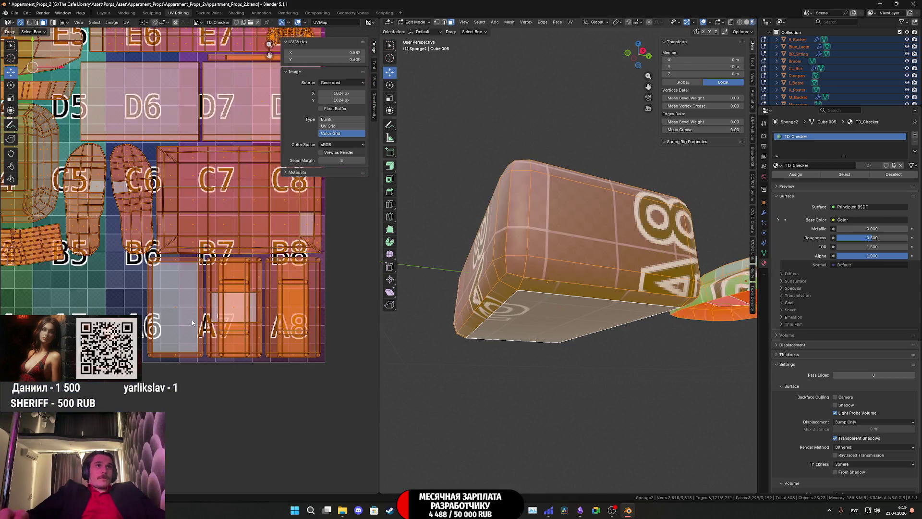
pyautogui.scroll(-2, 192, 307)
pyautogui.scroll(-3, 237, 332)
pyautogui.scroll(-1, 288, 355)
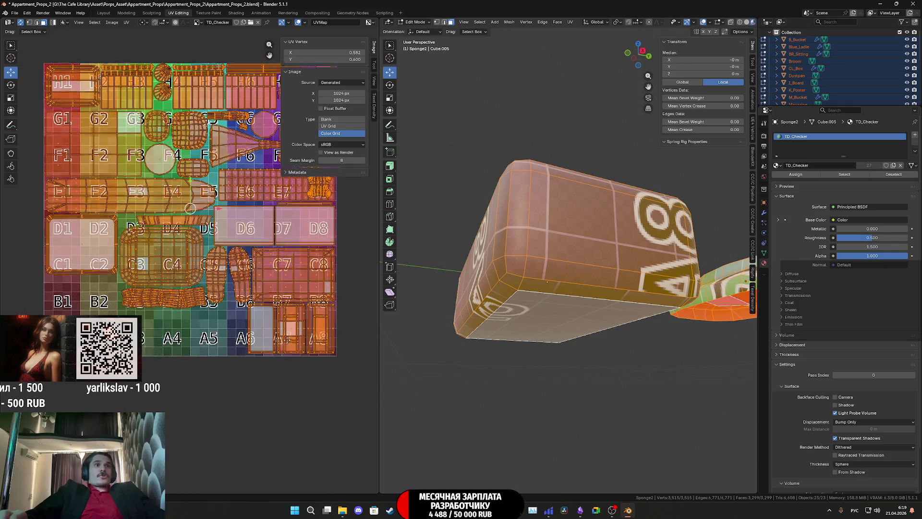
pyautogui.scroll(-1, 301, 347)
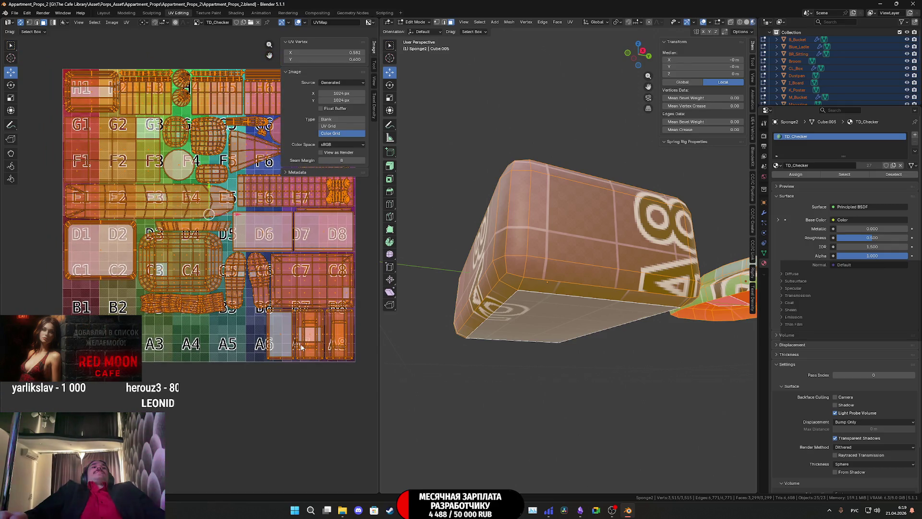
pyautogui.press('Tab')
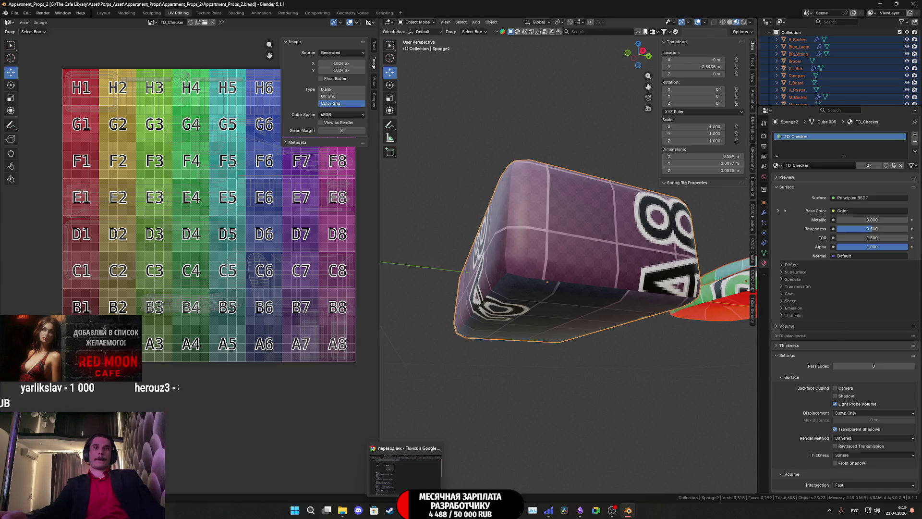
# - Switch from Blender to the Unreal Editor CafeGame level
pyautogui.click(406, 510)
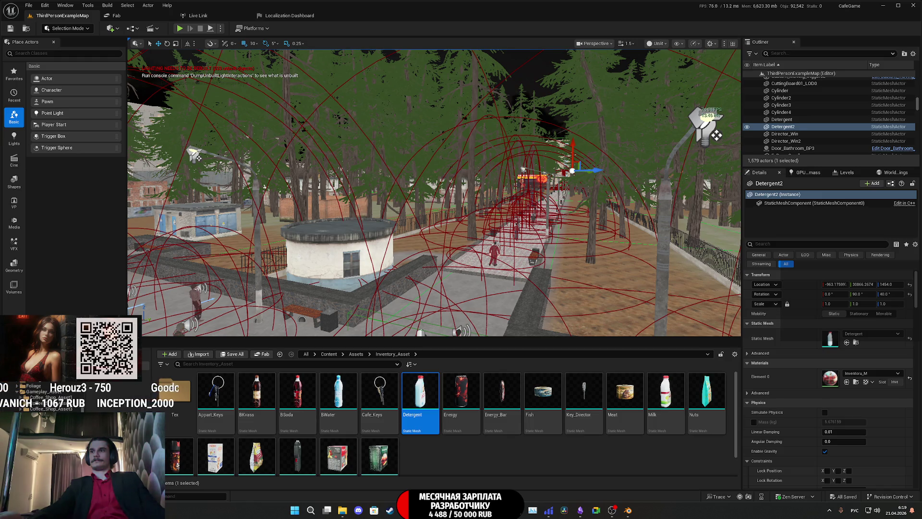
pyautogui.press('super+d')
pyautogui.press('super+d')
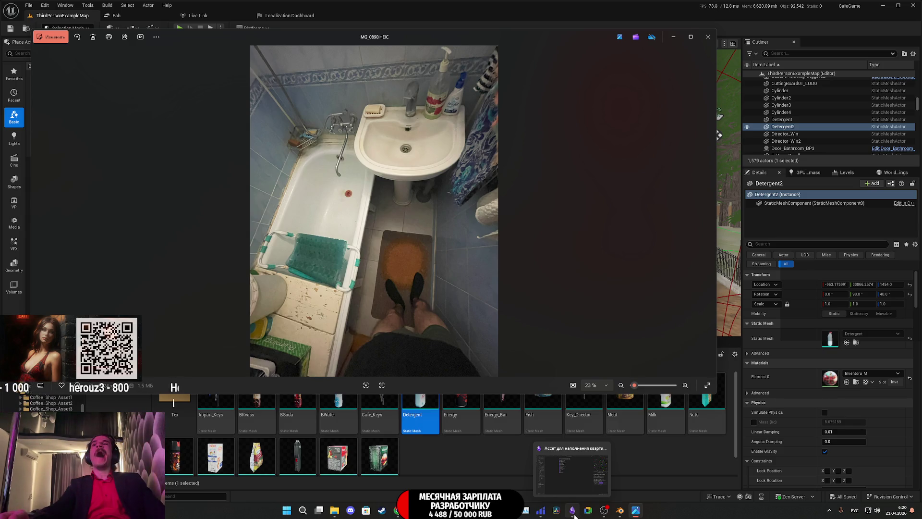
pyautogui.moveTo(628, 510)
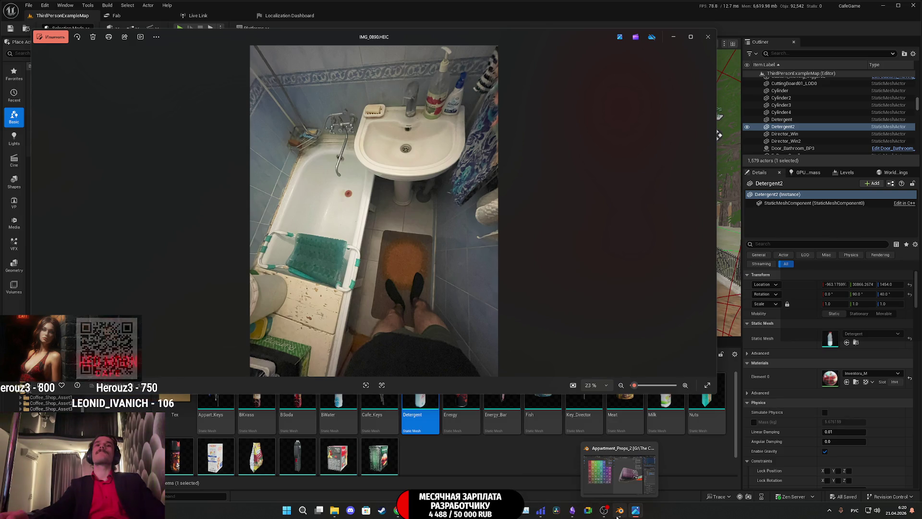
pyautogui.click(429, 510)
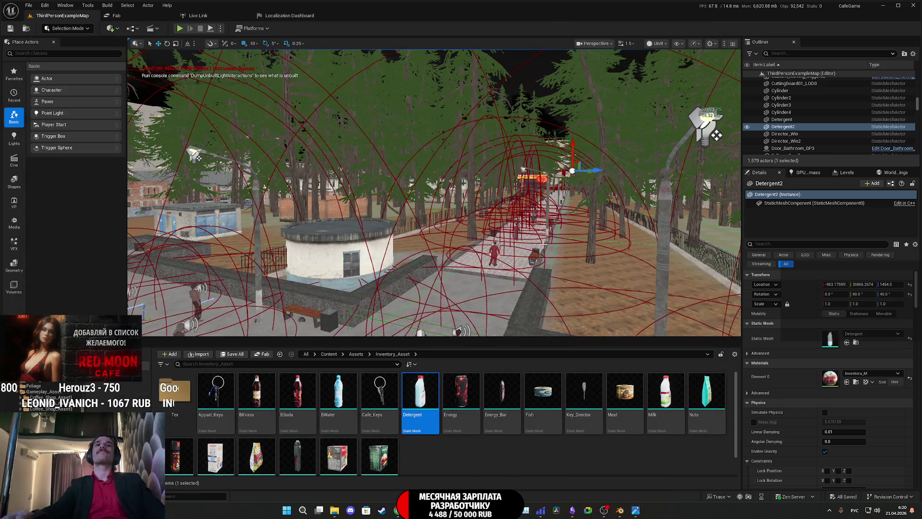
# - Fly from Detergent2 into the bathroom to the towel shelf and select the Detergent bottle
pyautogui.press('f')
pyautogui.scroll(-5, 434, 194)
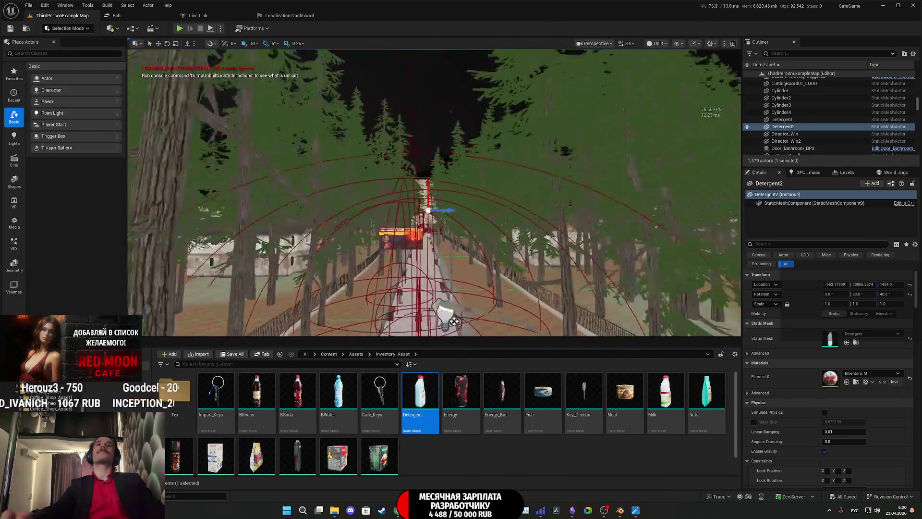
pyautogui.scroll(6, 429, 209)
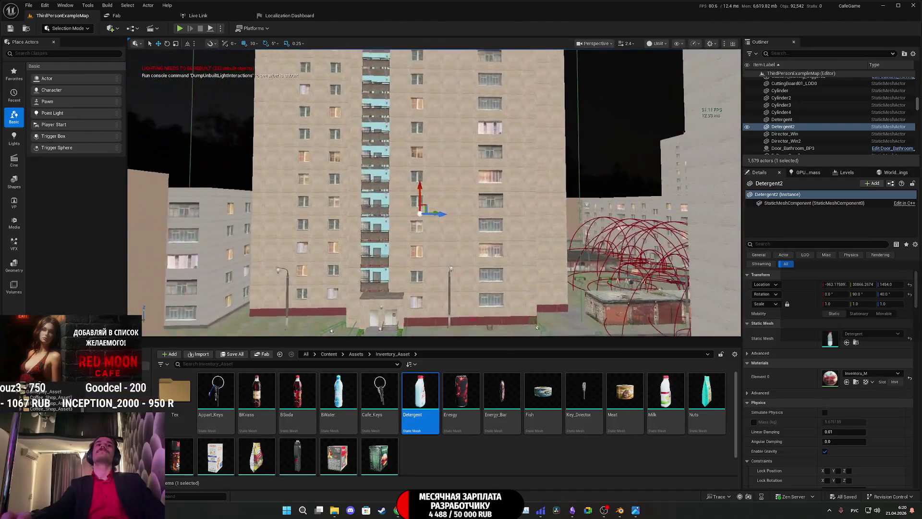
pyautogui.scroll(2, 429, 209)
pyautogui.scroll(2, 429, 209)
pyautogui.scroll(2, 446, 202)
pyautogui.scroll(2, 467, 195)
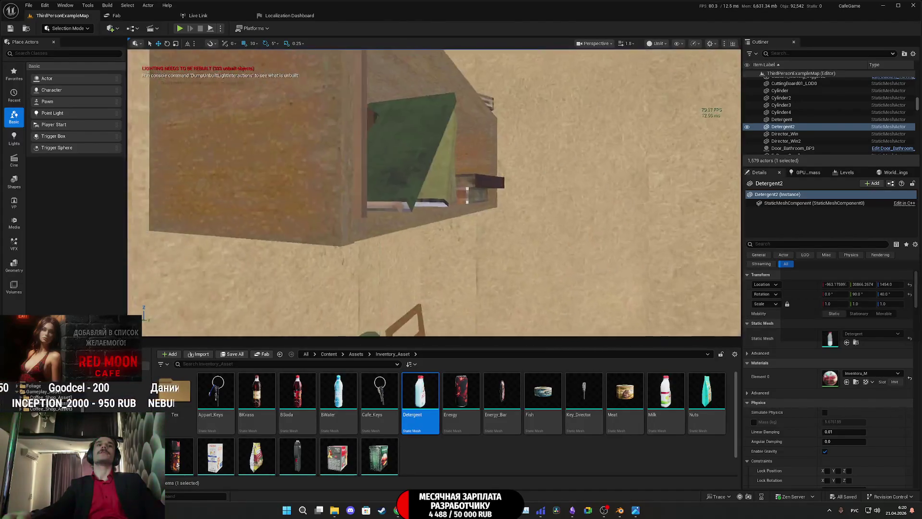
pyautogui.scroll(2, 467, 194)
pyautogui.scroll(2, 467, 195)
pyautogui.scroll(2, 467, 194)
pyautogui.scroll(2, 466, 195)
pyautogui.scroll(2, 467, 195)
pyautogui.scroll(2, 467, 195)
pyautogui.scroll(-2, 467, 195)
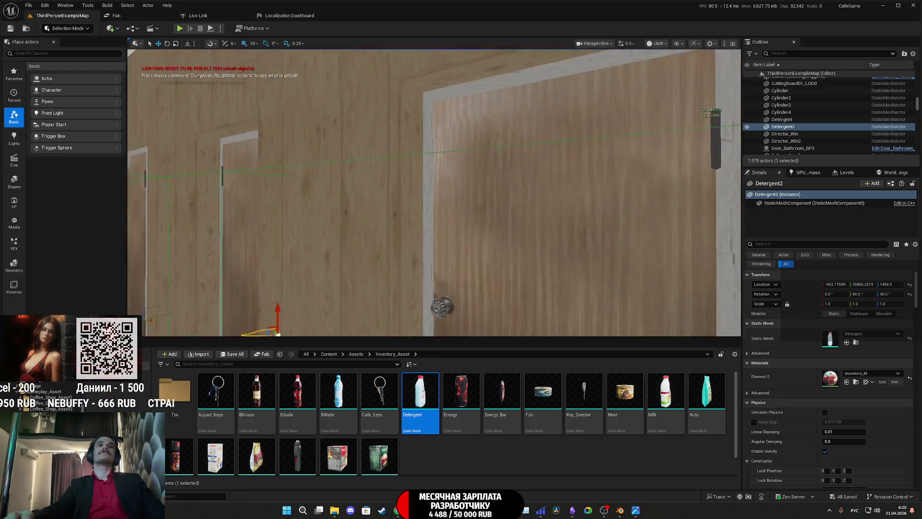
pyautogui.scroll(2, 434, 194)
pyautogui.moveTo(435, 194); pyautogui.dragTo(490, 193, button='right')
pyautogui.scroll(1, 435, 193)
pyautogui.moveTo(435, 193)
pyautogui.mouseDown(button='right')
pyautogui.moveTo(404, 237)
pyautogui.moveTo(375, 241)
pyautogui.mouseUp(button='right')
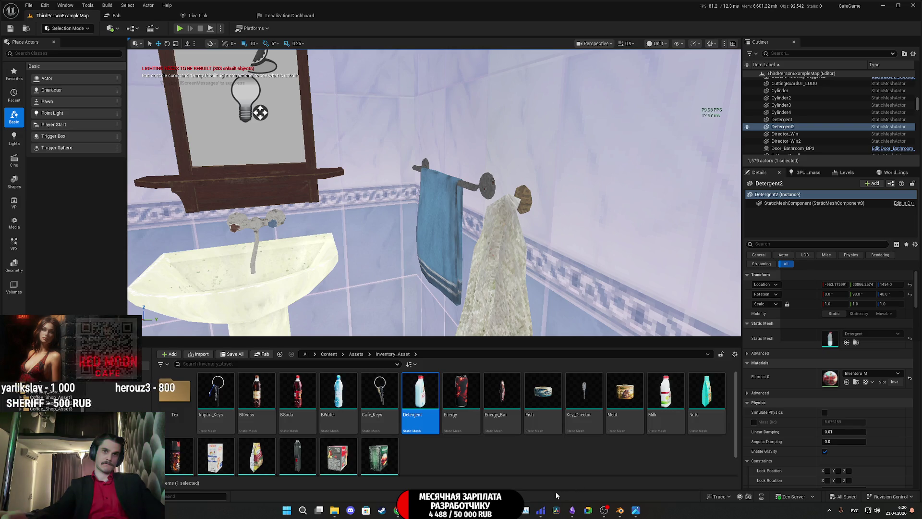
pyautogui.moveTo(432, 216)
pyautogui.mouseDown(button='right')
pyautogui.moveTo(411, 216)
pyautogui.moveTo(429, 217)
pyautogui.mouseUp(button='right')
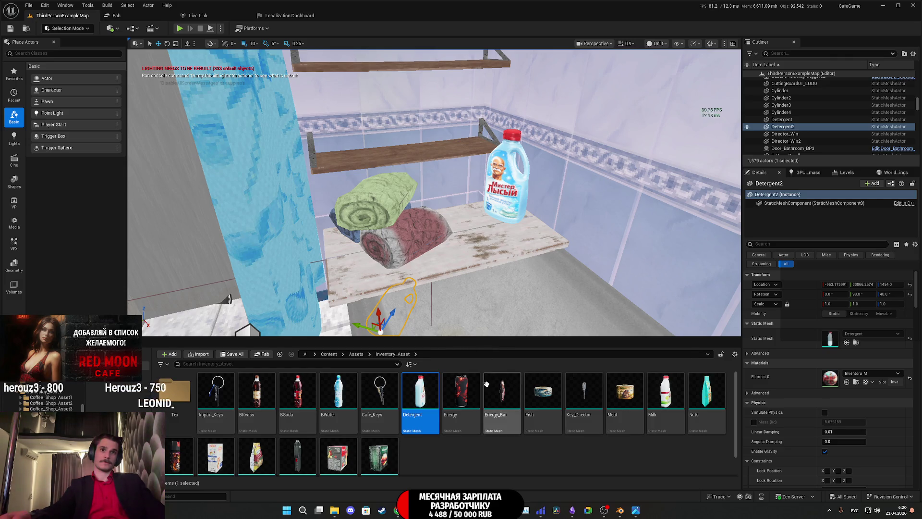
pyautogui.moveTo(397, 510)
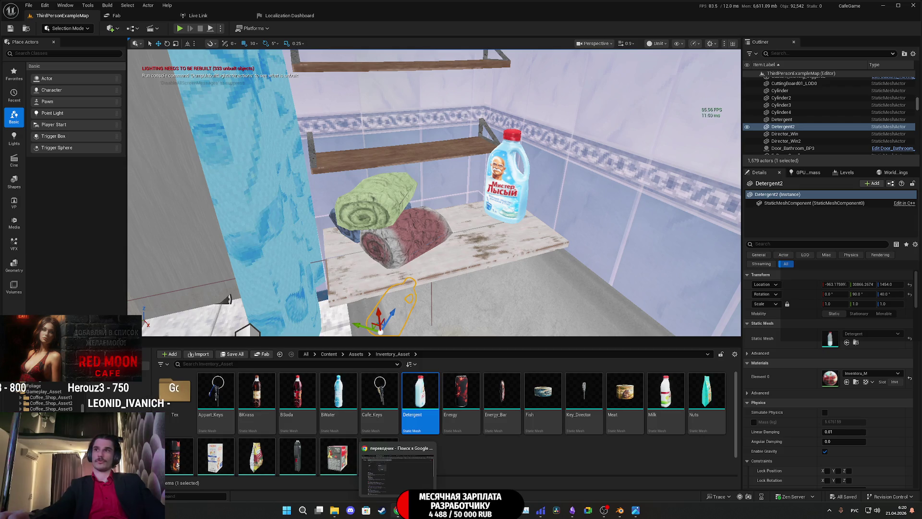
pyautogui.click(508, 177)
# - Lift the Detergent bottle up past the lower shelf onto the top bathroom shelf
pyautogui.moveTo(508, 176)
pyautogui.mouseDown(button='right')
pyautogui.moveTo(216, 214)
pyautogui.moveTo(433, 195)
pyautogui.moveTo(432, 166)
pyautogui.mouseUp(button='right')
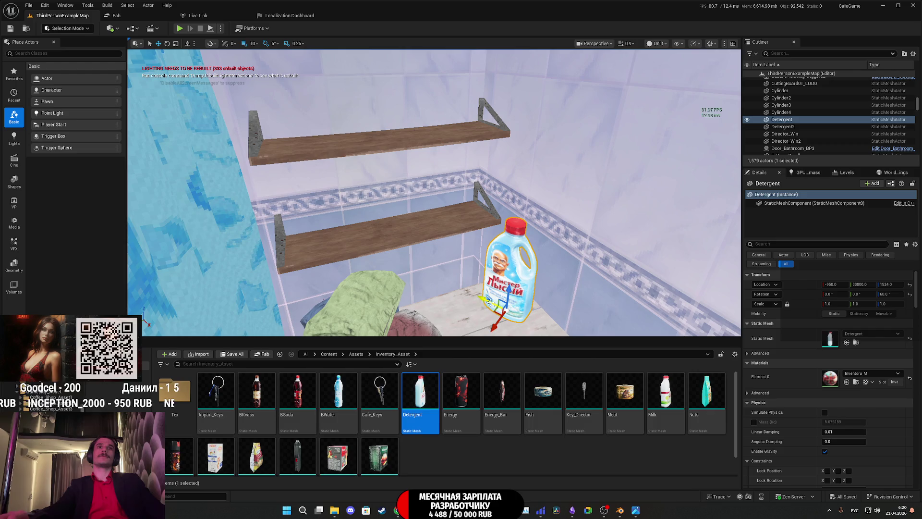
pyautogui.moveTo(489, 301); pyautogui.dragTo(413, 265)
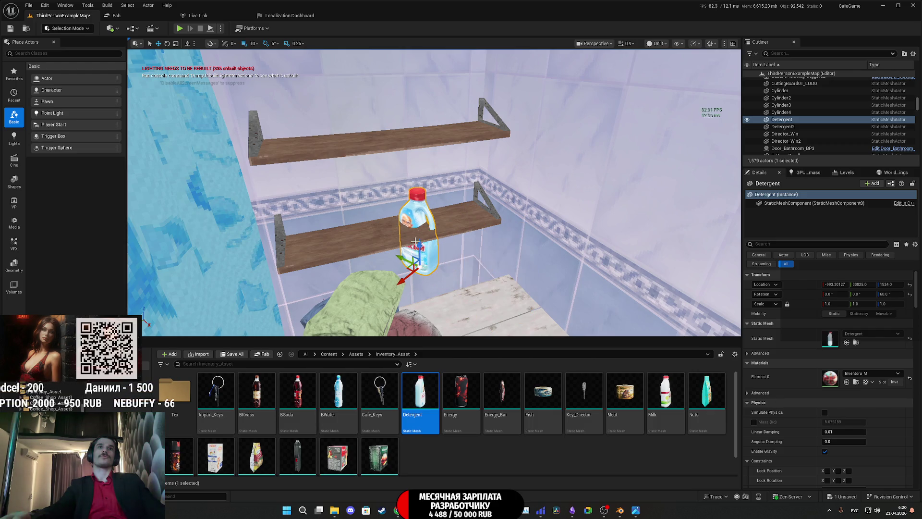
pyautogui.moveTo(416, 243); pyautogui.dragTo(416, 195)
pyautogui.scroll(1, 415, 194)
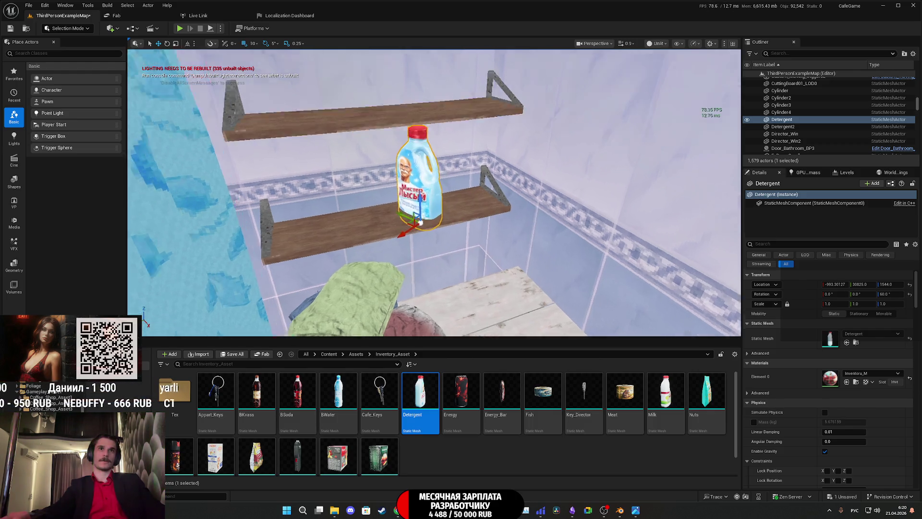
pyautogui.moveTo(641, 297); pyautogui.dragTo(642, 297, button='right')
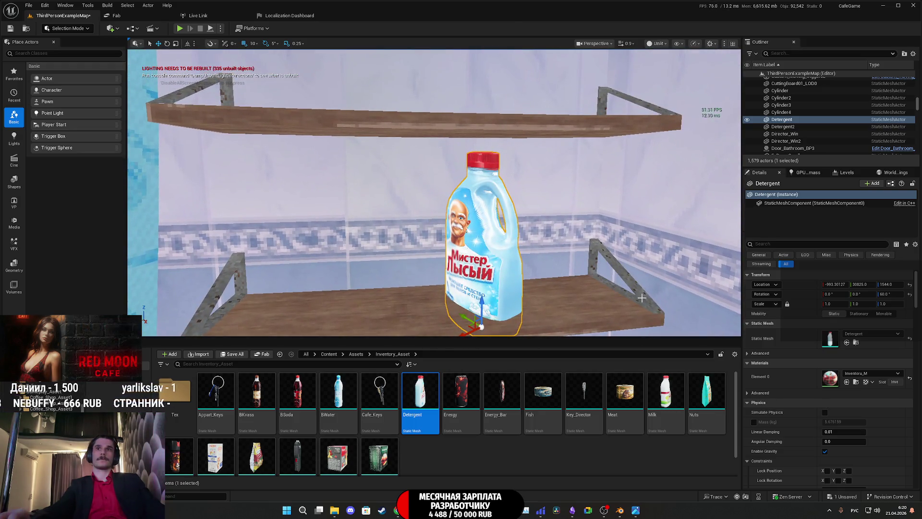
pyautogui.moveTo(901, 284); pyautogui.dragTo(905, 284)
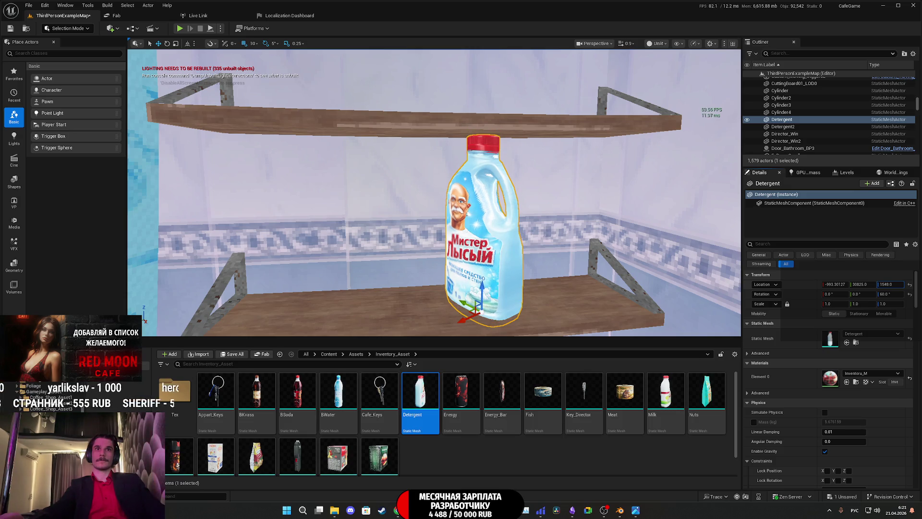
pyautogui.moveTo(473, 207)
pyautogui.mouseDown()
pyautogui.moveTo(472, 231)
pyautogui.moveTo(437, 176)
pyautogui.moveTo(439, 115)
pyautogui.mouseUp()
pyautogui.moveTo(438, 115); pyautogui.dragTo(461, 144, button='right')
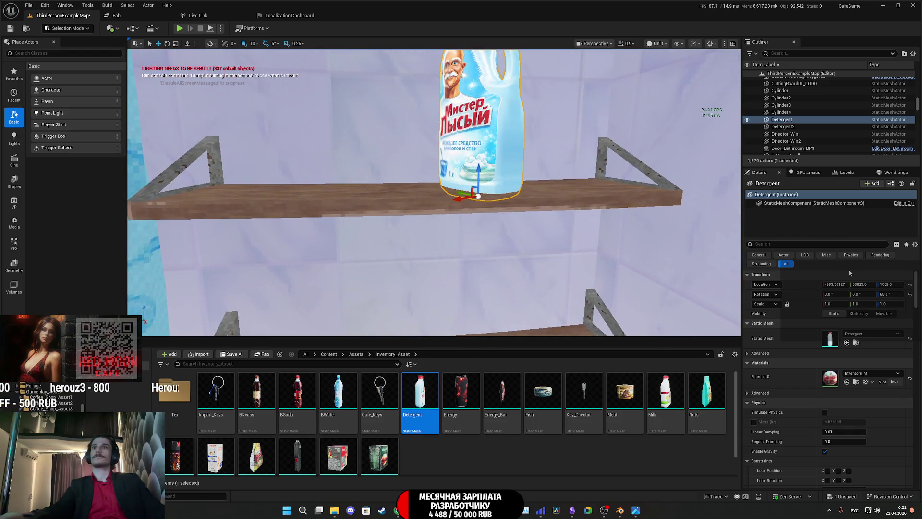
# - Turn the bottle slightly, slide it right along the top shelf and confirm its X position
pyautogui.moveTo(885, 293); pyautogui.dragTo(897, 293)
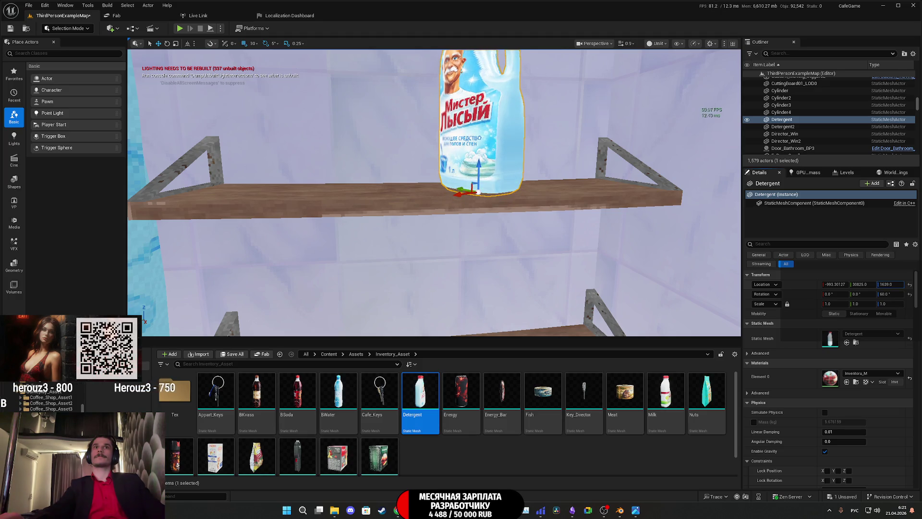
pyautogui.moveTo(461, 144); pyautogui.dragTo(461, 188, button='right')
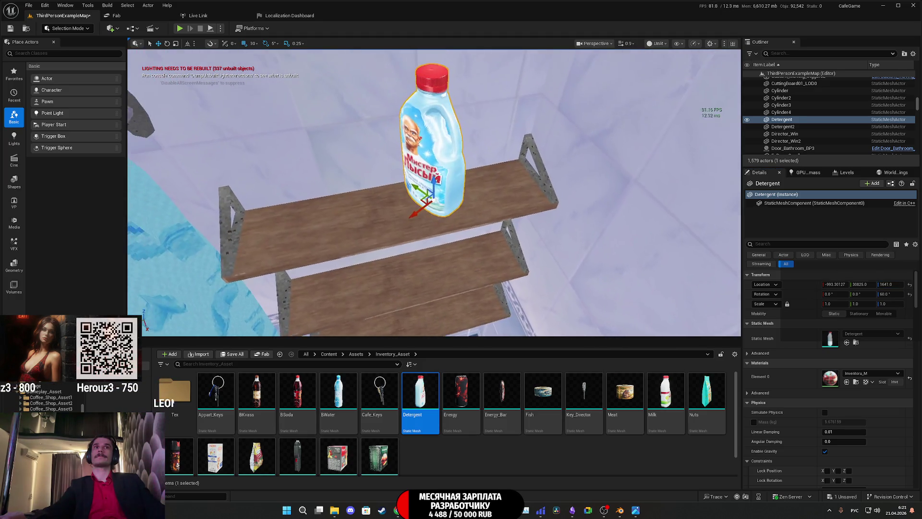
pyautogui.moveTo(426, 216); pyautogui.dragTo(423, 219, button='right')
pyautogui.moveTo(424, 220)
pyautogui.mouseDown()
pyautogui.moveTo(487, 208)
pyautogui.moveTo(494, 249)
pyautogui.mouseUp()
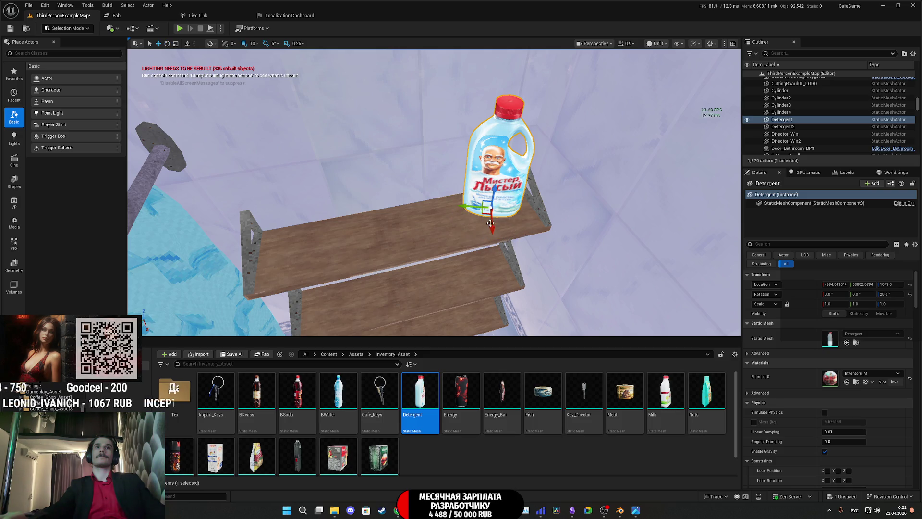
pyautogui.moveTo(518, 234); pyautogui.dragTo(505, 259, button='right')
pyautogui.scroll(5, 497, 240)
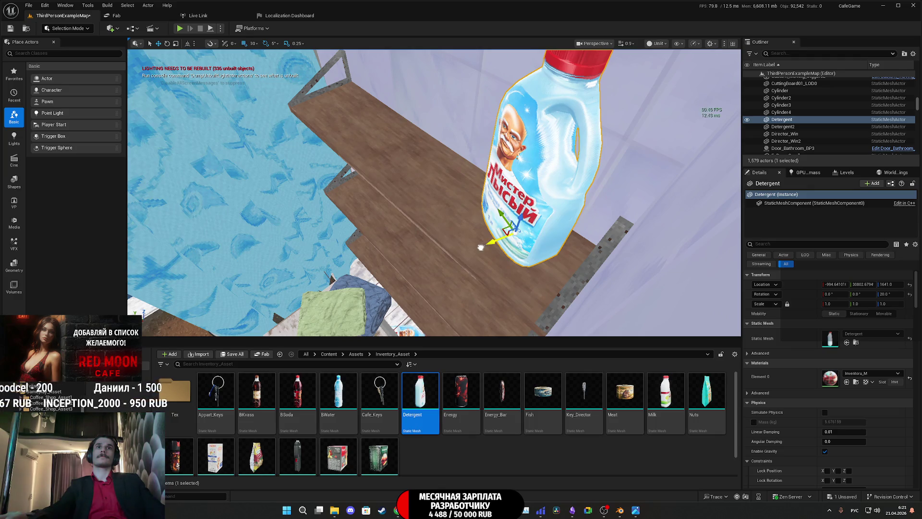
pyautogui.moveTo(481, 246); pyautogui.dragTo(346, 317, button='right')
pyautogui.press('Return')
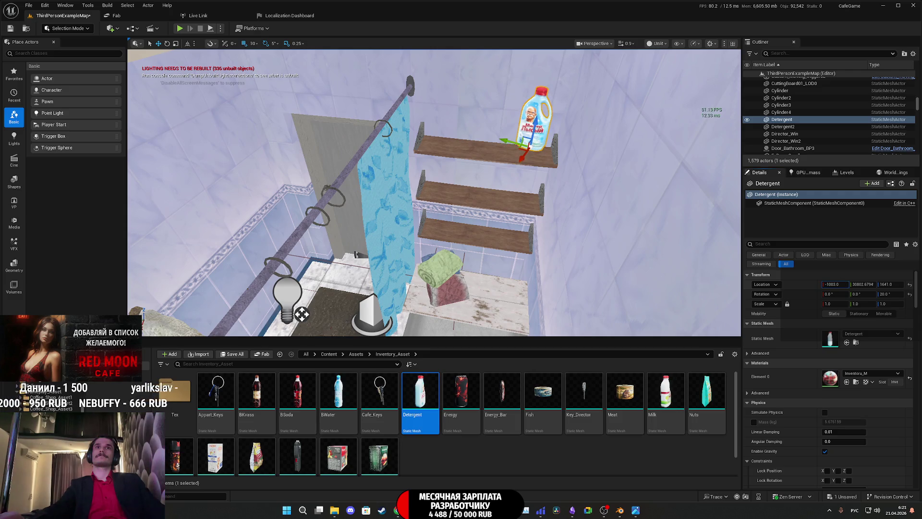
pyautogui.moveTo(433, 195)
pyautogui.mouseDown(button='right')
pyautogui.moveTo(404, 216)
pyautogui.moveTo(432, 187)
pyautogui.moveTo(432, 216)
pyautogui.mouseUp(button='right')
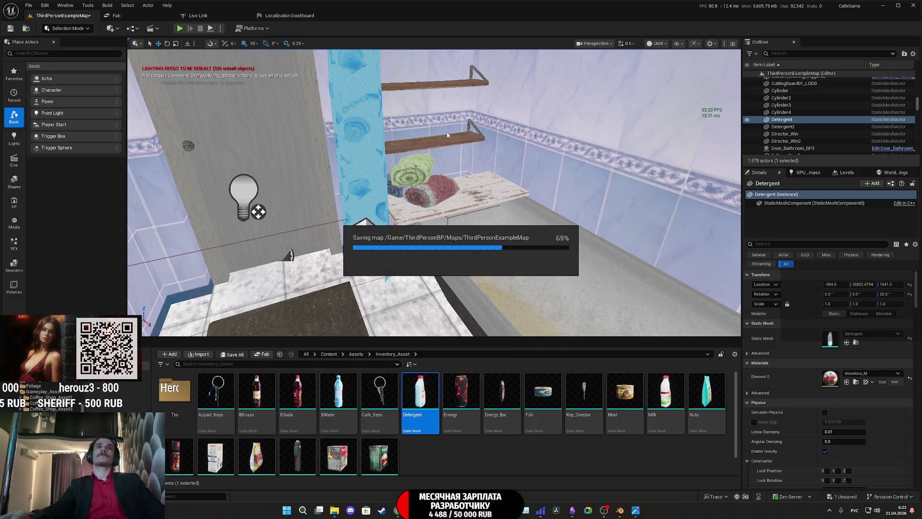
# - Look around the bathroom shelves, bathtub, sink and door, then switch to the Obsidian notes
pyautogui.moveTo(433, 216); pyautogui.dragTo(432, 188, button='right')
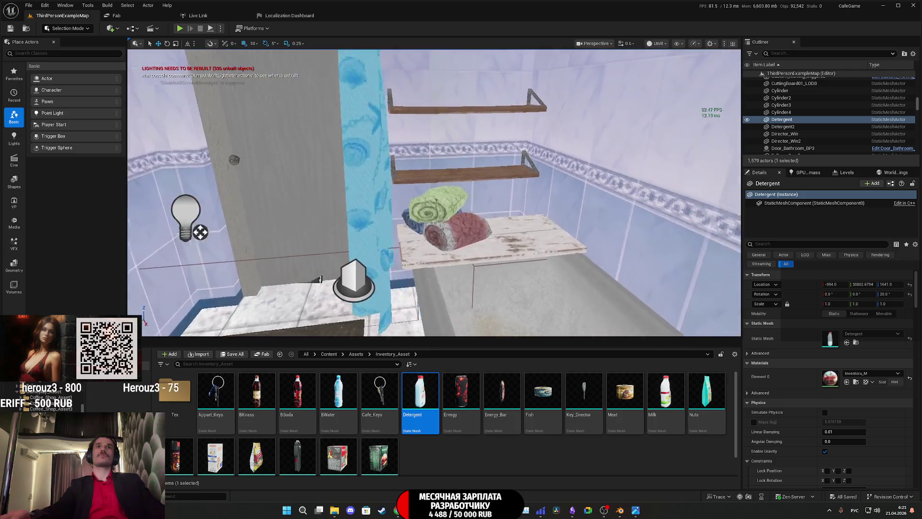
pyautogui.moveTo(459, 216)
pyautogui.mouseDown(button='right')
pyautogui.moveTo(459, 241)
pyautogui.moveTo(431, 245)
pyautogui.mouseUp(button='right')
pyautogui.moveTo(544, 210)
pyautogui.mouseDown(button='right')
pyautogui.moveTo(461, 216)
pyautogui.moveTo(433, 187)
pyautogui.moveTo(476, 180)
pyautogui.moveTo(432, 195)
pyautogui.moveTo(418, 180)
pyautogui.moveTo(403, 195)
pyautogui.moveTo(607, 235)
pyautogui.mouseUp(button='right')
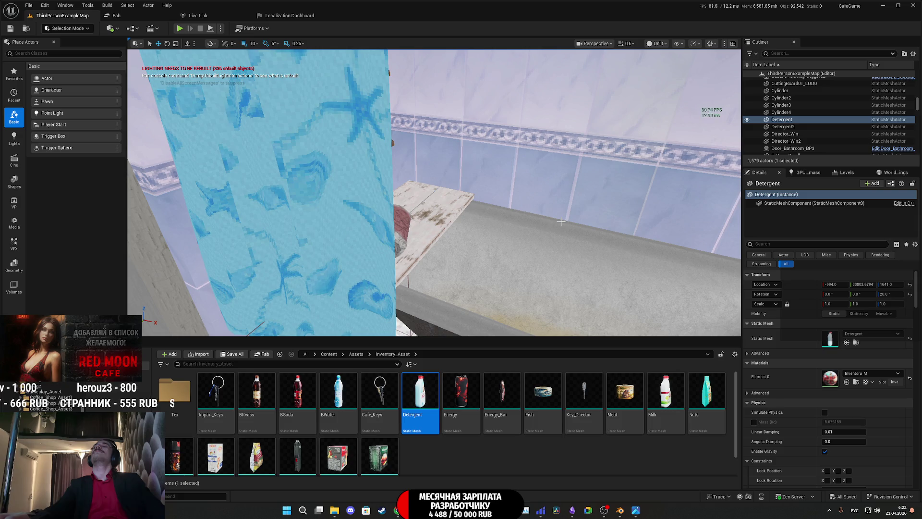
pyautogui.moveTo(571, 218); pyautogui.dragTo(571, 218, button='right')
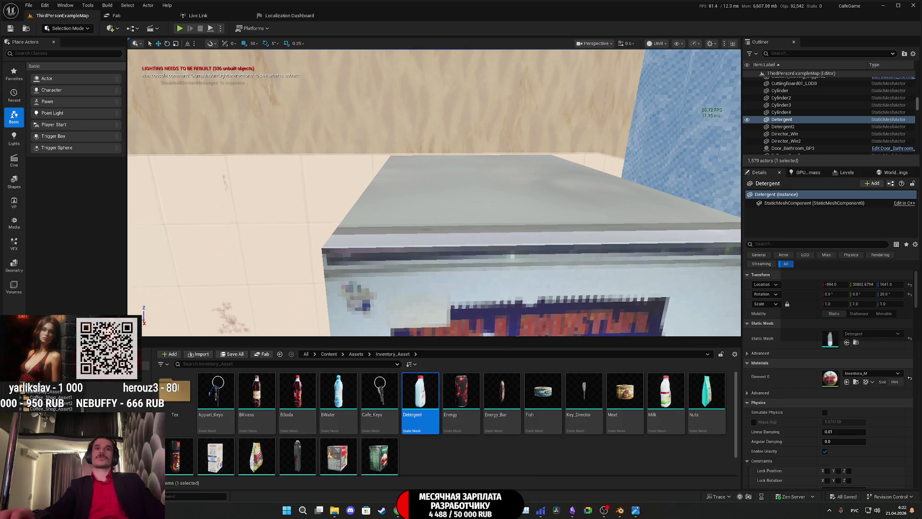
pyautogui.click(572, 511)
# - Add unchecked items Шампунь, Гель для душа and Иконы below Лоток для кота, removing the extra empty line
pyautogui.press('Return')
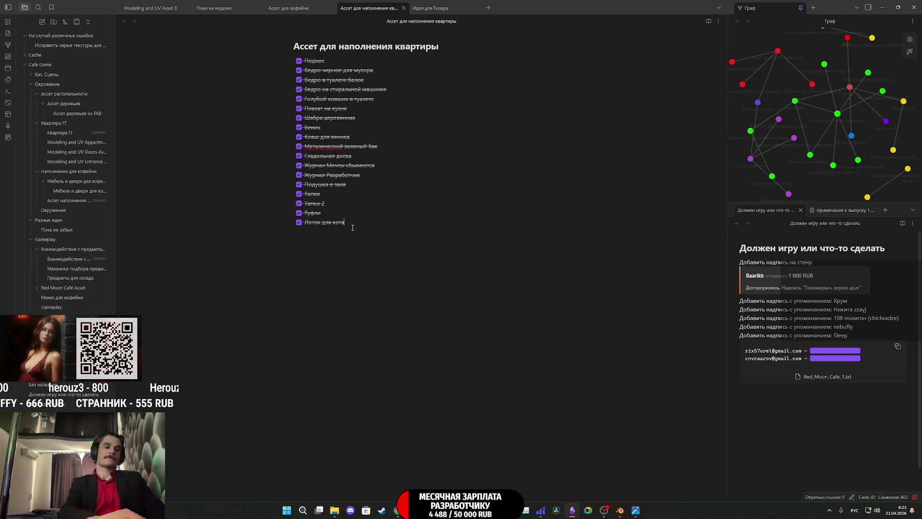
pyautogui.write('Шампунь')
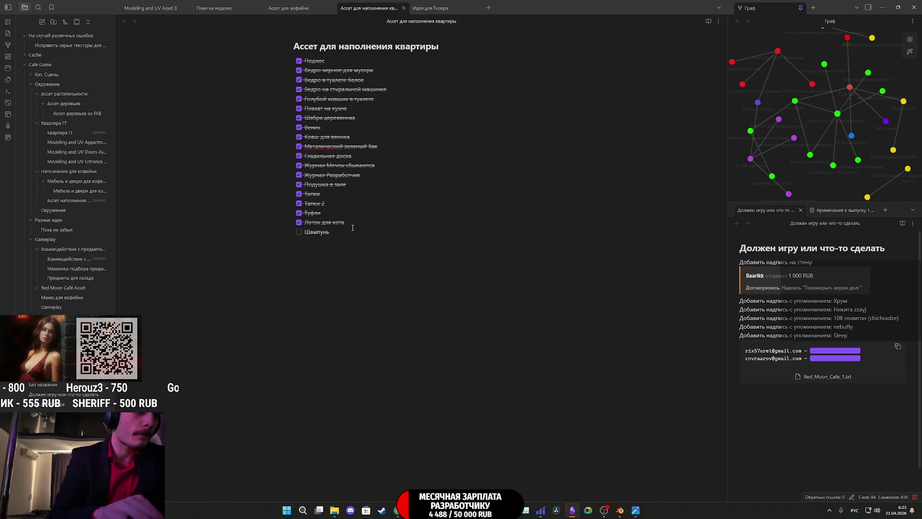
pyautogui.press('Return')
pyautogui.write('Гель')
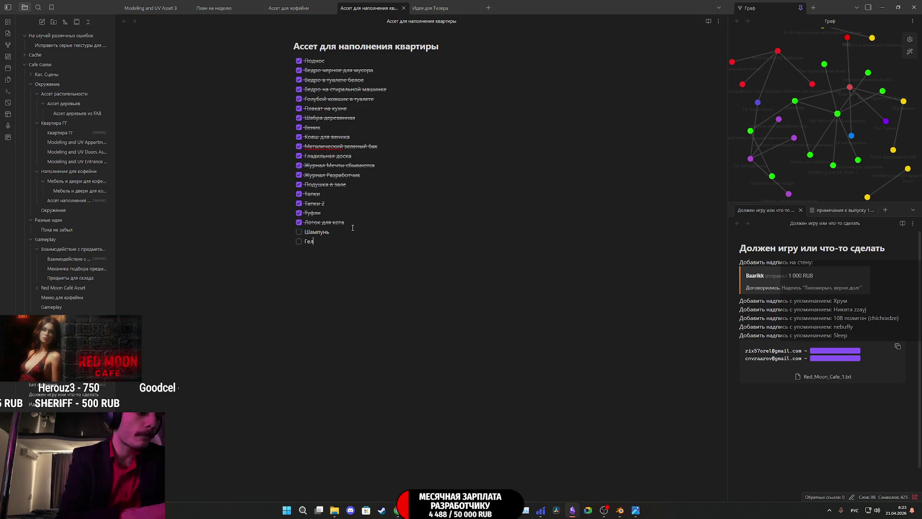
pyautogui.write(' для душа')
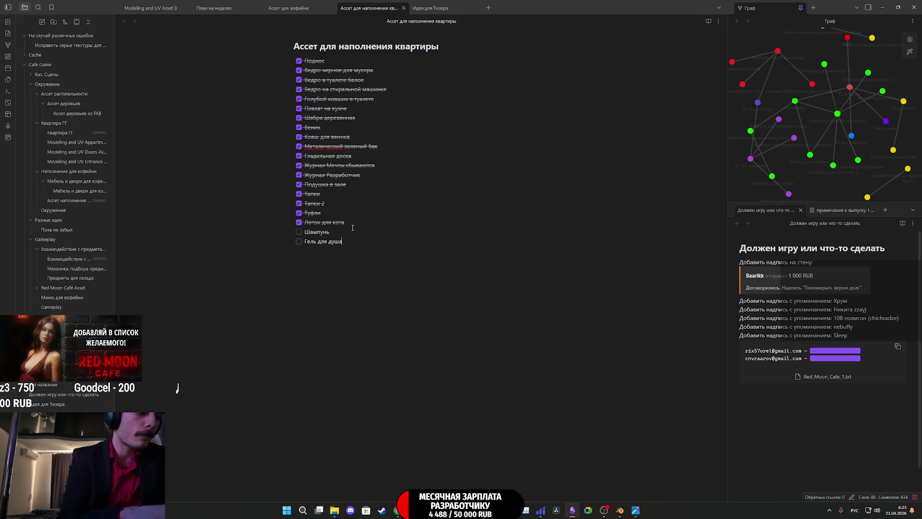
pyautogui.press('Return')
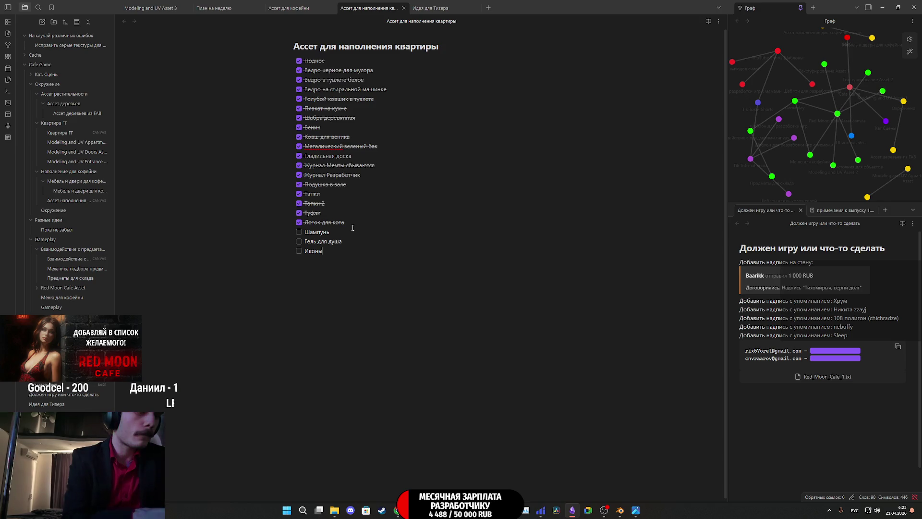
pyautogui.press('Return')
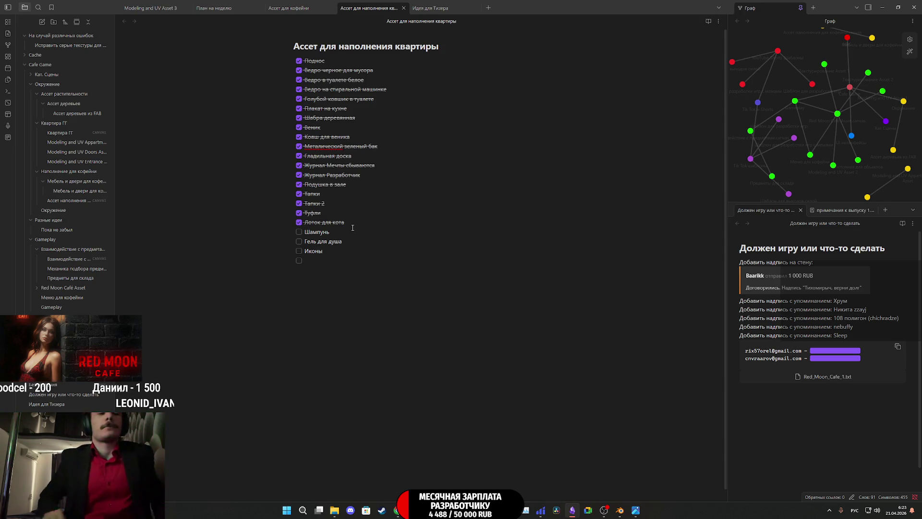
pyautogui.press('BackSpace')
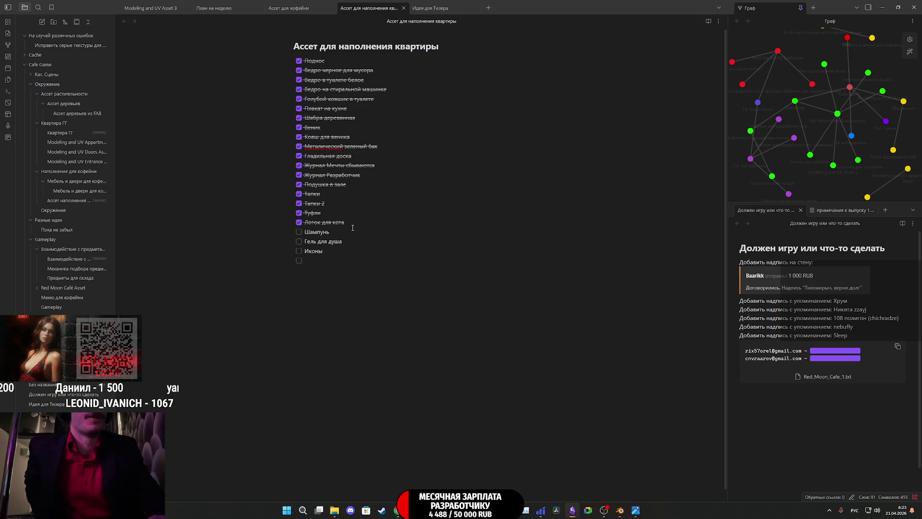
pyautogui.press('BackSpace')
pyautogui.press('BackSpace')
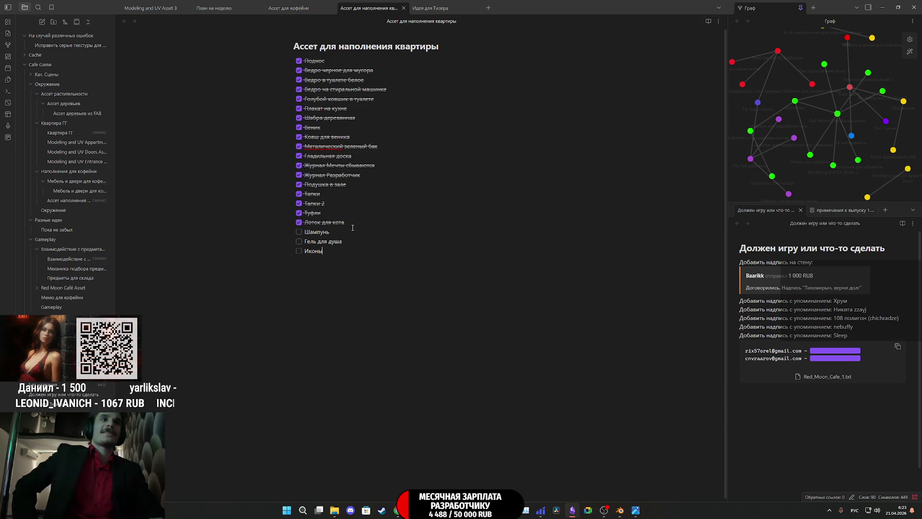
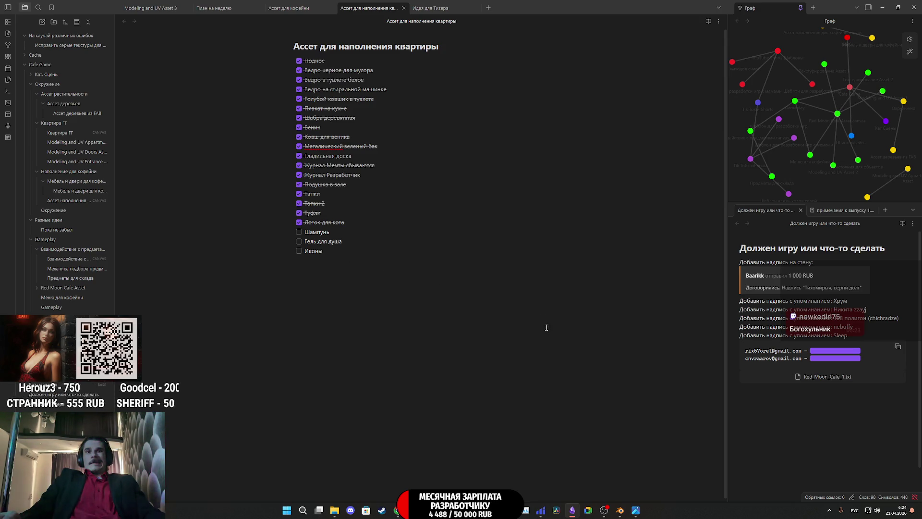
# - Bring the Chrome browser window forward over the Obsidian asset checklist
pyautogui.click(398, 511)
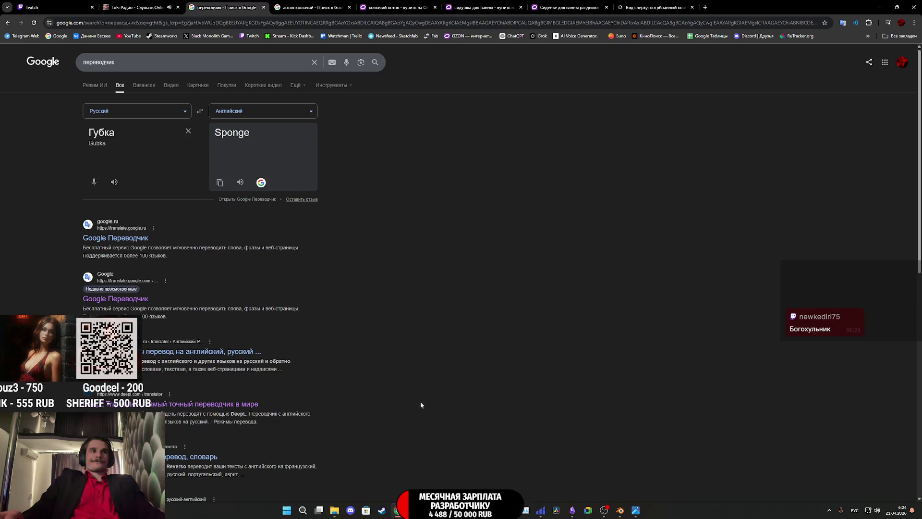
# - Review the Grok litter-box images, then close that chat tab so the Ozon bath-seat page shows
pyautogui.click(643, 8)
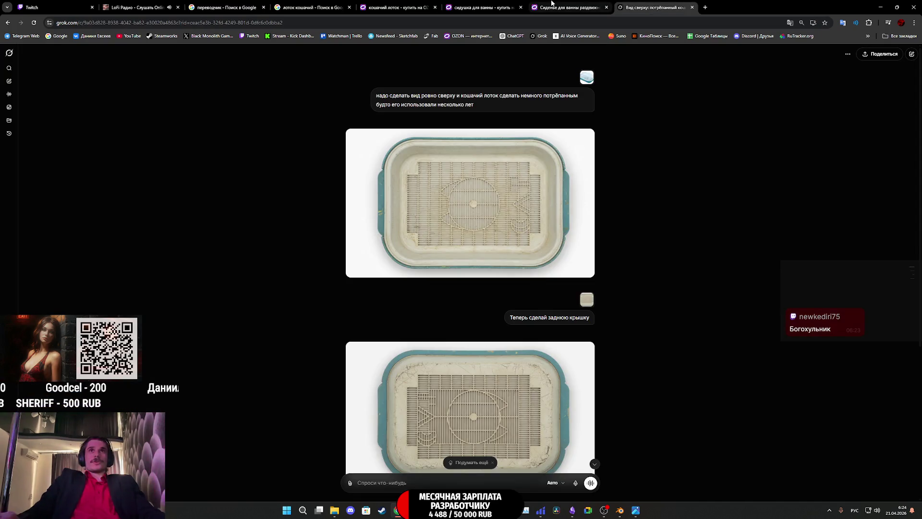
pyautogui.click(569, 7)
pyautogui.click(636, 6)
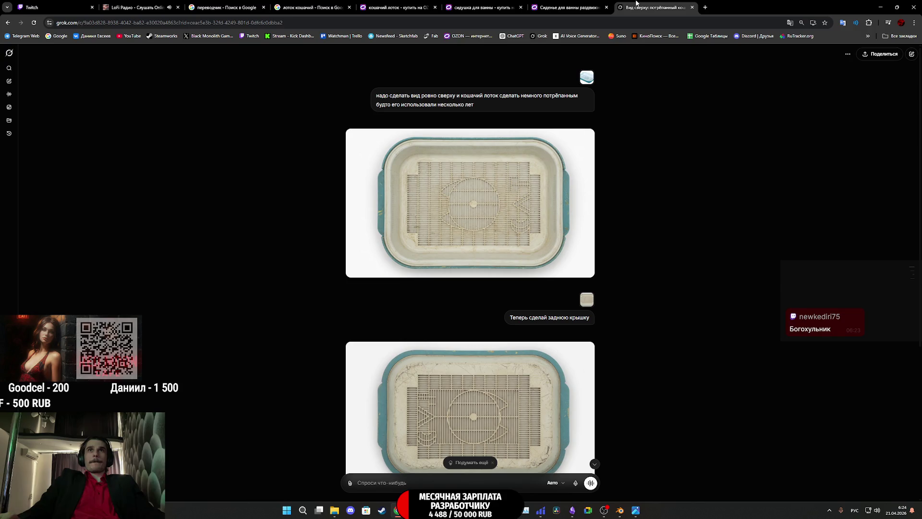
pyautogui.scroll(-3, 545, 281)
pyautogui.scroll(3, 545, 281)
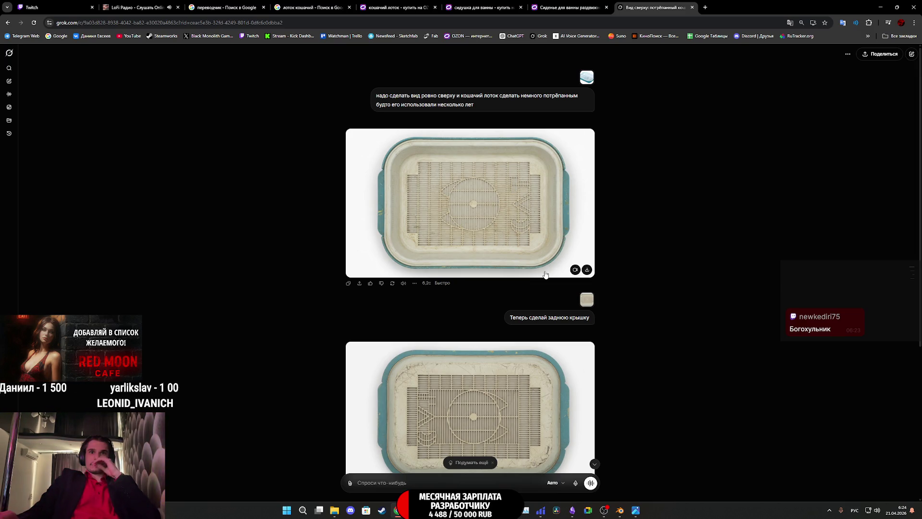
pyautogui.middleClick(661, 8)
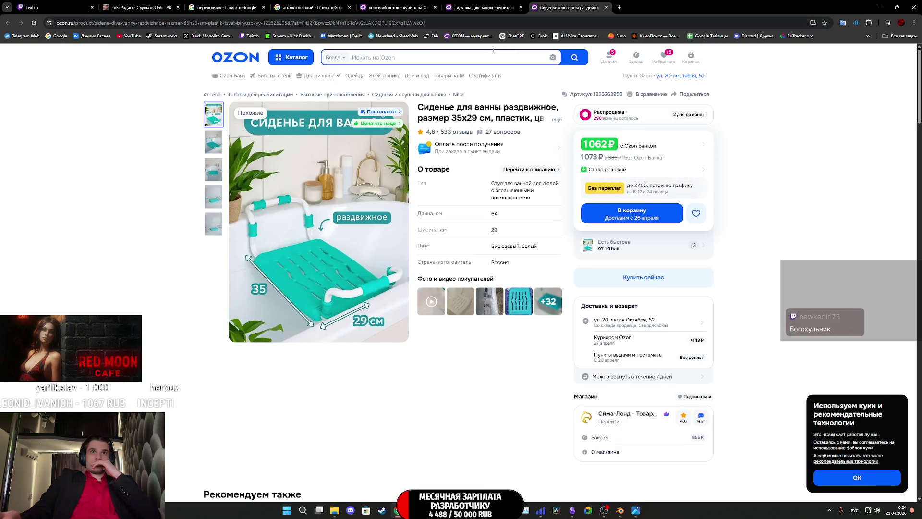
# - Search Ozon for 'гель для душа' to list shower gel products
pyautogui.click(457, 58)
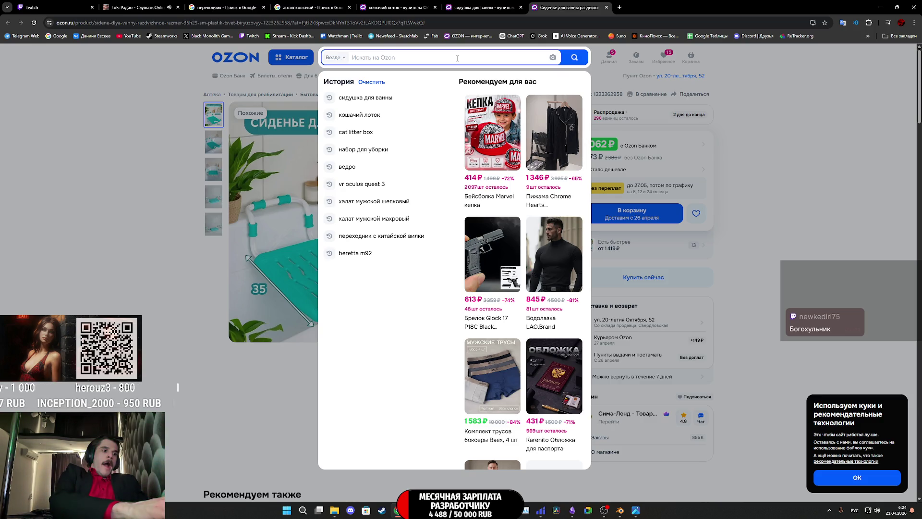
pyautogui.write('гель для душа')
pyautogui.press('Return')
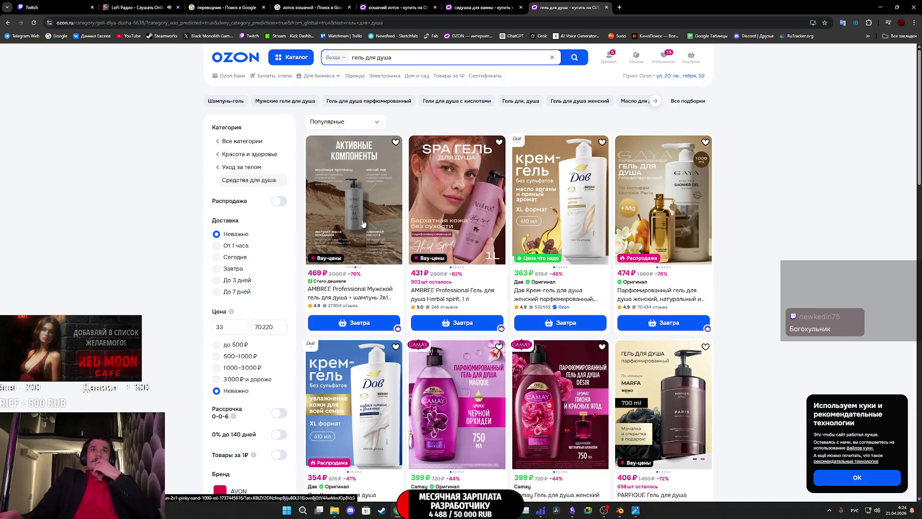
pyautogui.scroll(-1, 362, 224)
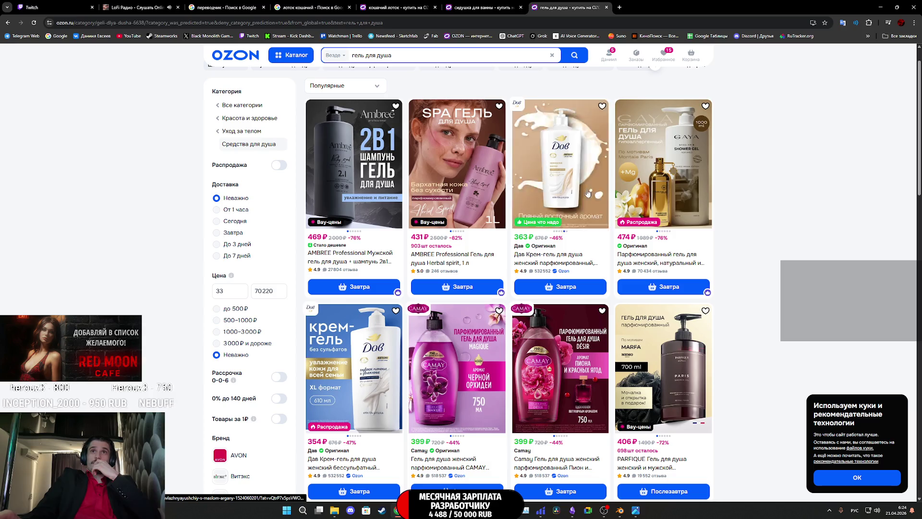
pyautogui.scroll(-1, 828, 207)
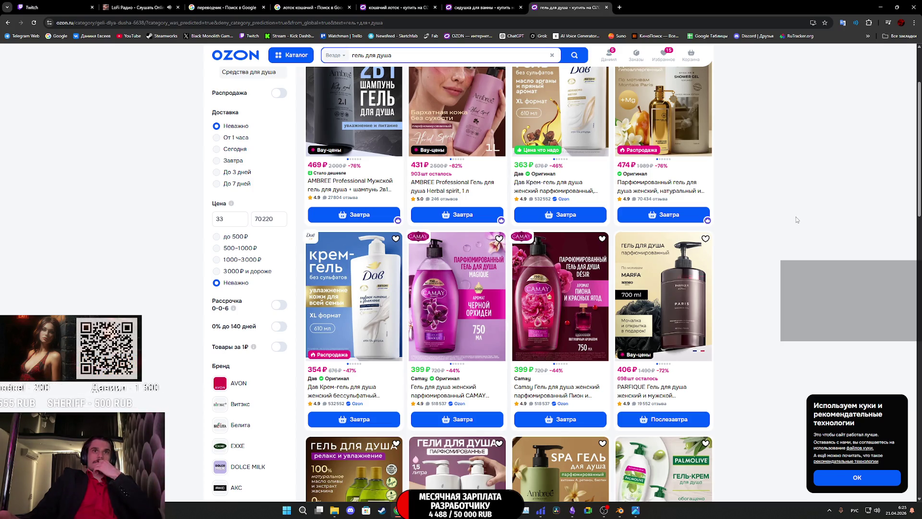
pyautogui.scroll(-1, 796, 217)
pyautogui.scroll(-2, 796, 217)
pyautogui.scroll(-2, 796, 217)
pyautogui.scroll(-2, 795, 215)
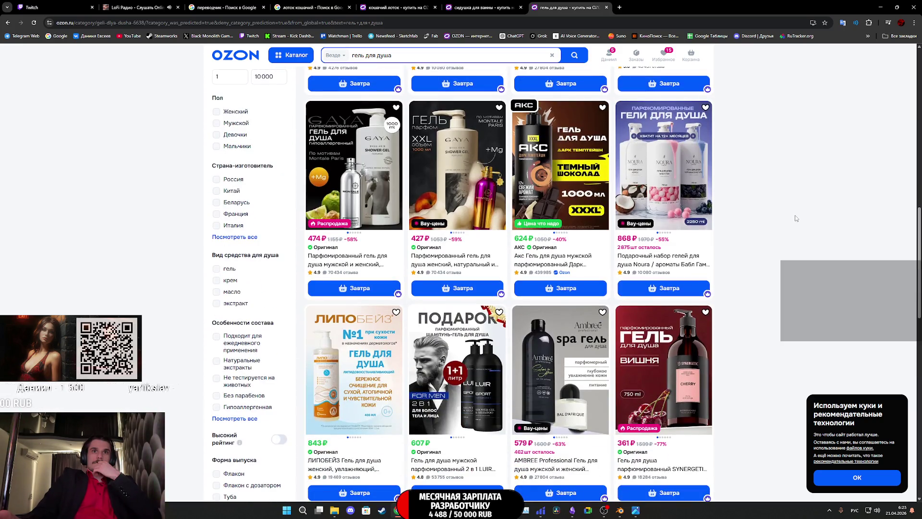
pyautogui.scroll(-1, 796, 217)
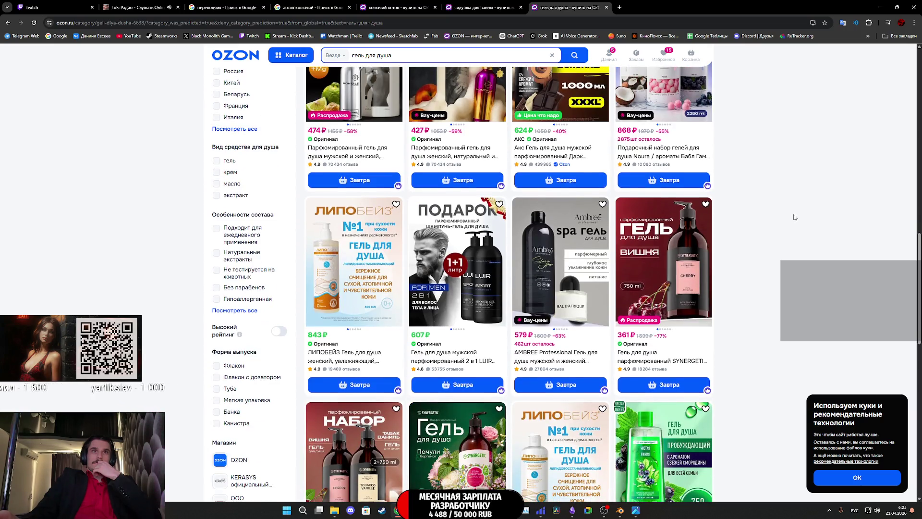
pyautogui.scroll(-2, 794, 214)
pyautogui.scroll(-2, 793, 213)
pyautogui.scroll(-1, 793, 214)
pyautogui.scroll(-1, 793, 214)
pyautogui.scroll(-1, 793, 214)
pyautogui.scroll(-3, 793, 213)
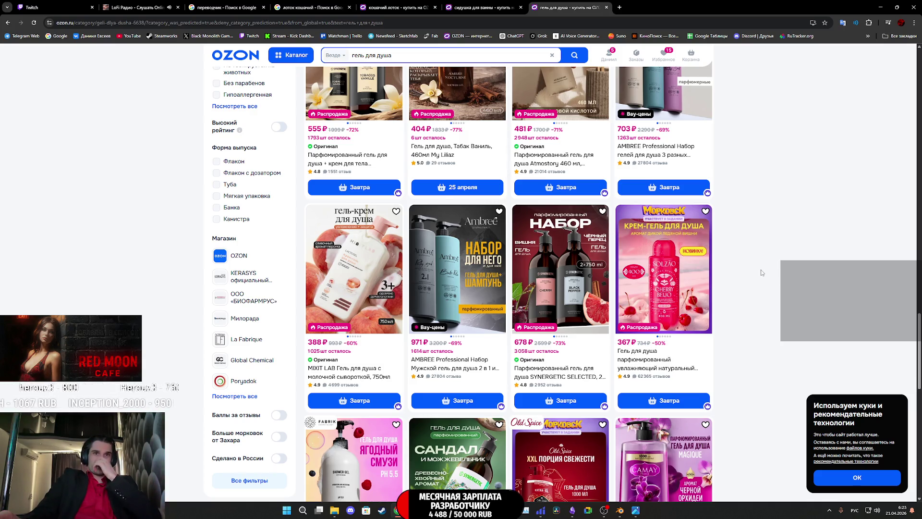
pyautogui.scroll(-1, 761, 272)
pyautogui.scroll(-2, 759, 273)
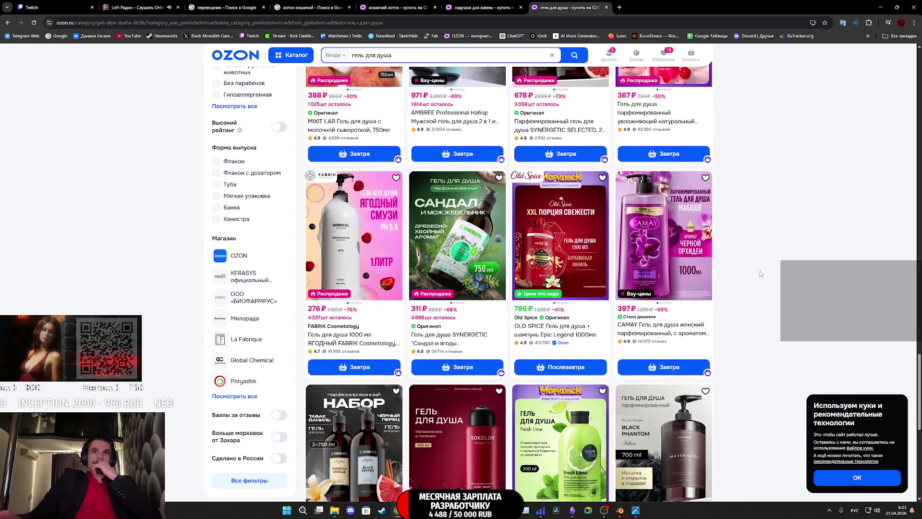
pyautogui.scroll(-1, 760, 273)
pyautogui.scroll(-2, 760, 273)
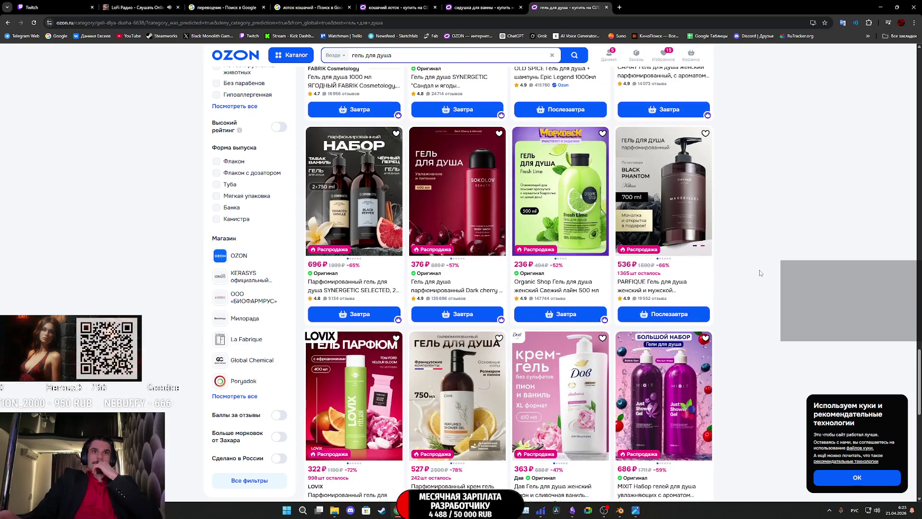
pyautogui.scroll(-1, 759, 271)
pyautogui.scroll(-2, 760, 270)
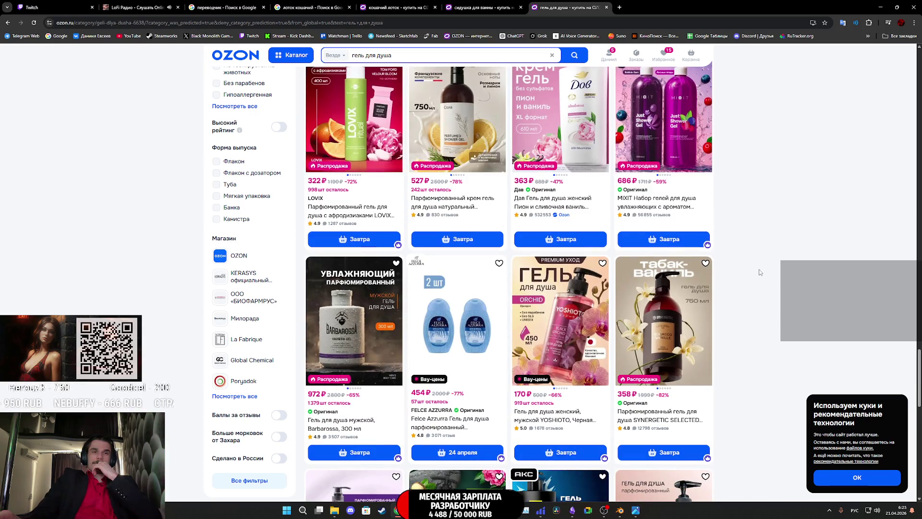
pyautogui.scroll(-3, 759, 272)
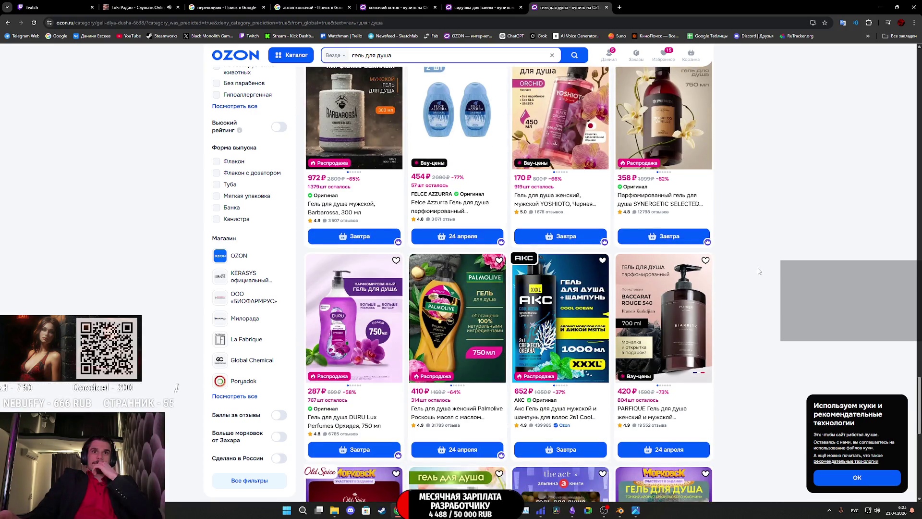
pyautogui.scroll(-3, 758, 271)
pyautogui.scroll(-3, 759, 271)
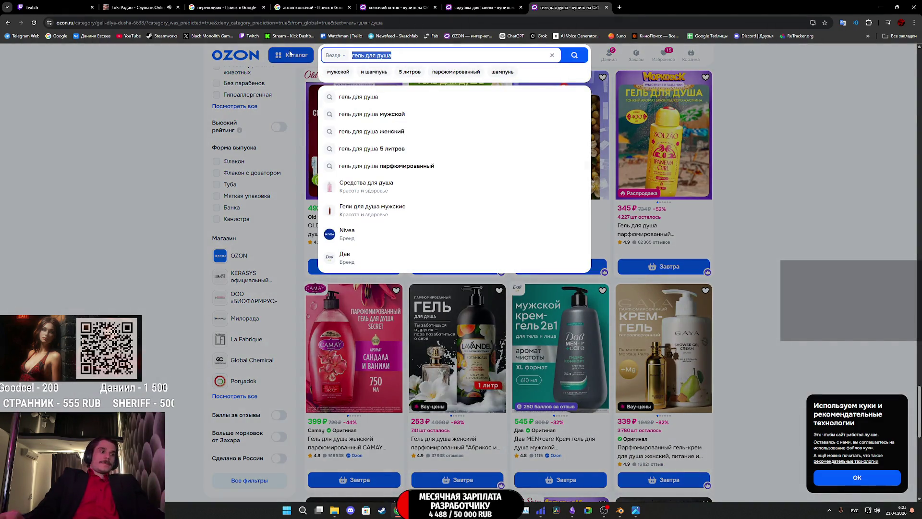
pyautogui.write('р')
pyautogui.write('уфп')
pyautogui.write('фия')
pyautogui.write('ы')
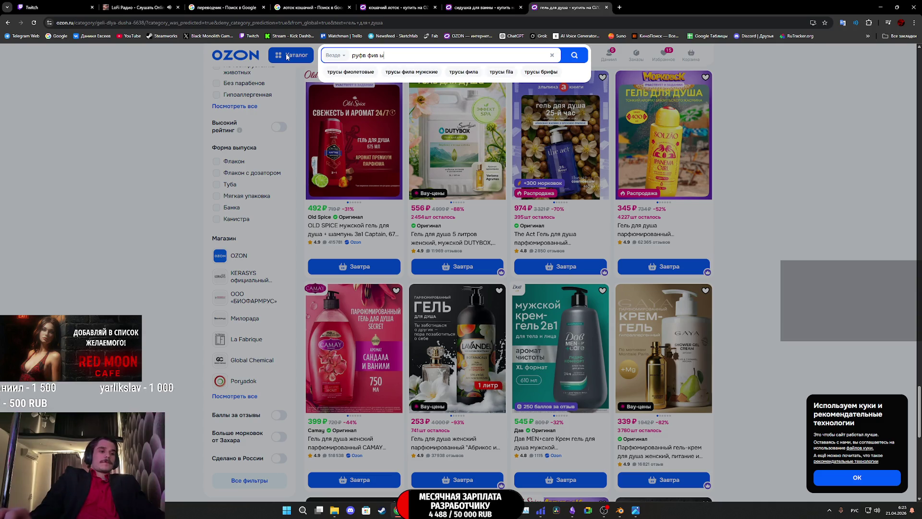
pyautogui.write('щ')
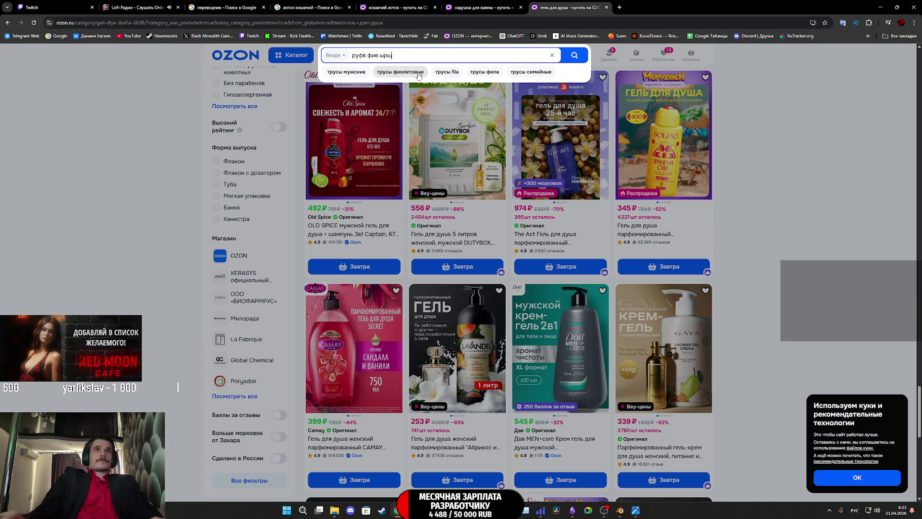
# - Search 'head and shoulders шампунь', open the 397 ₽ 2-in-1 shampoo and view its photos full screen
pyautogui.tripleClick(411, 56)
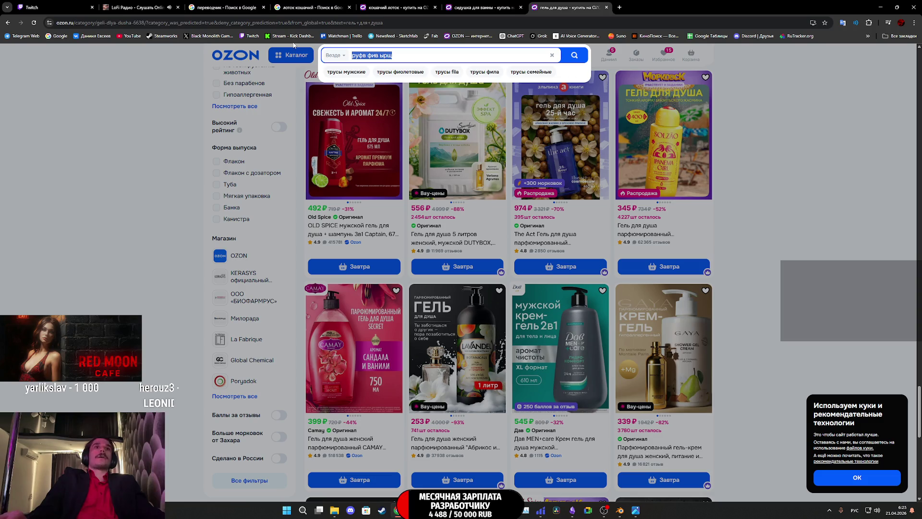
pyautogui.write('head and shoulders шампунь')
pyautogui.click(360, 96)
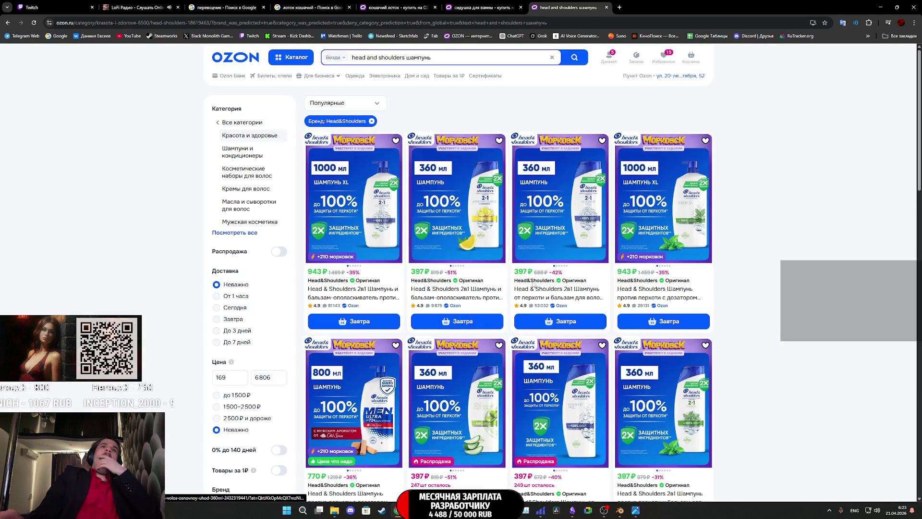
pyautogui.click(459, 217)
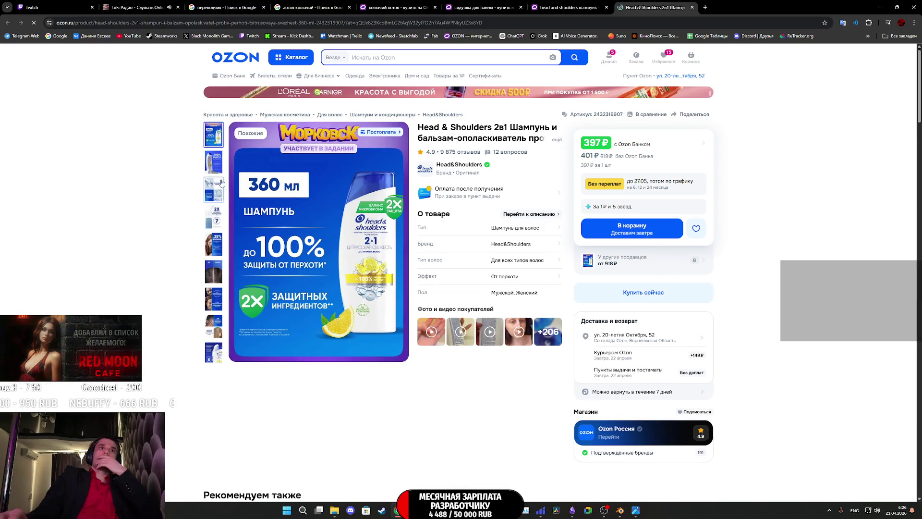
pyautogui.click(345, 235)
pyautogui.scroll(-1, 455, 240)
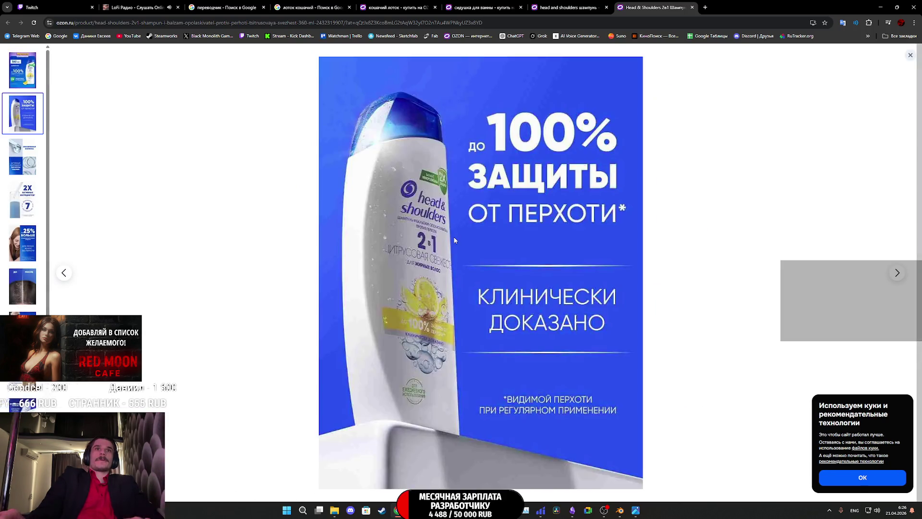
pyautogui.scroll(-1, 455, 240)
pyautogui.scroll(-1, 455, 241)
pyautogui.scroll(-1, 454, 240)
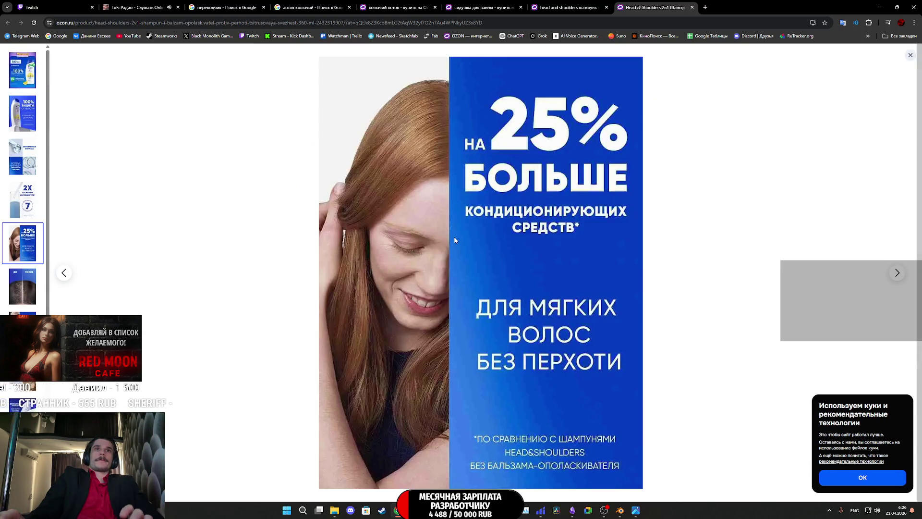
pyautogui.scroll(-1, 455, 239)
pyautogui.scroll(-1, 455, 240)
pyautogui.scroll(-1, 455, 240)
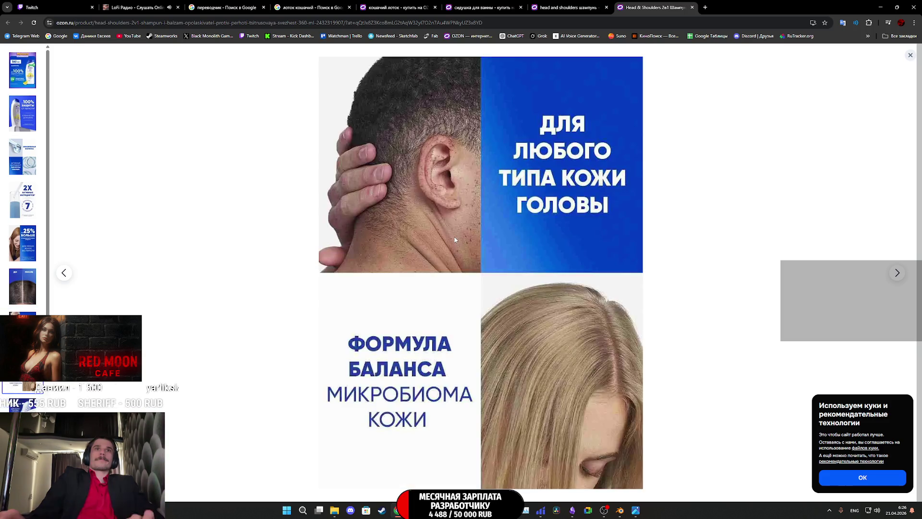
pyautogui.scroll(-1, 455, 240)
pyautogui.scroll(-1, 454, 240)
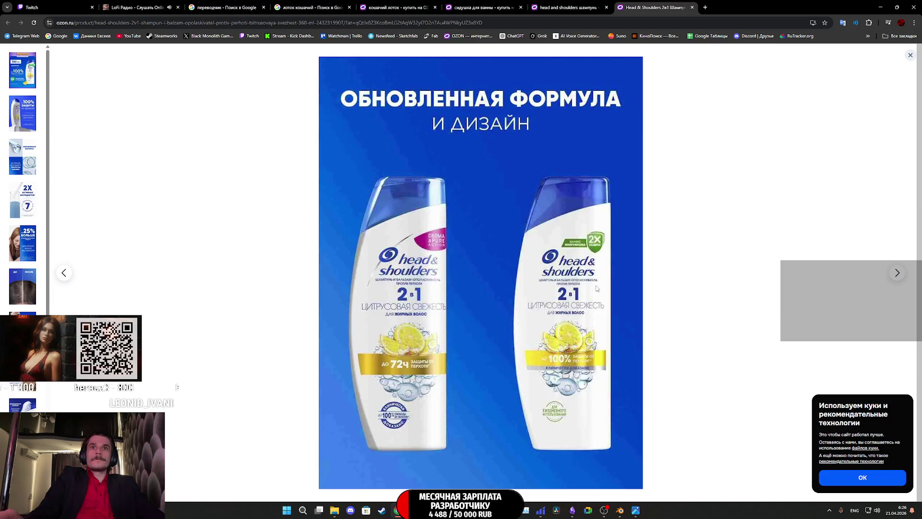
# - Capture a region screenshot of the right-hand Head & Shoulders bottle
pyautogui.press('super+shift+s')
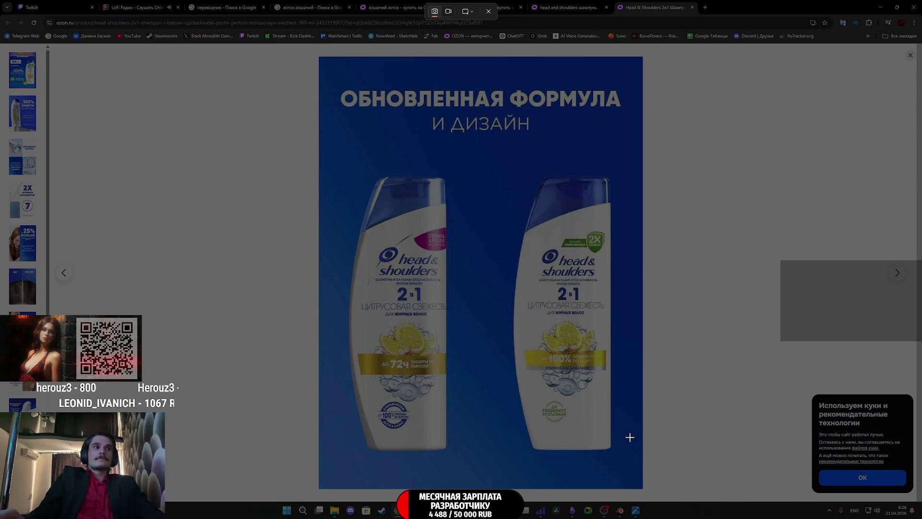
pyautogui.moveTo(630, 459)
pyautogui.mouseDown()
pyautogui.moveTo(495, 160)
pyautogui.moveTo(504, 162)
pyautogui.mouseUp()
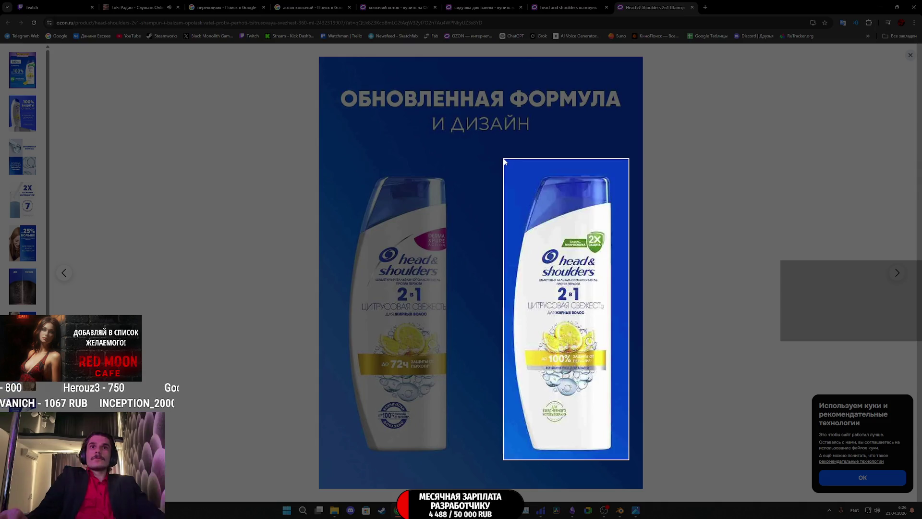
pyautogui.moveTo(504, 162); pyautogui.dragTo(501, 159)
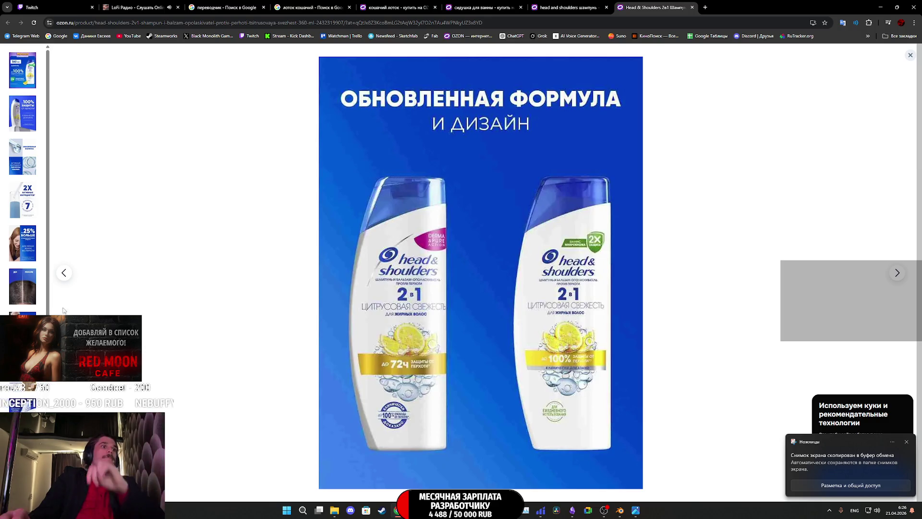
pyautogui.scroll(-3, 22, 180)
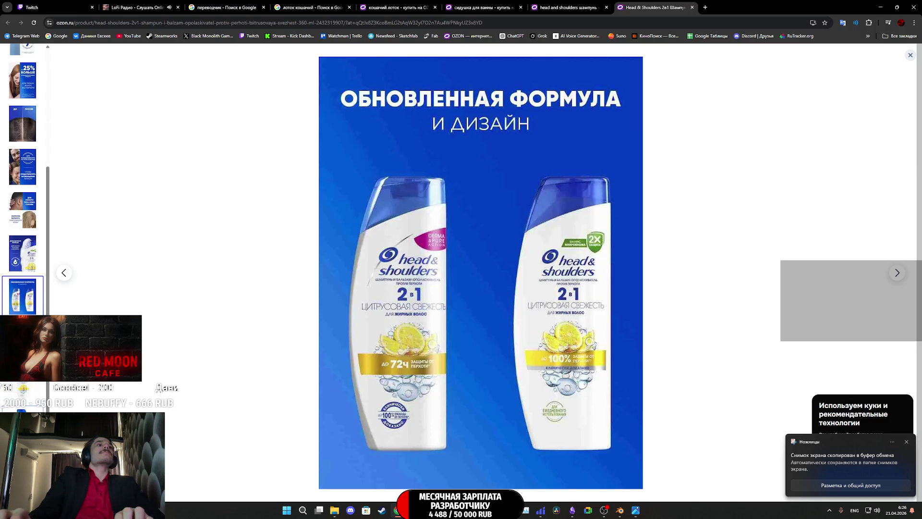
# - View the bottle's back-label photo, close the full-screen viewer and switch to Blender
pyautogui.press('Right')
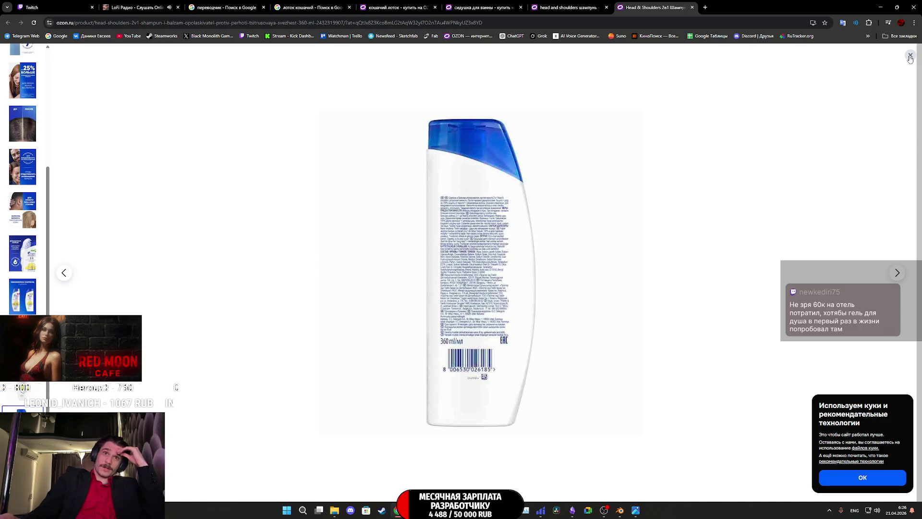
pyautogui.click(910, 58)
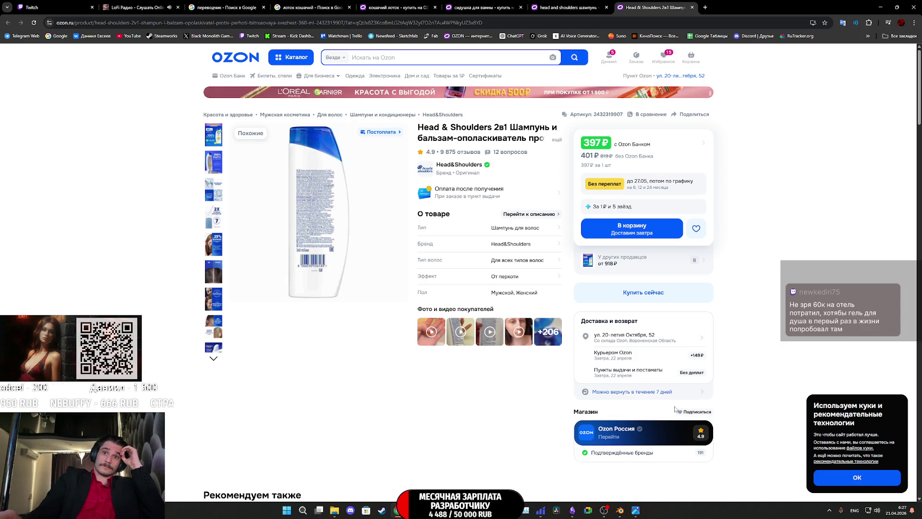
pyautogui.moveTo(620, 510)
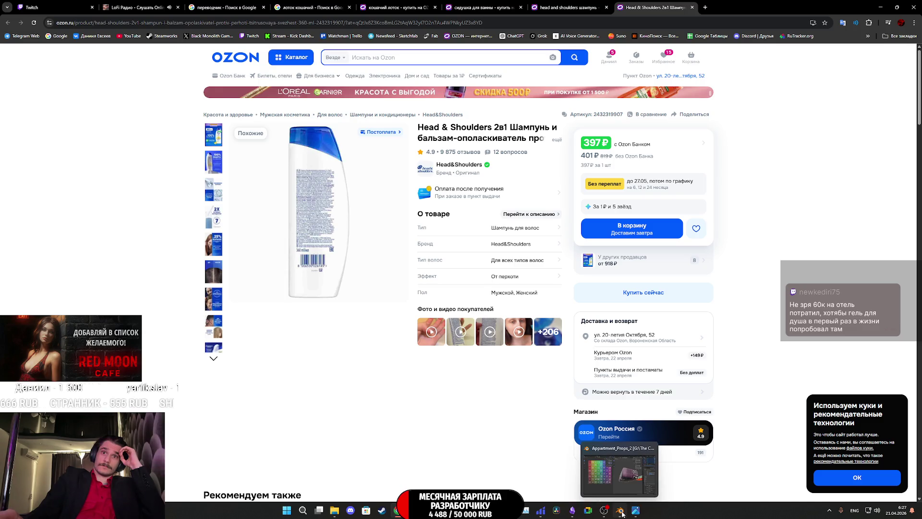
pyautogui.click(621, 513)
# - In Right Ortho view, drop the bottle screenshot in as a reference image and scale it to 0.104
pyautogui.moveTo(593, 375)
pyautogui.mouseDown(button='middle')
pyautogui.moveTo(569, 323)
pyautogui.moveTo(474, 257)
pyautogui.moveTo(547, 181)
pyautogui.mouseUp(button='middle')
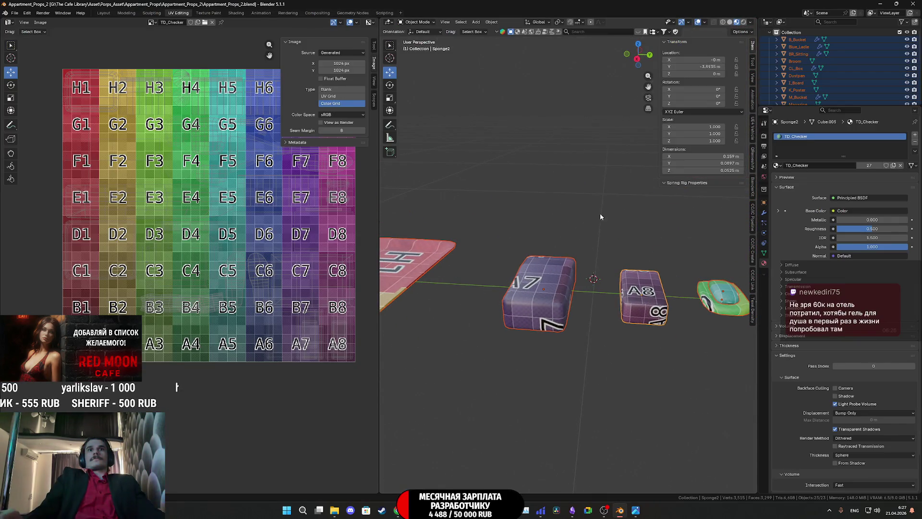
pyautogui.click(637, 60)
pyautogui.keyDown('shift'); pyautogui.moveTo(640, 331); pyautogui.dragTo(627, 294, button='middle'); pyautogui.keyUp('shift')
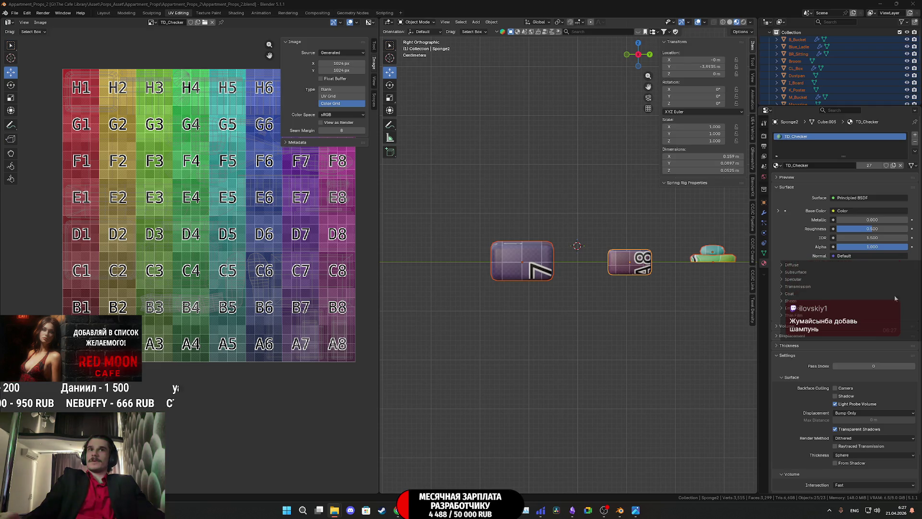
pyautogui.moveTo(921, 308); pyautogui.dragTo(651, 307)
pyautogui.scroll(-3, 651, 306)
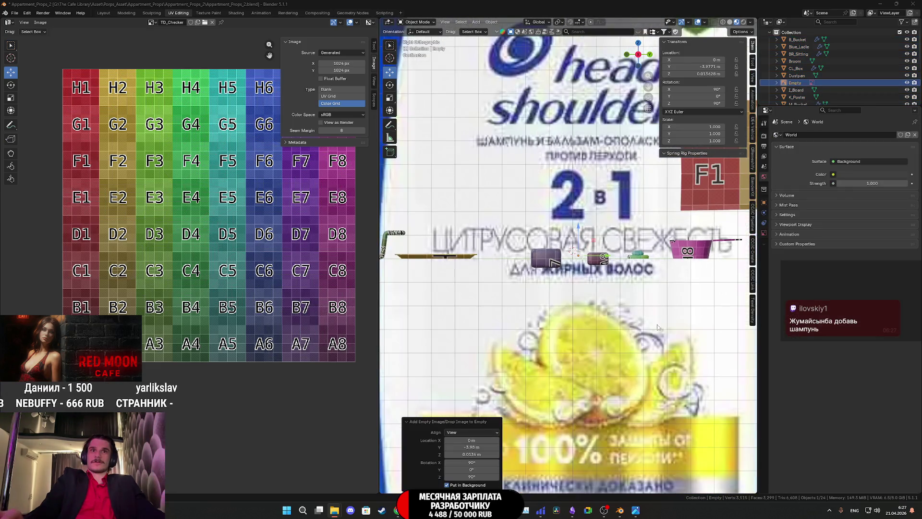
pyautogui.click(631, 309)
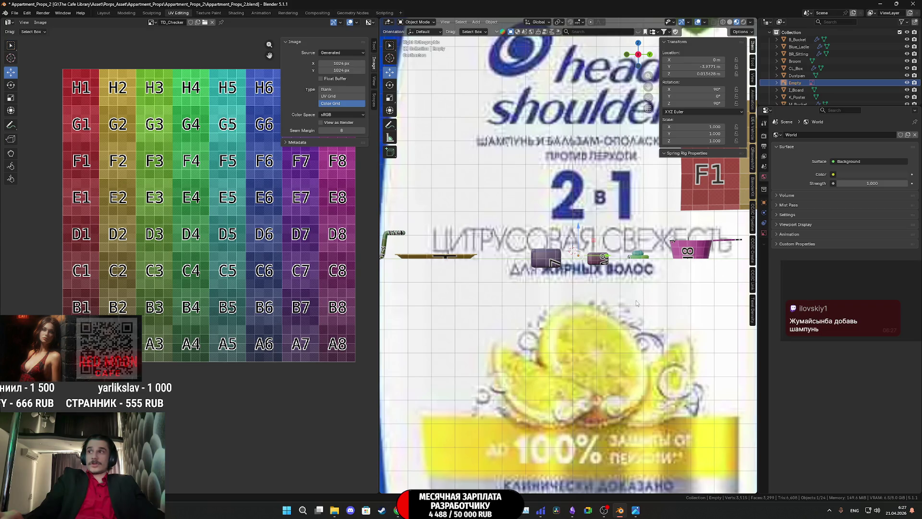
pyautogui.press('s')
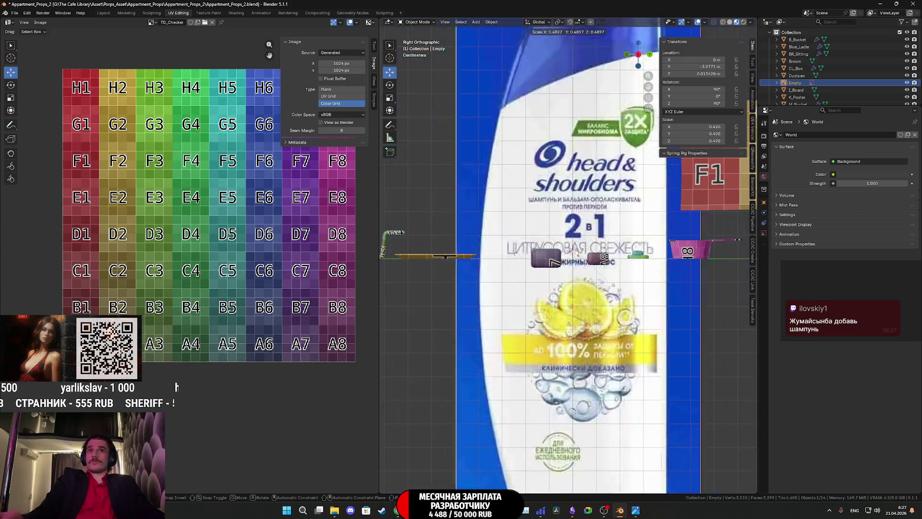
pyautogui.click(621, 260)
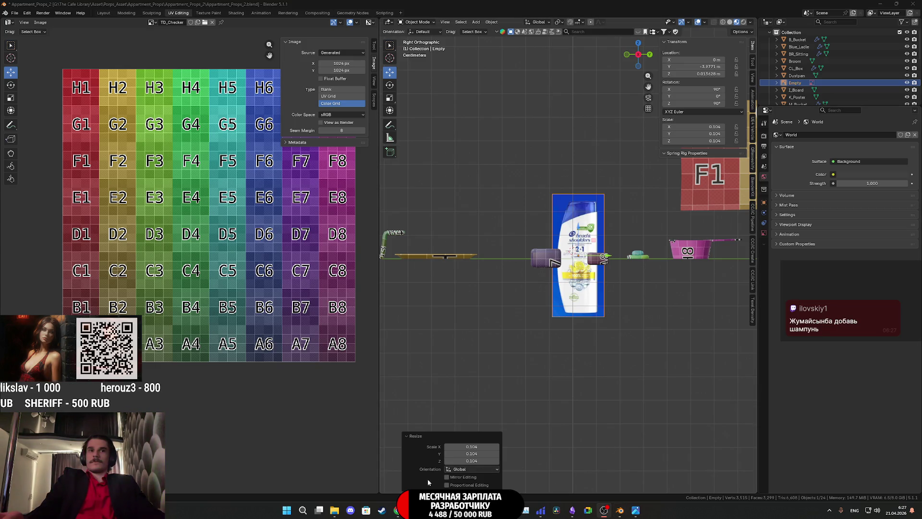
# - Return to Ozon and paste 'Жумайсынба' into the product search box
pyautogui.click(398, 510)
pyautogui.click(378, 60)
pyautogui.write('Жумайсынба')
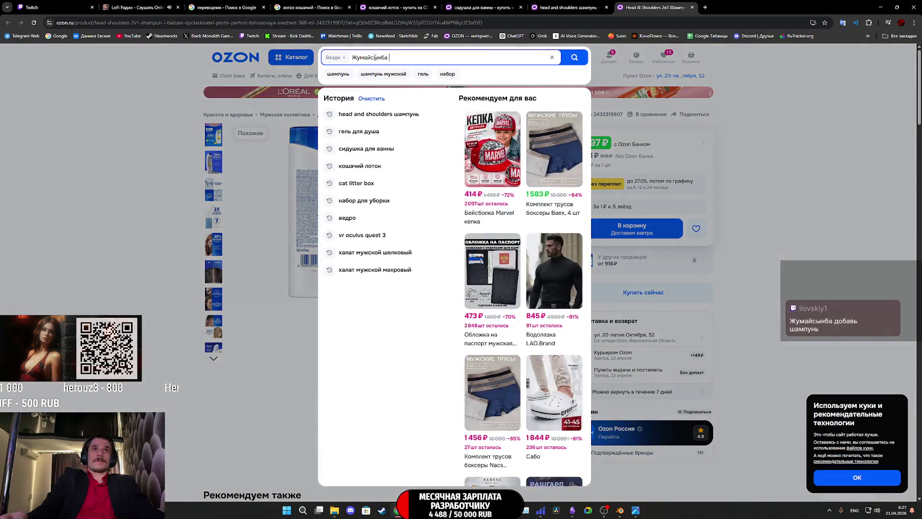
# - View the first Жумайсынба shampoo and its photo, then close those tabs back to the Head & Shoulders results
pyautogui.press('Return')
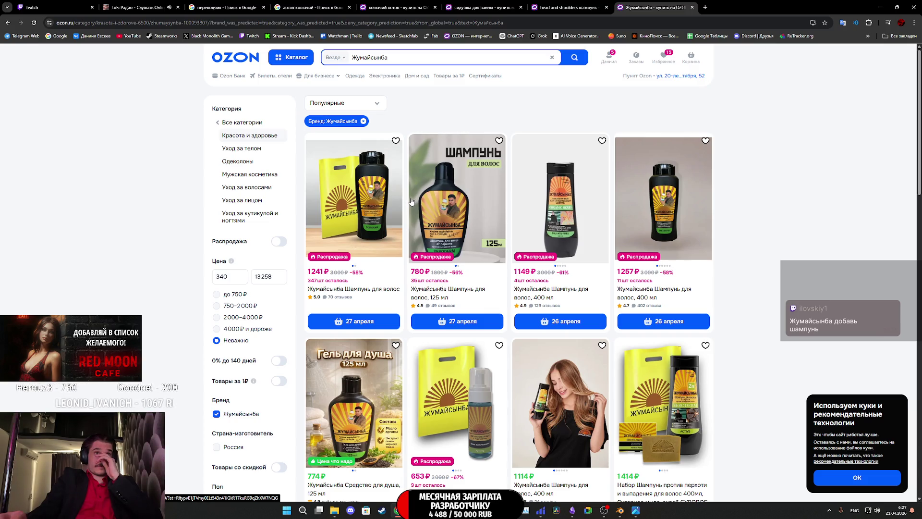
pyautogui.click(356, 209)
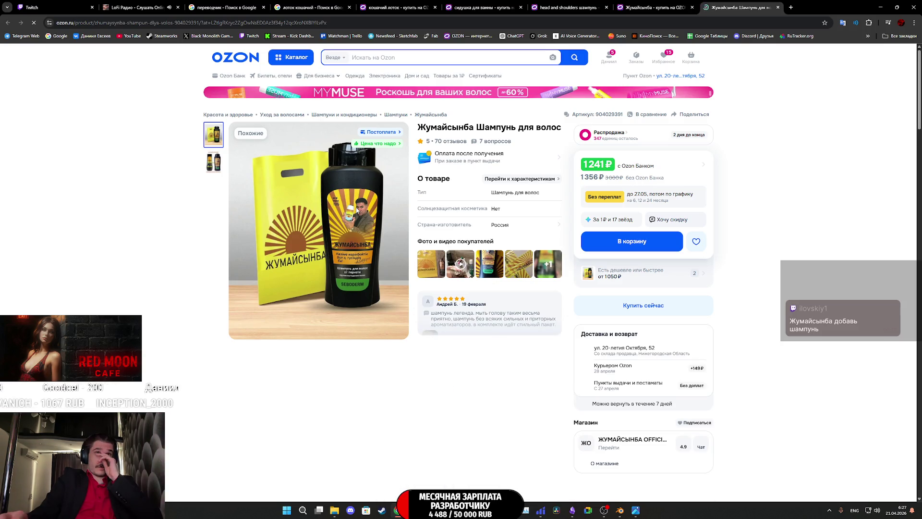
pyautogui.click(373, 231)
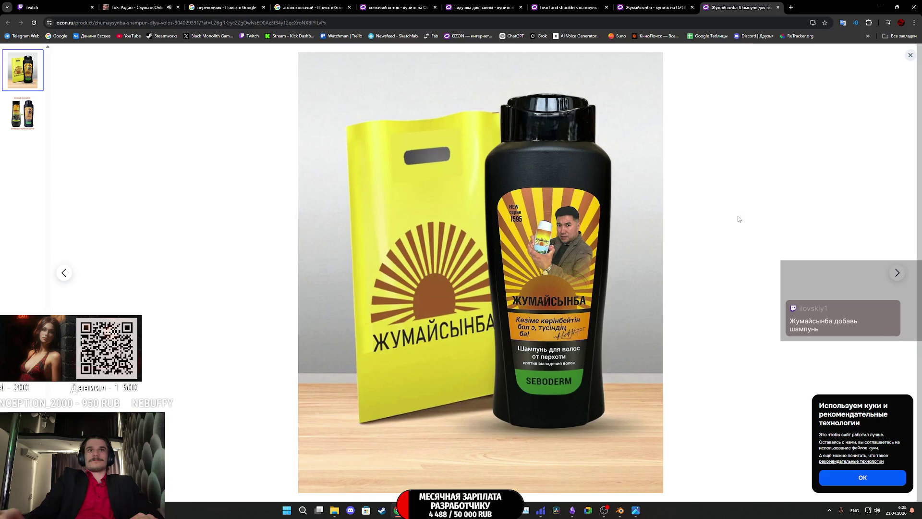
pyautogui.click(911, 54)
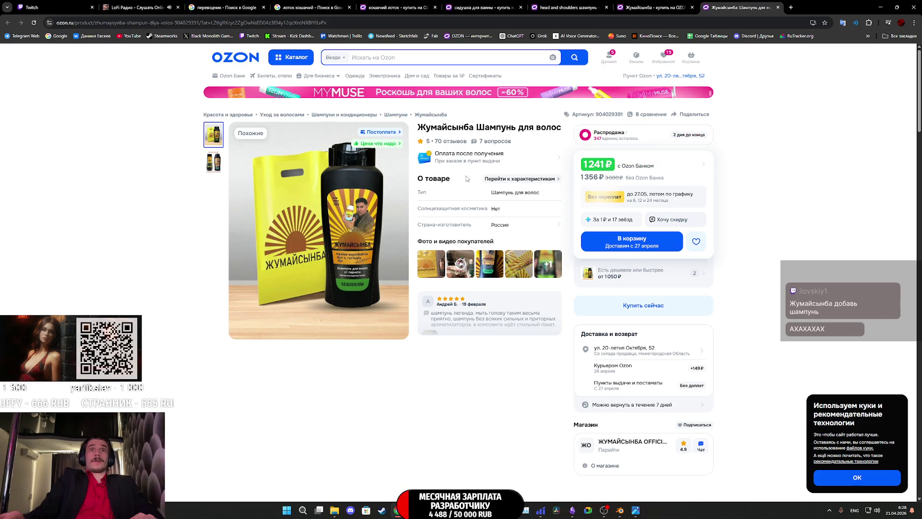
pyautogui.scroll(-1, 519, 194)
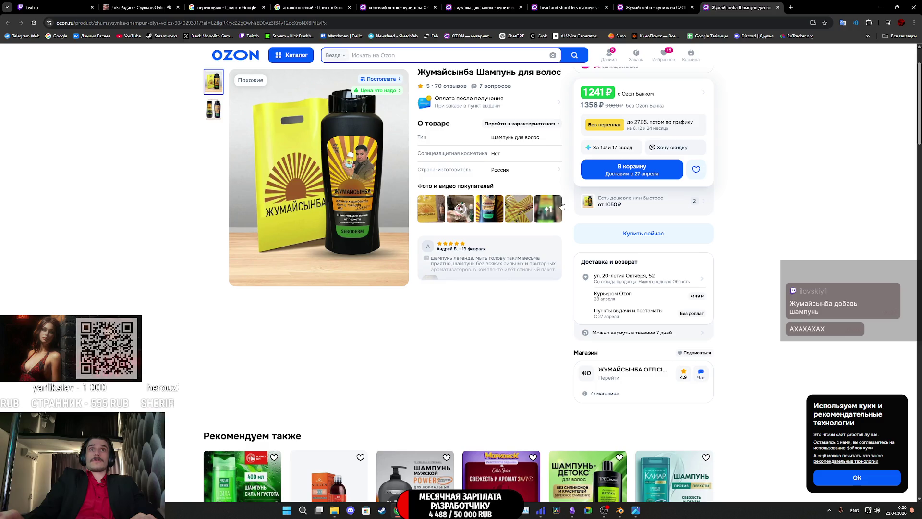
pyautogui.scroll(1, 552, 201)
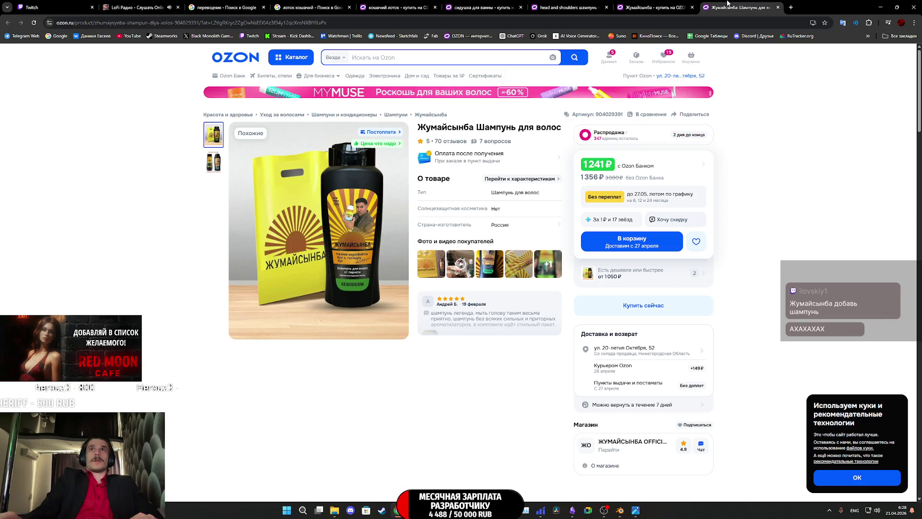
pyautogui.middleClick(728, 4)
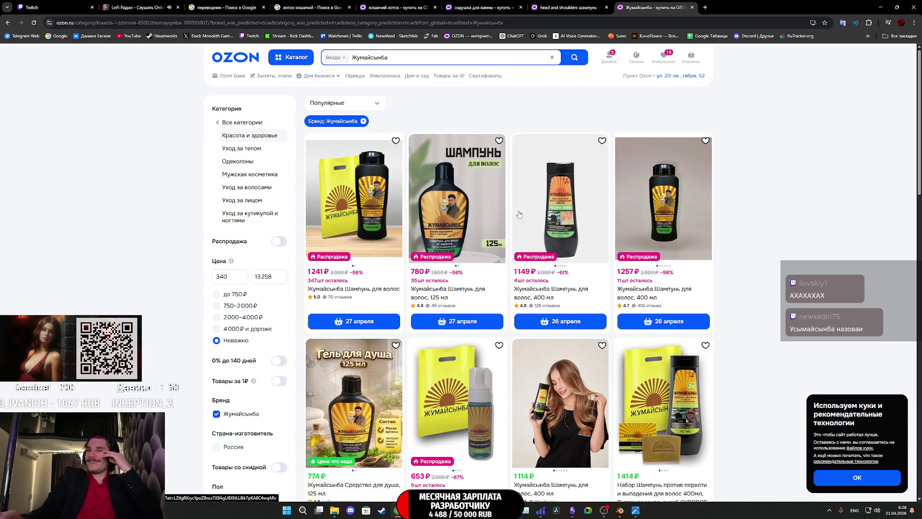
pyautogui.scroll(-1, 518, 211)
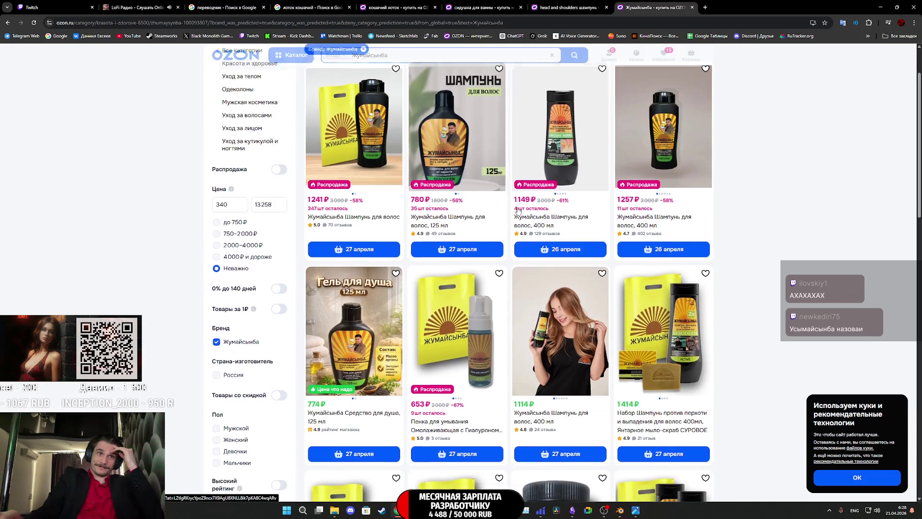
pyautogui.scroll(-3, 519, 211)
pyautogui.scroll(-5, 517, 209)
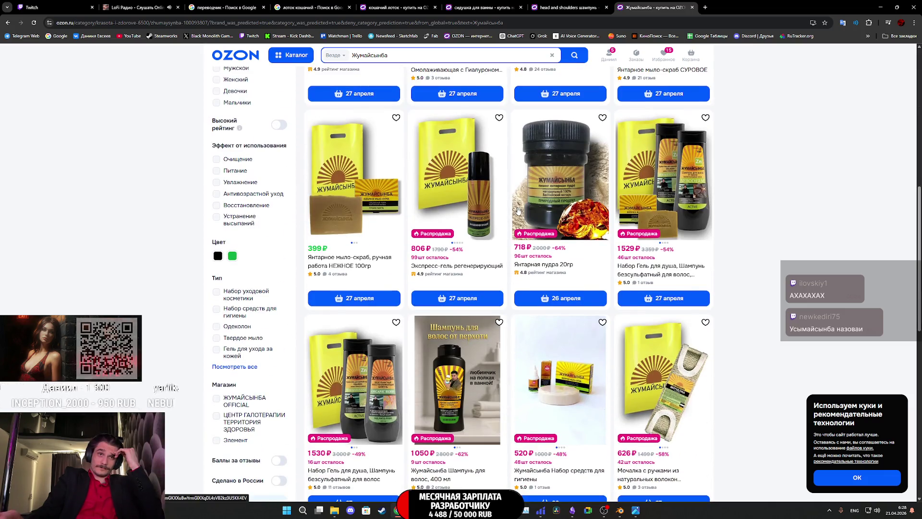
pyautogui.scroll(-3, 517, 211)
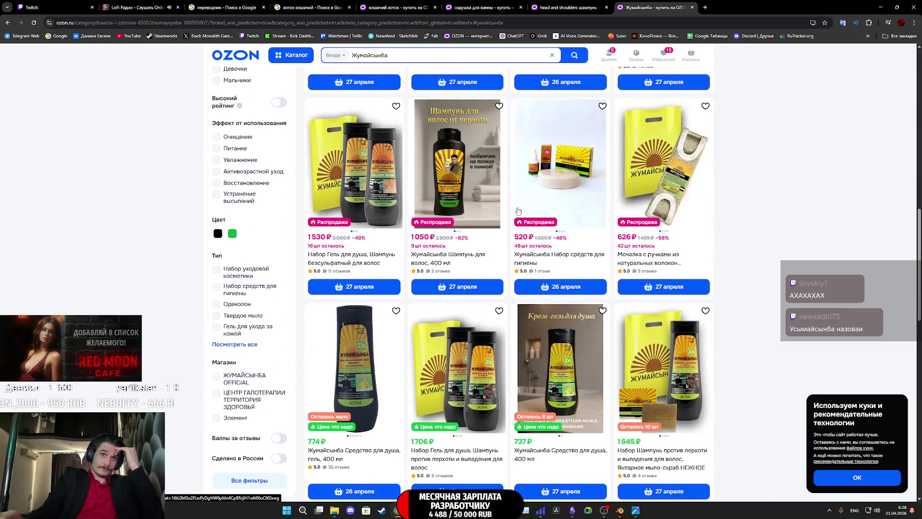
pyautogui.scroll(-5, 517, 210)
pyautogui.scroll(-3, 517, 210)
pyautogui.scroll(-3, 517, 209)
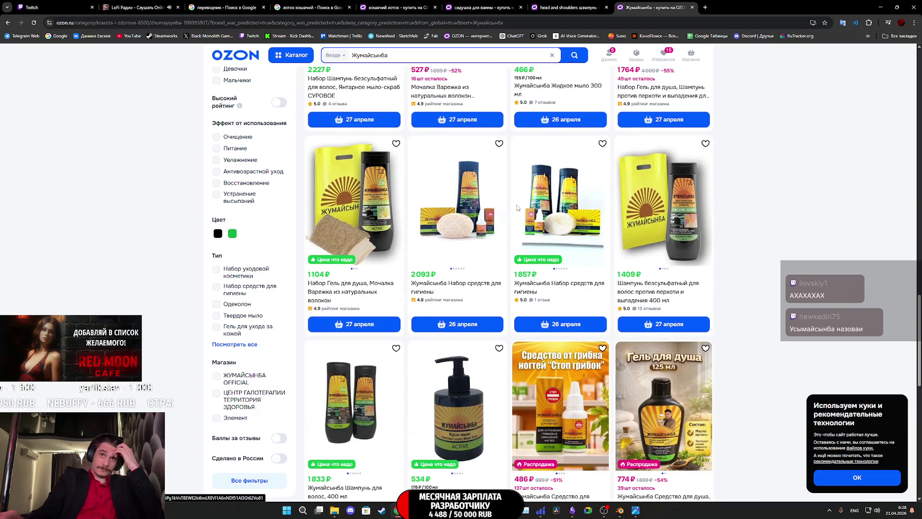
pyautogui.scroll(-2, 516, 208)
pyautogui.scroll(-3, 516, 208)
pyautogui.scroll(-3, 516, 208)
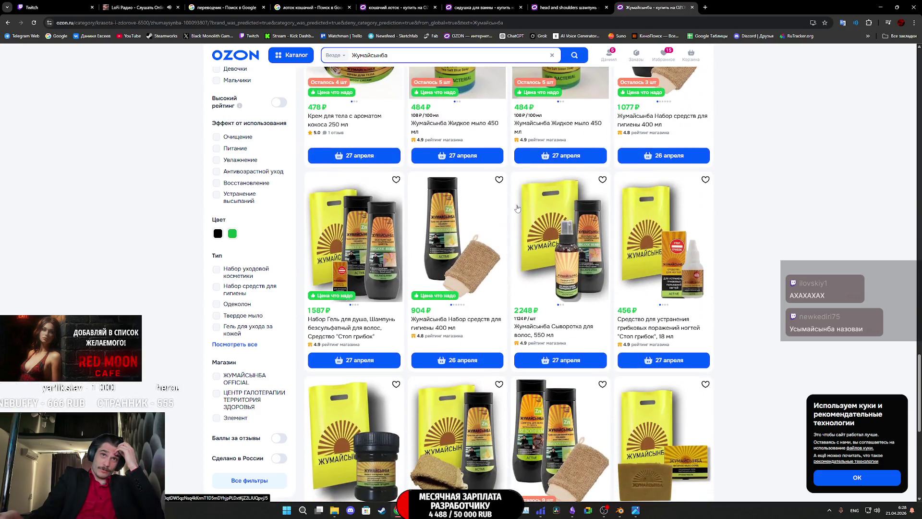
pyautogui.scroll(-3, 517, 209)
pyautogui.scroll(-3, 516, 208)
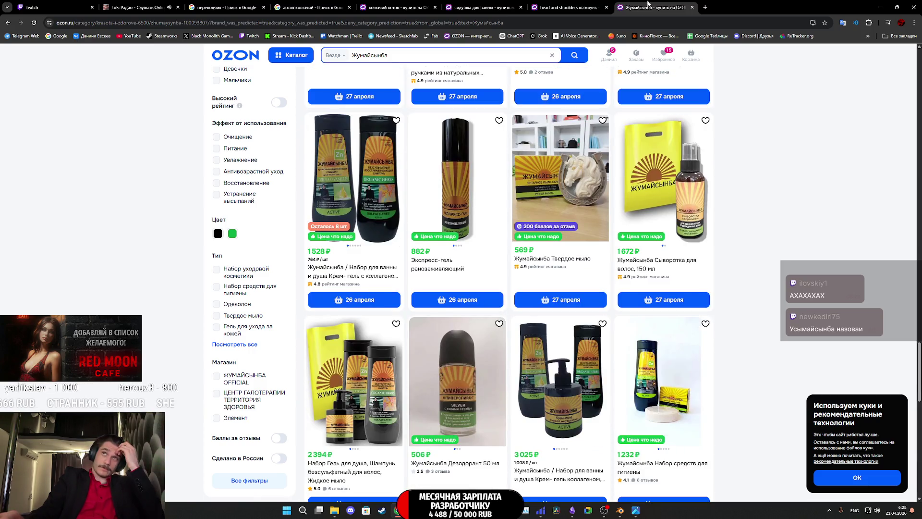
pyautogui.middleClick(667, 4)
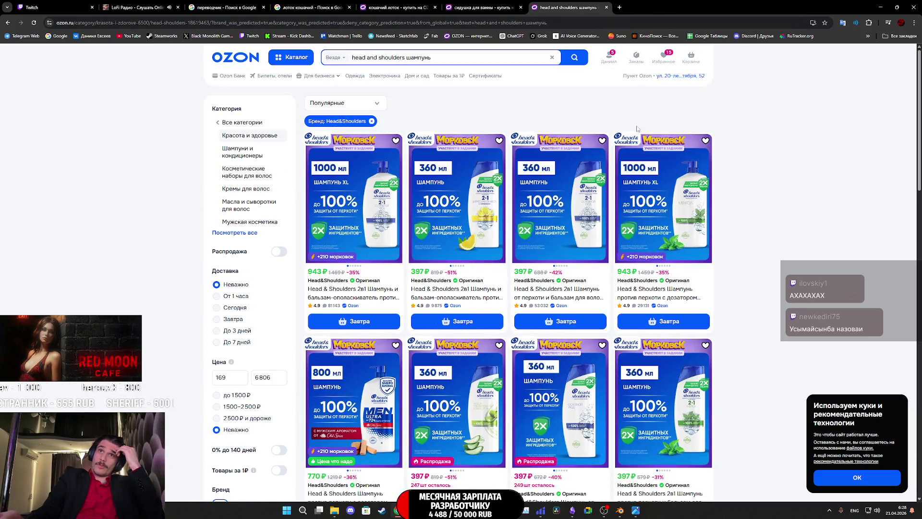
pyautogui.scroll(-3, 637, 128)
pyautogui.scroll(-3, 617, 190)
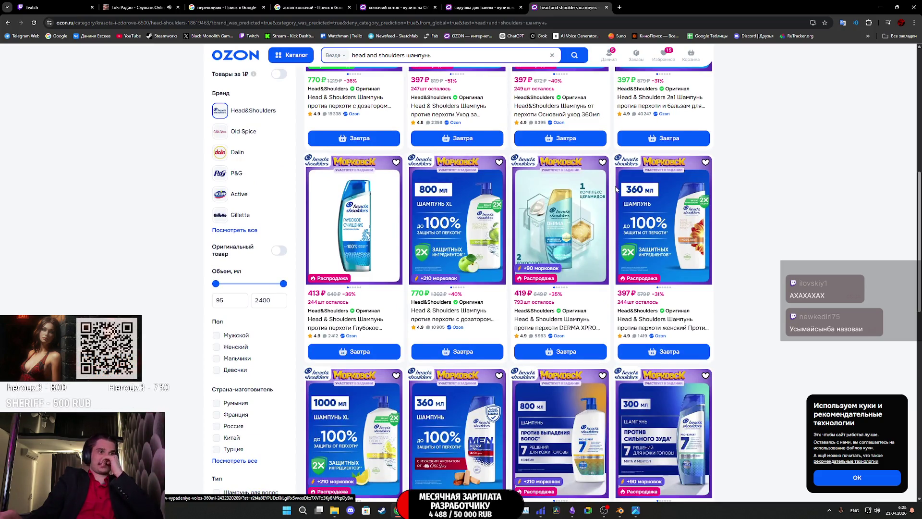
pyautogui.scroll(-4, 715, 195)
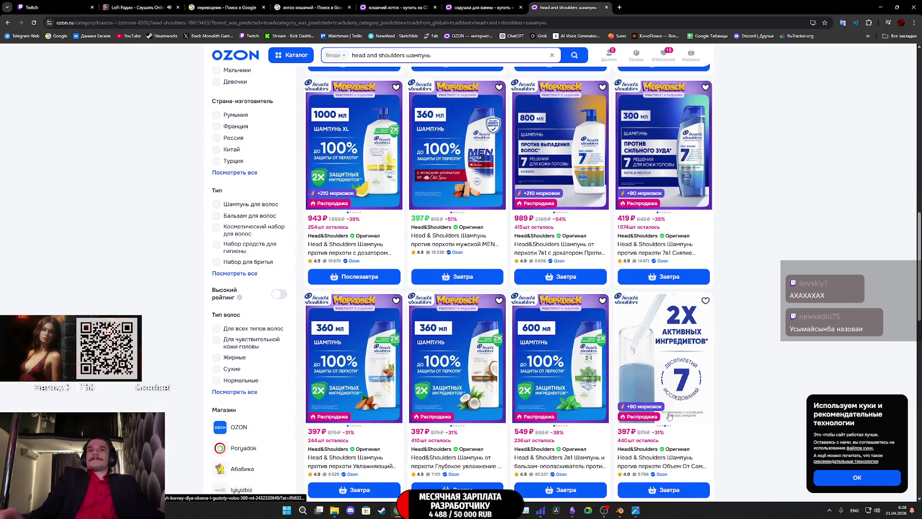
pyautogui.moveTo(636, 510)
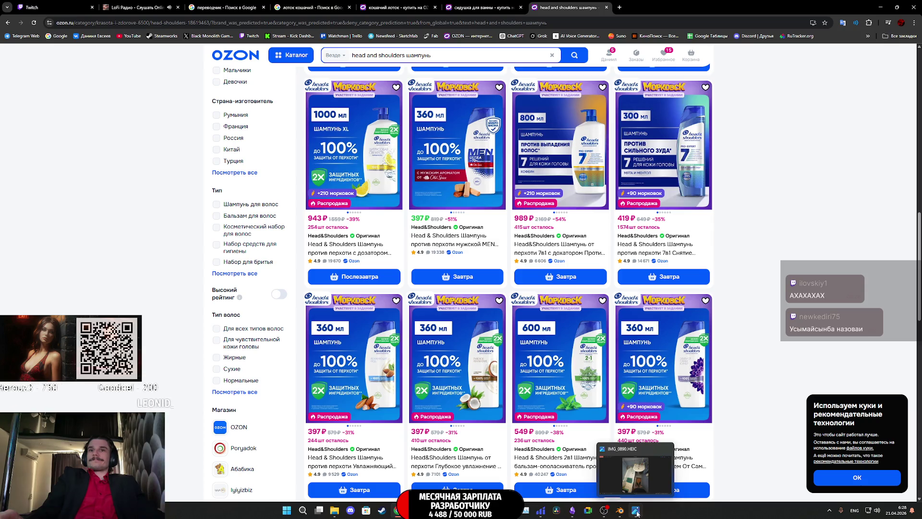
# - Back in Blender, enlarge the reference image and move it into place beside the prop boxes
pyautogui.click(620, 511)
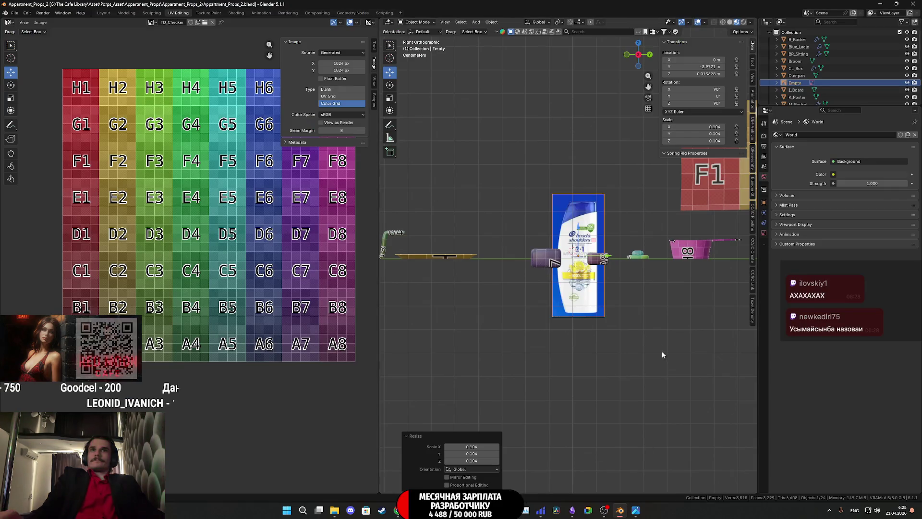
pyautogui.scroll(3, 645, 322)
pyautogui.scroll(-1, 642, 342)
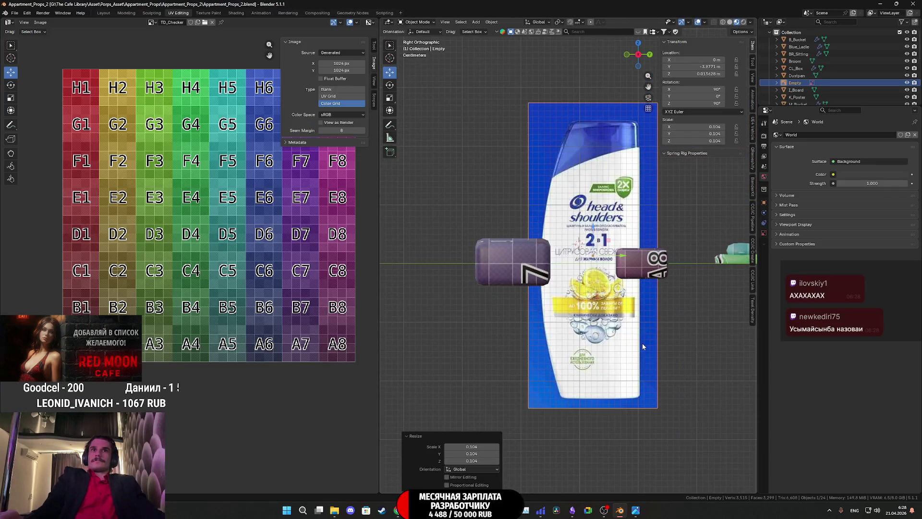
pyautogui.scroll(-2, 637, 366)
pyautogui.press('s')
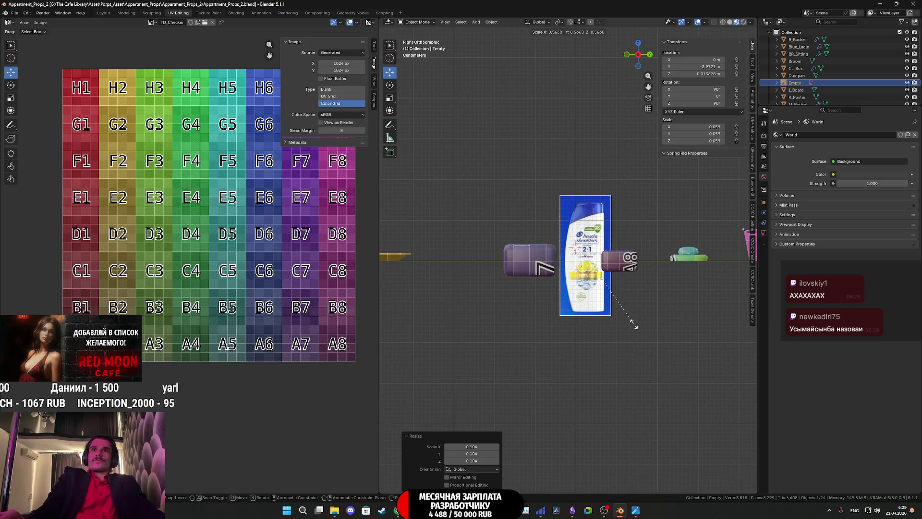
pyautogui.click(635, 326)
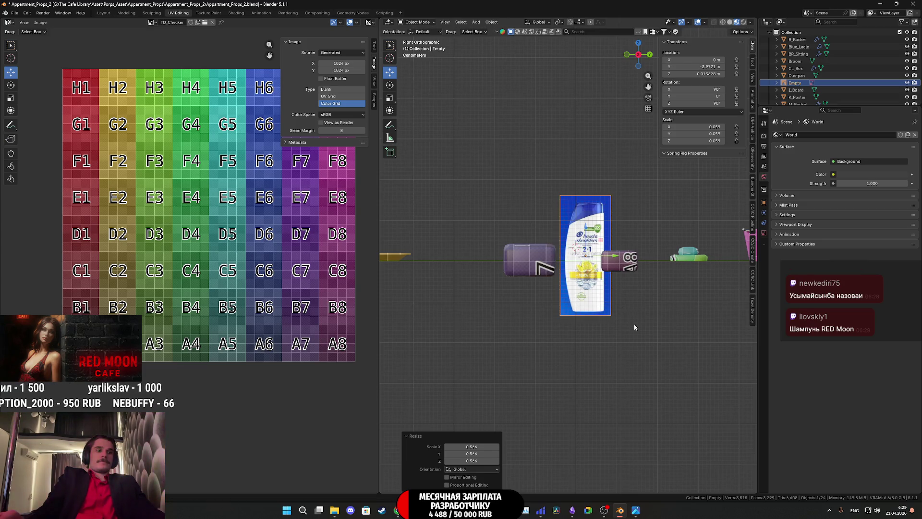
pyautogui.press('g')
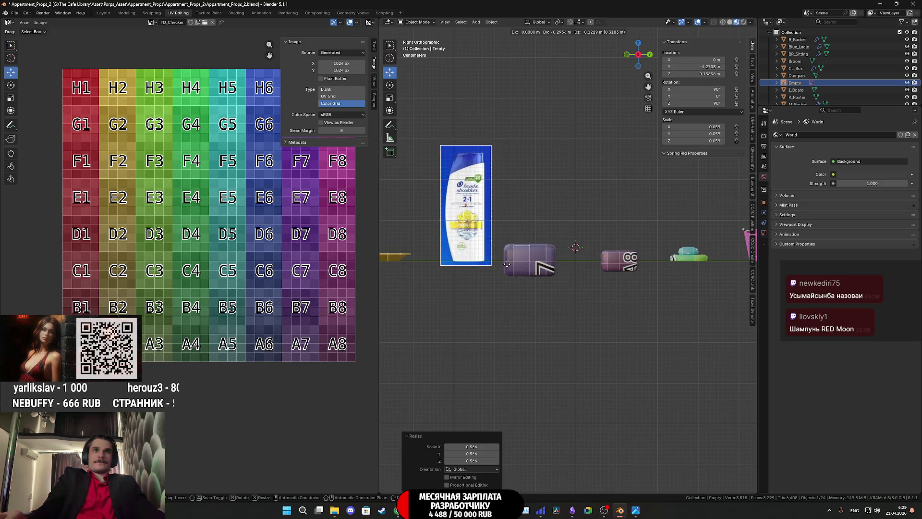
pyautogui.click(618, 261)
pyautogui.scroll(5, 620, 266)
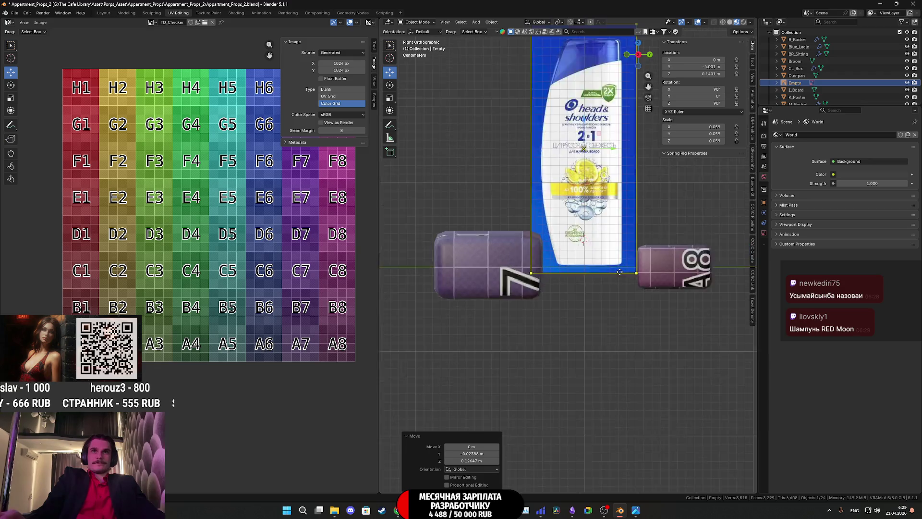
pyautogui.scroll(2, 598, 288)
pyautogui.scroll(2, 609, 317)
pyautogui.scroll(-2, 612, 328)
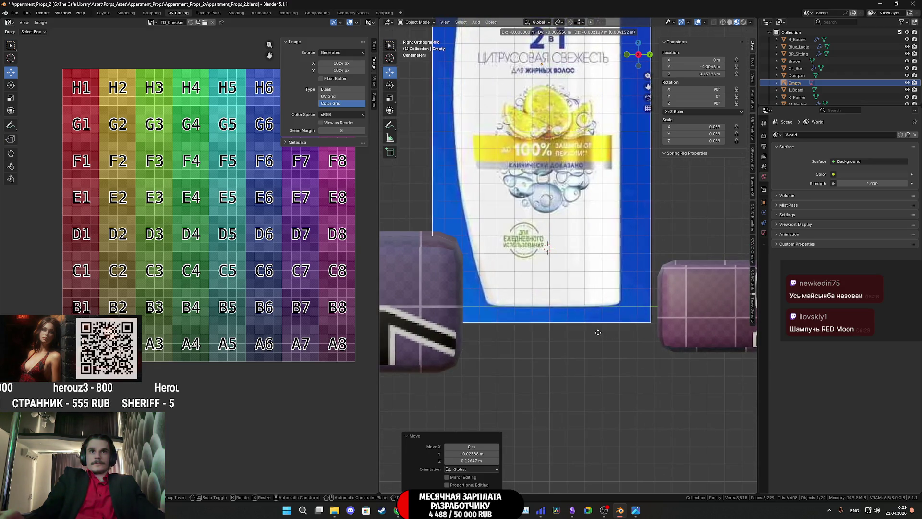
pyautogui.scroll(-3, 600, 317)
pyautogui.keyDown('shift'); pyautogui.scroll(2, 596, 316); pyautogui.keyUp('shift')
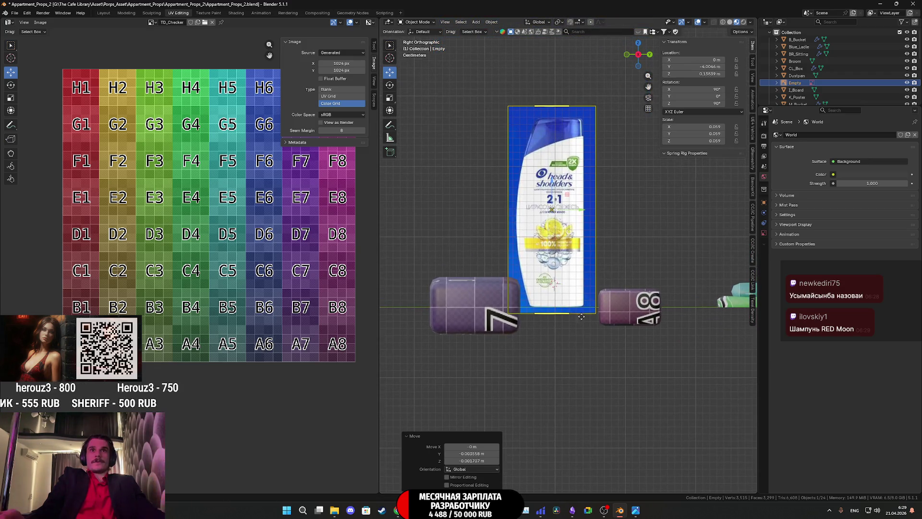
pyautogui.hotkey('shift', 'a')
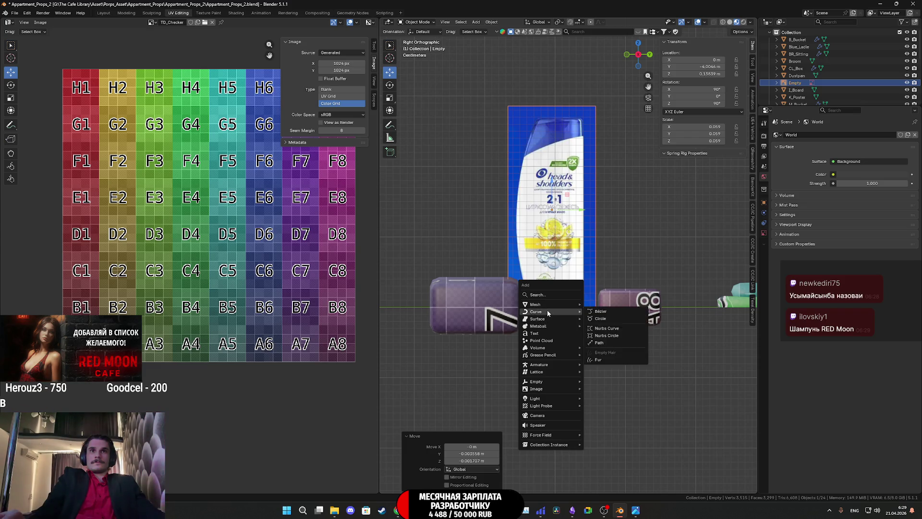
# - Add a 0.06 m mesh cube, shift the reference bottle's base over it, and enter Edit Mode on the cube
pyautogui.moveTo(536, 305)
pyautogui.click(606, 312)
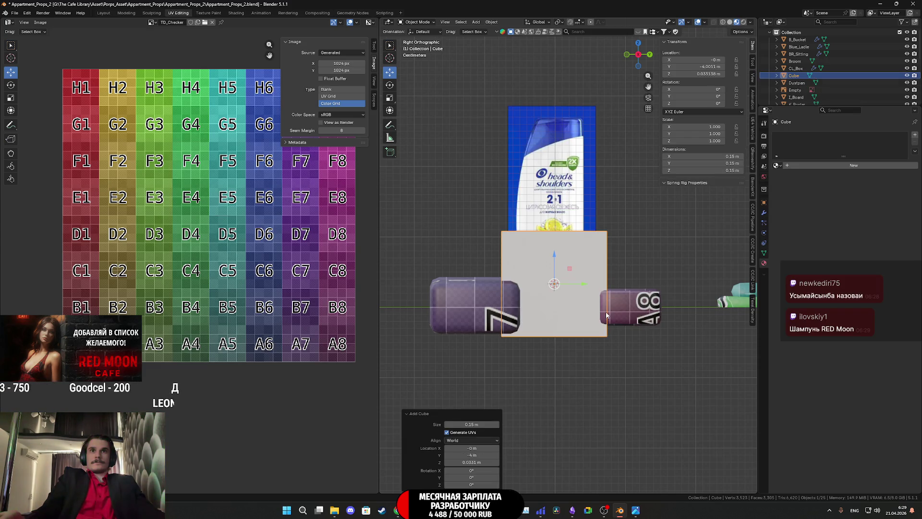
pyautogui.moveTo(475, 424); pyautogui.dragTo(447, 423)
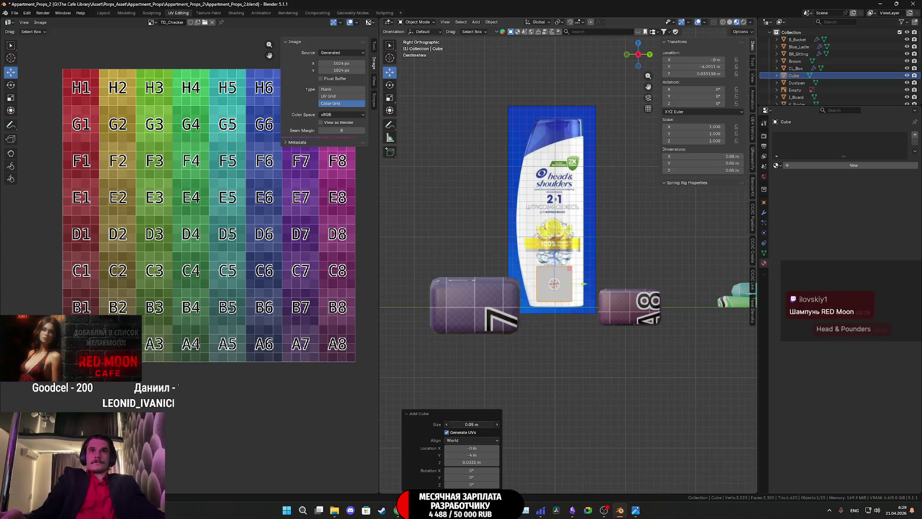
pyautogui.scroll(1, 569, 374)
pyautogui.scroll(1, 567, 366)
pyautogui.scroll(1, 583, 344)
pyautogui.scroll(1, 583, 344)
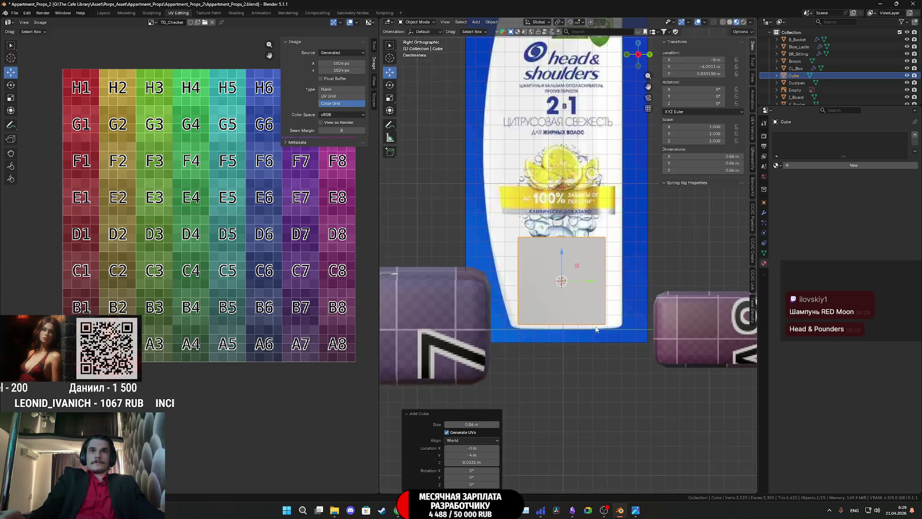
pyautogui.click(580, 193)
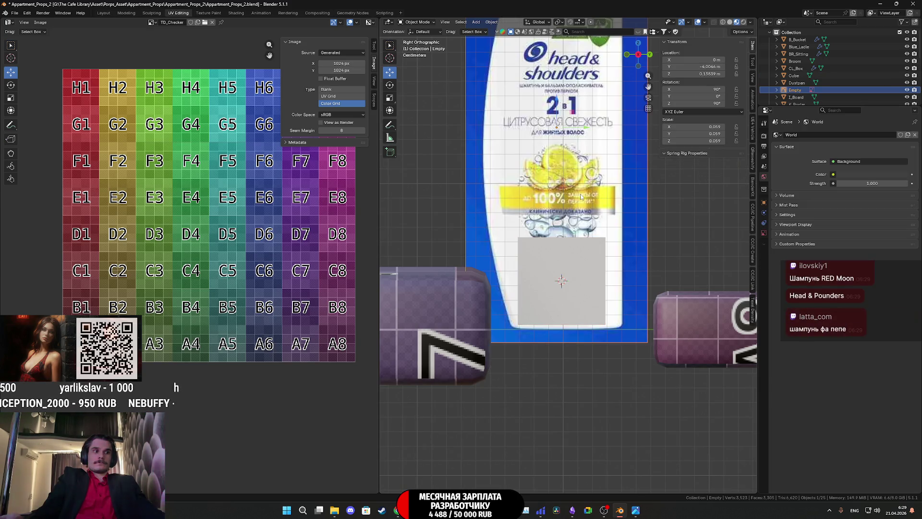
pyautogui.scroll(-1, 581, 194)
pyautogui.keyDown('shift'); pyautogui.moveTo(590, 201); pyautogui.dragTo(587, 242, button='middle'); pyautogui.keyUp('shift')
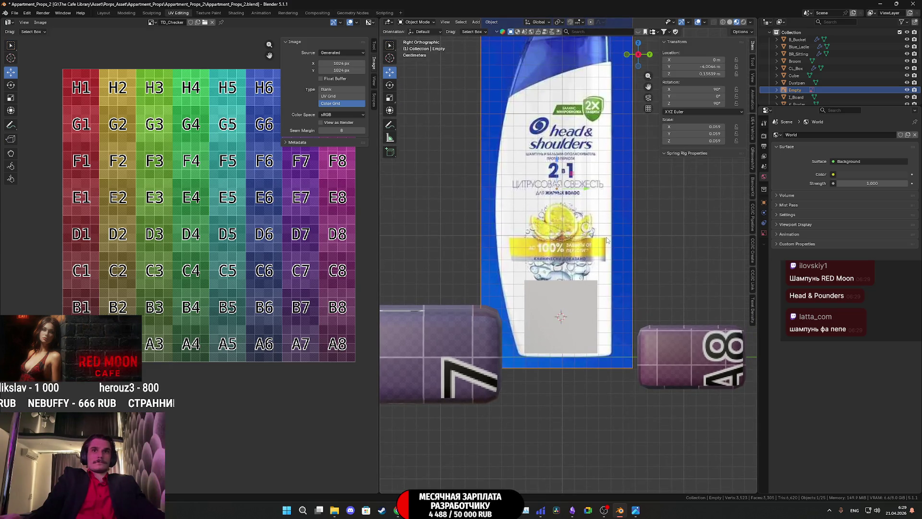
pyautogui.press('g')
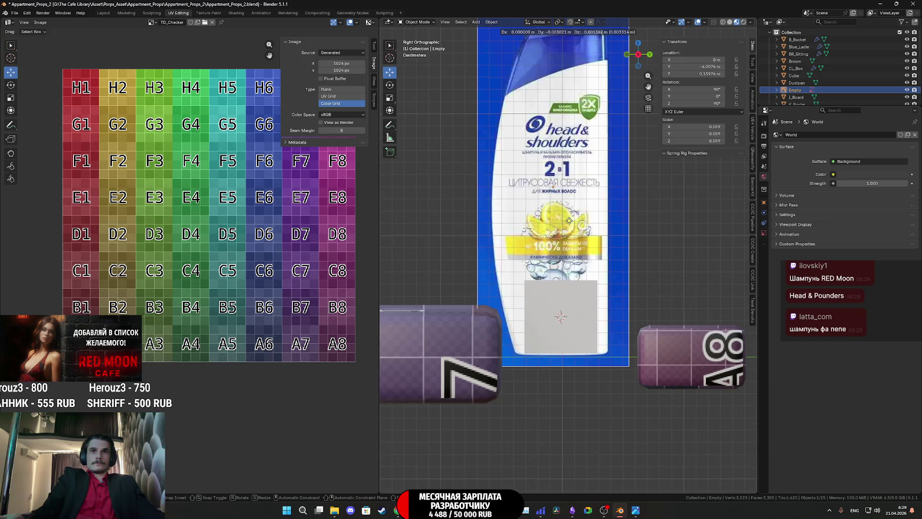
pyautogui.click(570, 222)
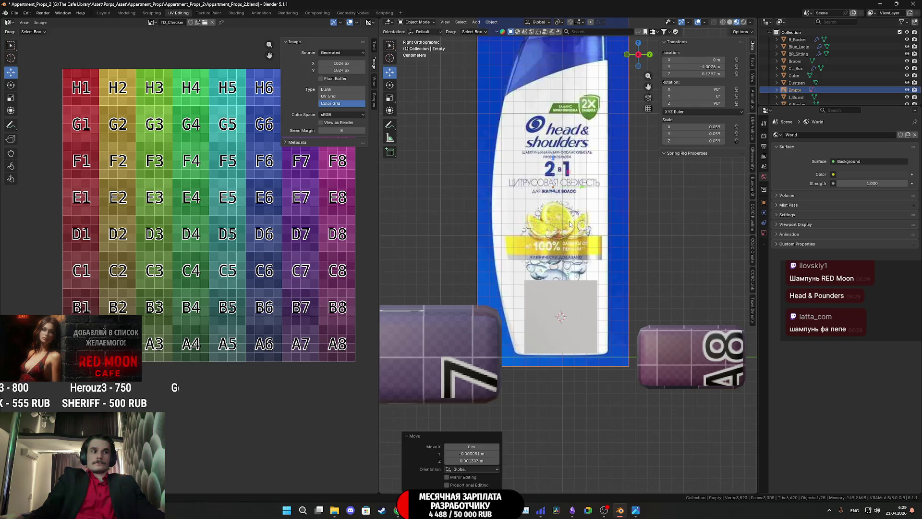
pyautogui.click(544, 318)
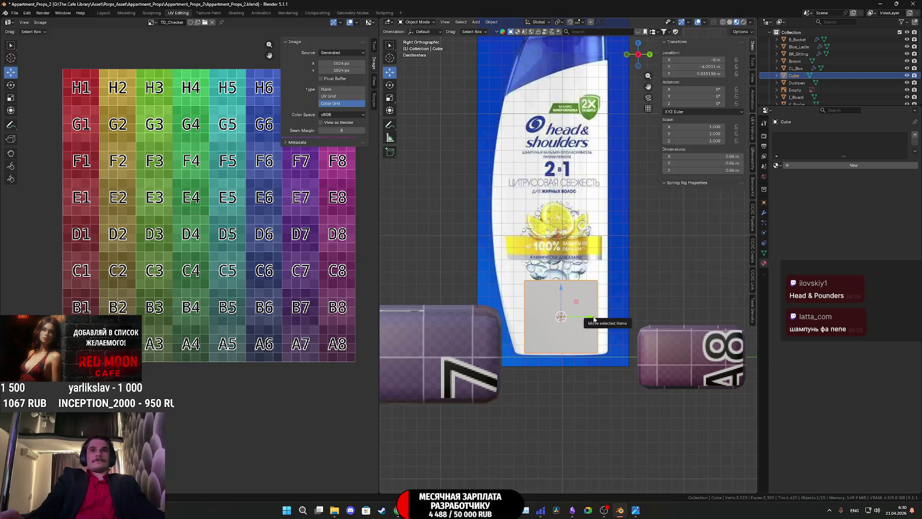
pyautogui.press('Tab')
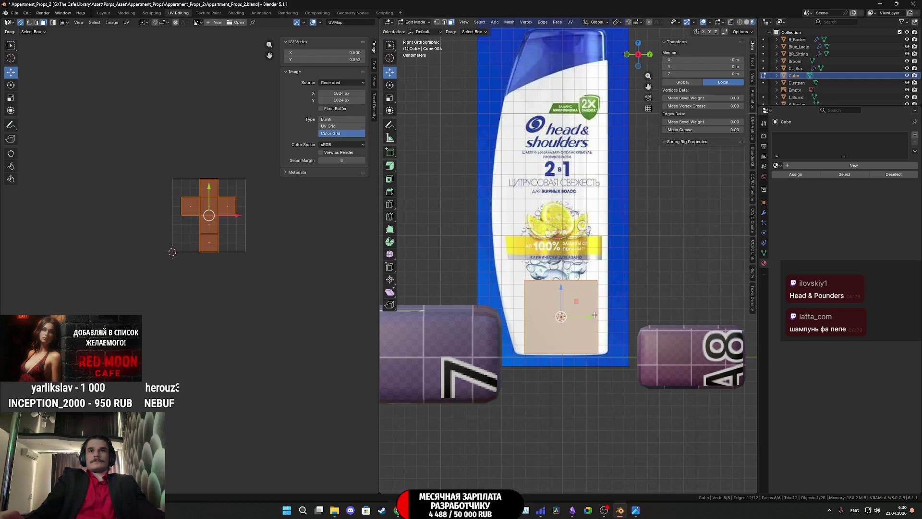
# - Assign the TD_Checker material to the cube and leave Edit Mode
pyautogui.moveTo(596, 317); pyautogui.dragTo(586, 331, button='middle')
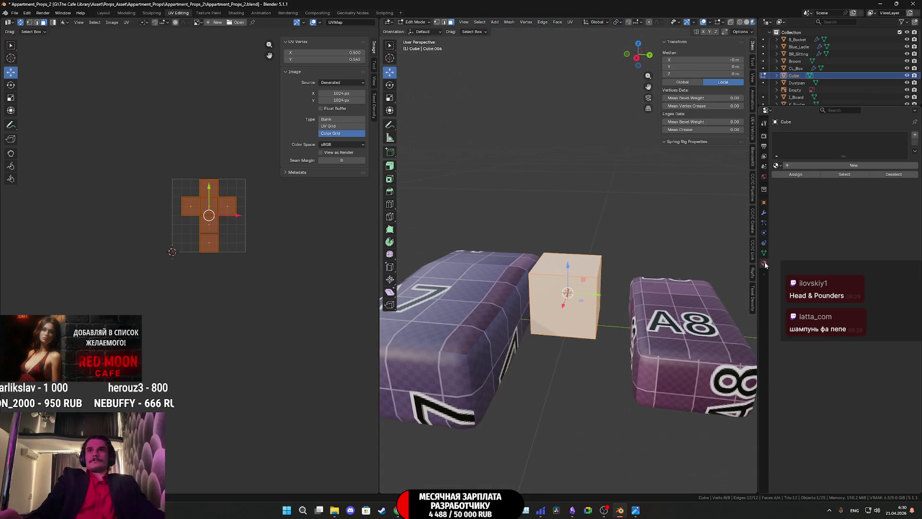
pyautogui.click(777, 164)
pyautogui.click(797, 198)
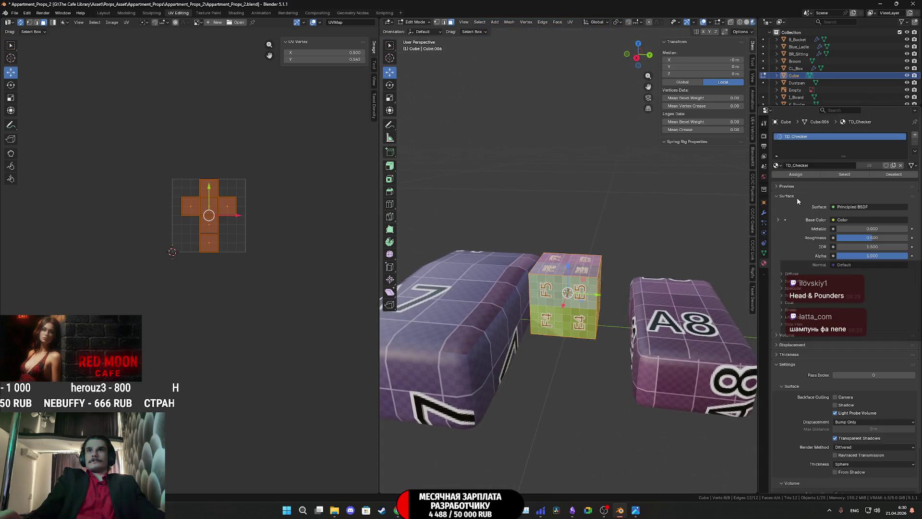
pyautogui.press('Tab')
# - From the right side view, scale the cube to 1.21 along Y to match the bottle width, then re-enter Edit Mode
pyautogui.moveTo(625, 313); pyautogui.dragTo(646, 246, button='middle')
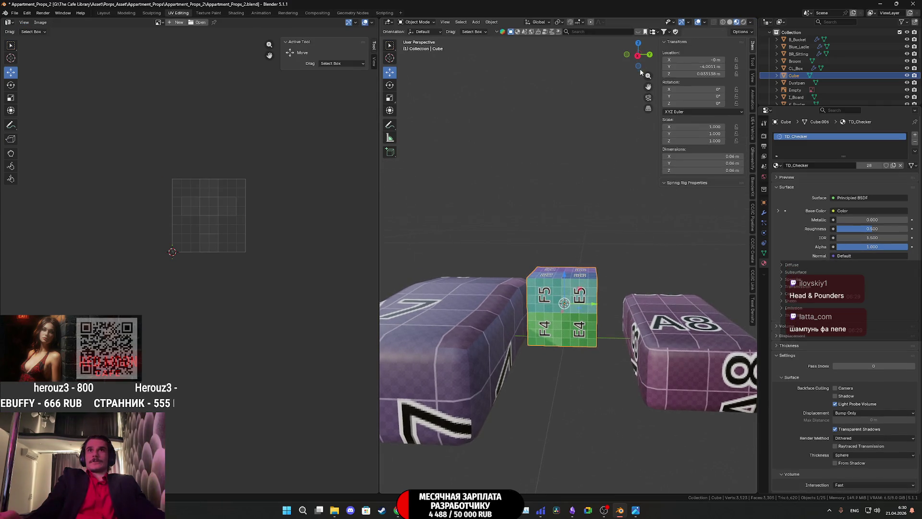
pyautogui.click(637, 58)
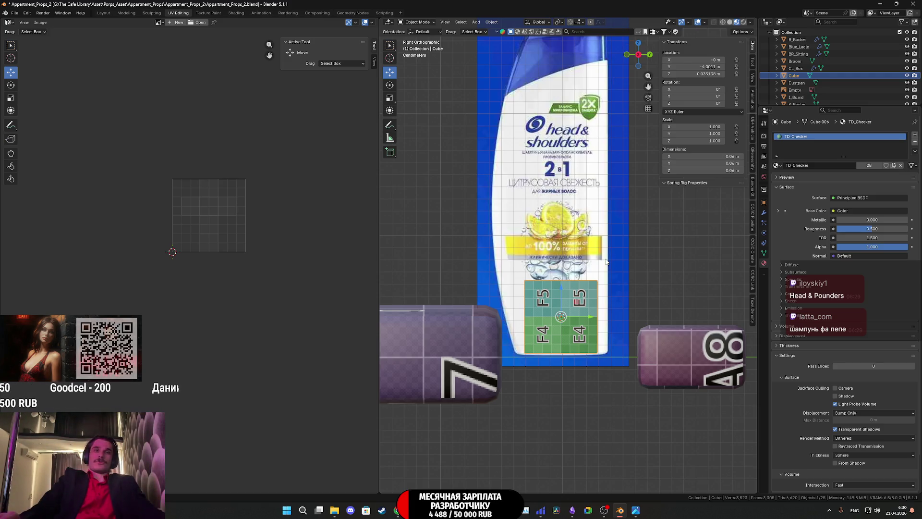
pyautogui.press('s')
pyautogui.press('y')
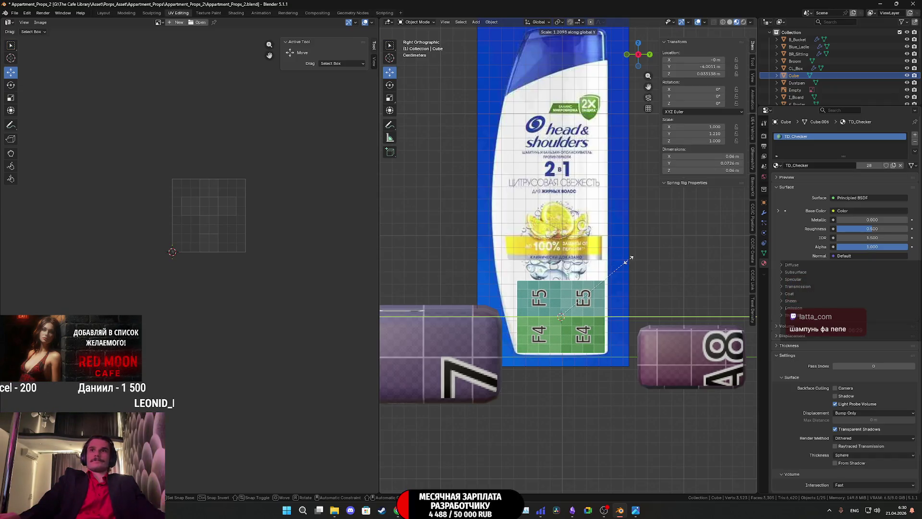
pyautogui.click(628, 258)
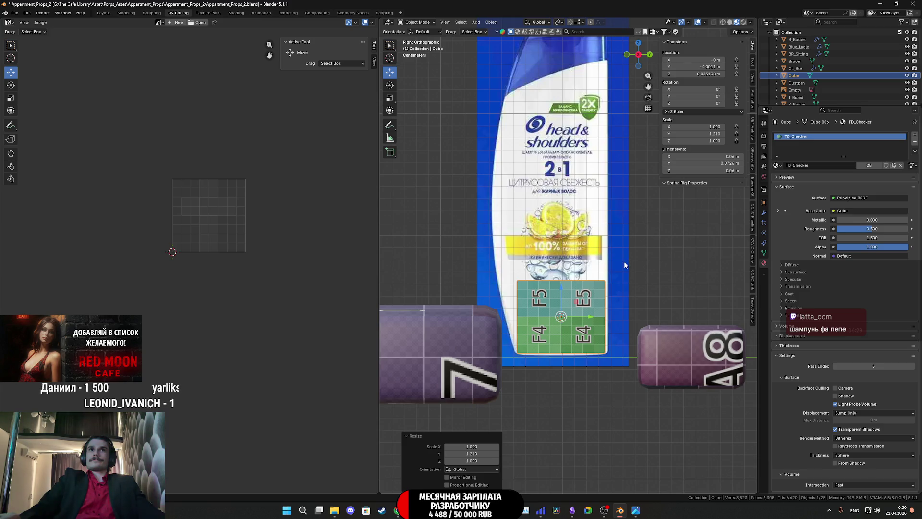
pyautogui.moveTo(624, 265)
pyautogui.mouseDown(button='middle')
pyautogui.moveTo(588, 272)
pyautogui.moveTo(601, 278)
pyautogui.mouseUp(button='middle')
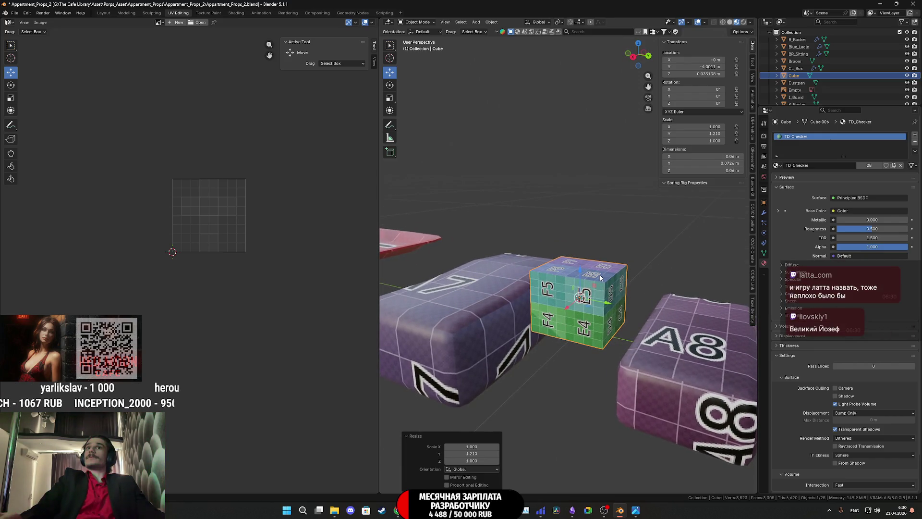
pyautogui.press('Tab')
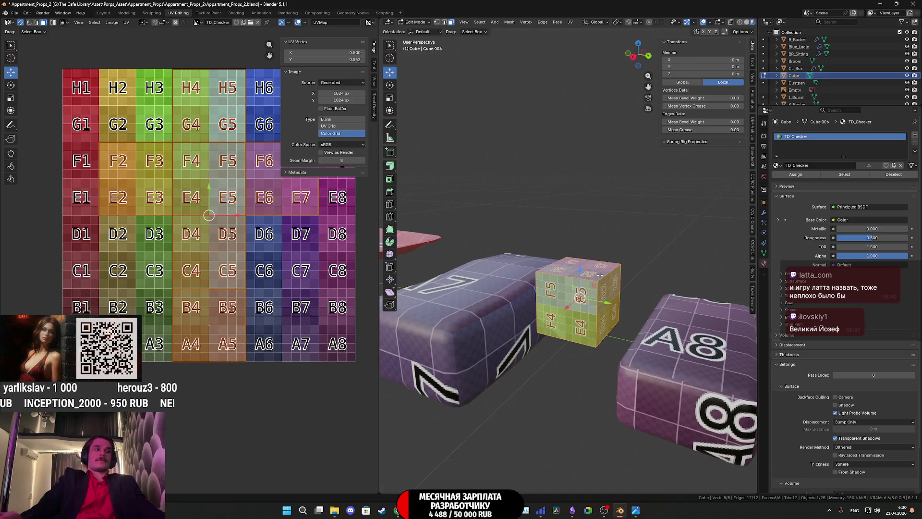
# - From Right Ortho, widen the cube's mesh by scaling it along the Y axis
pyautogui.click(634, 58)
pyautogui.press('s')
pyautogui.press('y')
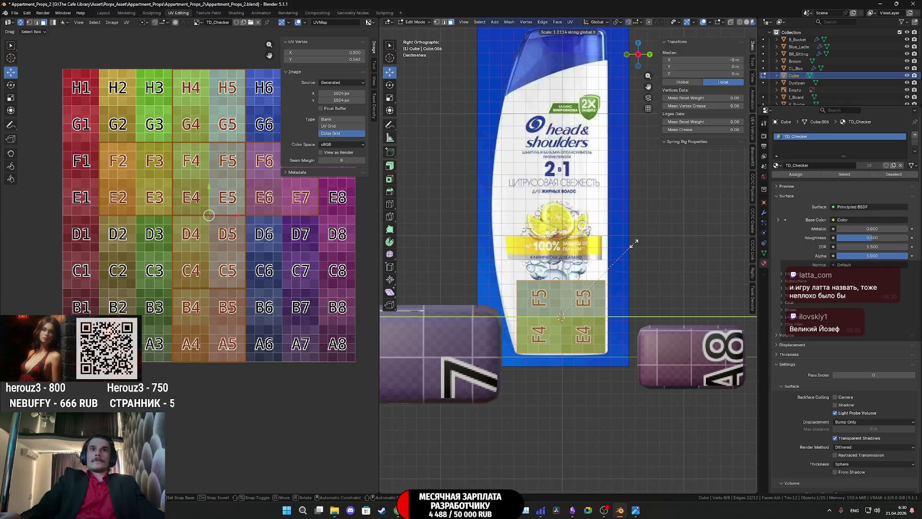
pyautogui.click(633, 244)
# - Raise the cube's top face 0.205 m along Z, then add six horizontal loop cuts
pyautogui.moveTo(626, 245); pyautogui.dragTo(617, 138, button='middle')
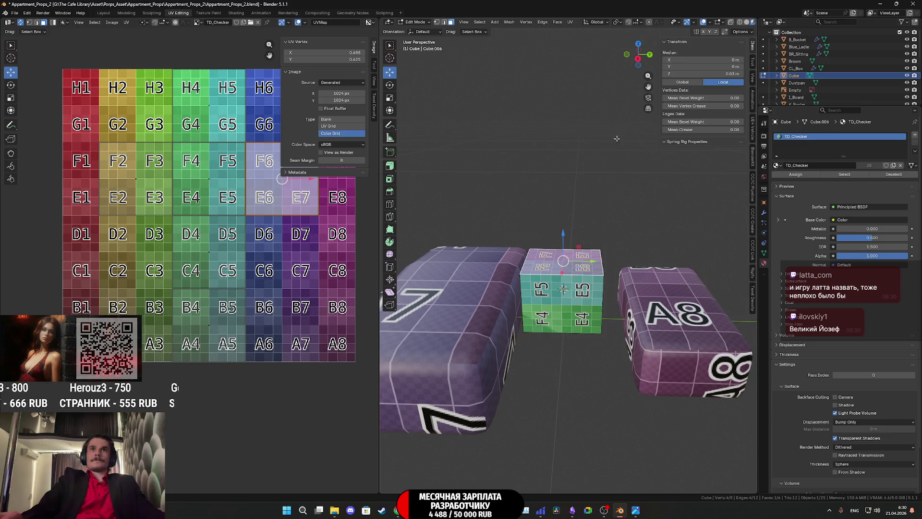
pyautogui.click(638, 59)
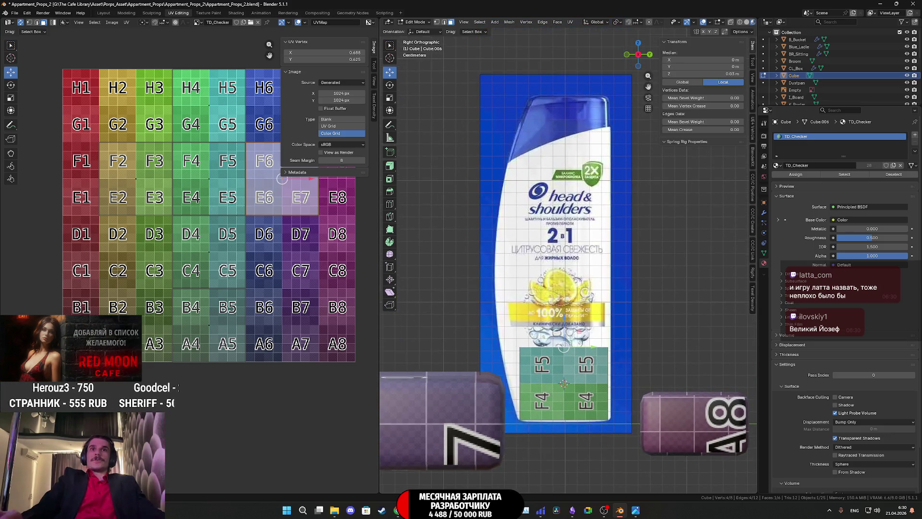
pyautogui.press('g')
pyautogui.press('z')
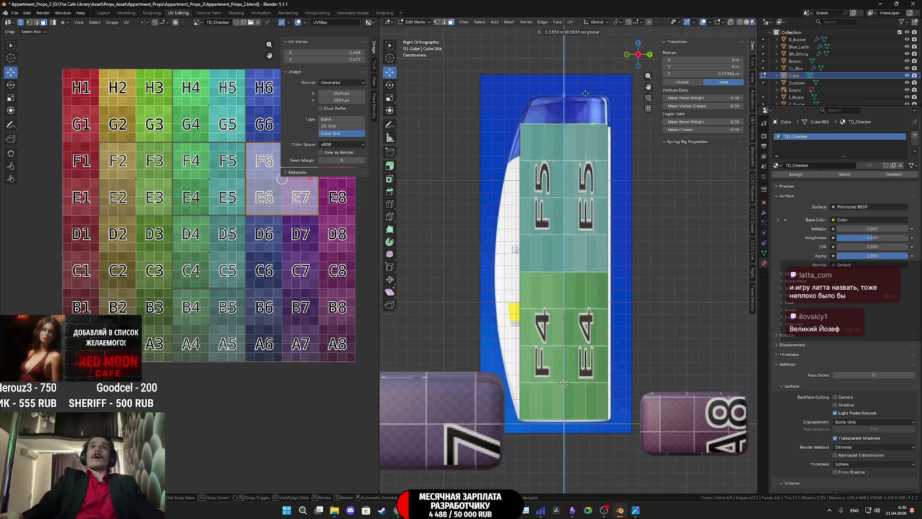
pyautogui.click(595, 69)
pyautogui.keyDown('shift'); pyautogui.scroll(2, 576, 181); pyautogui.keyUp('shift')
pyautogui.hotkey('ctrl', 'r')
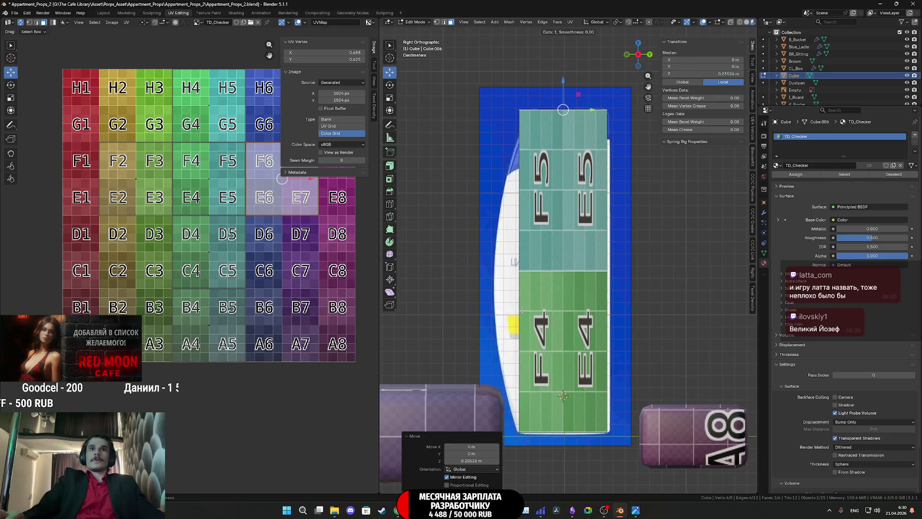
pyautogui.scroll(3, 564, 267)
pyautogui.scroll(1, 564, 394)
pyautogui.scroll(1, 564, 395)
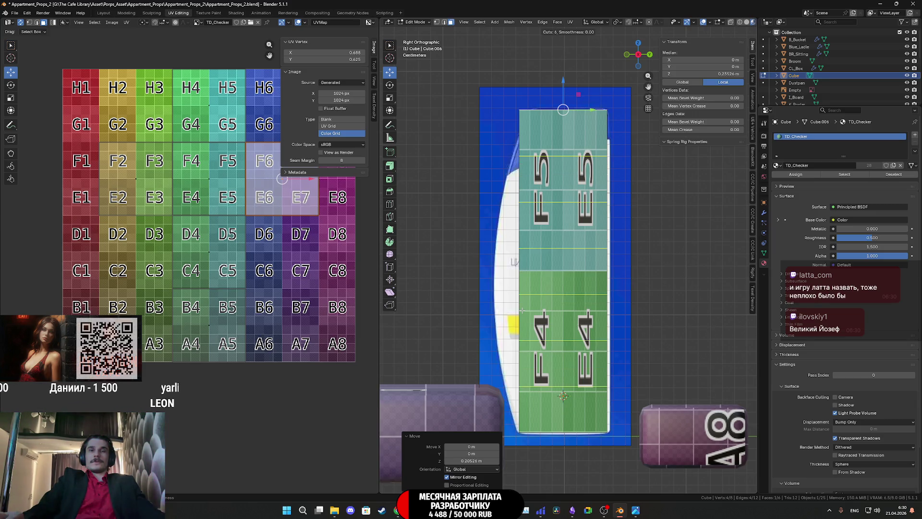
pyautogui.click(564, 395)
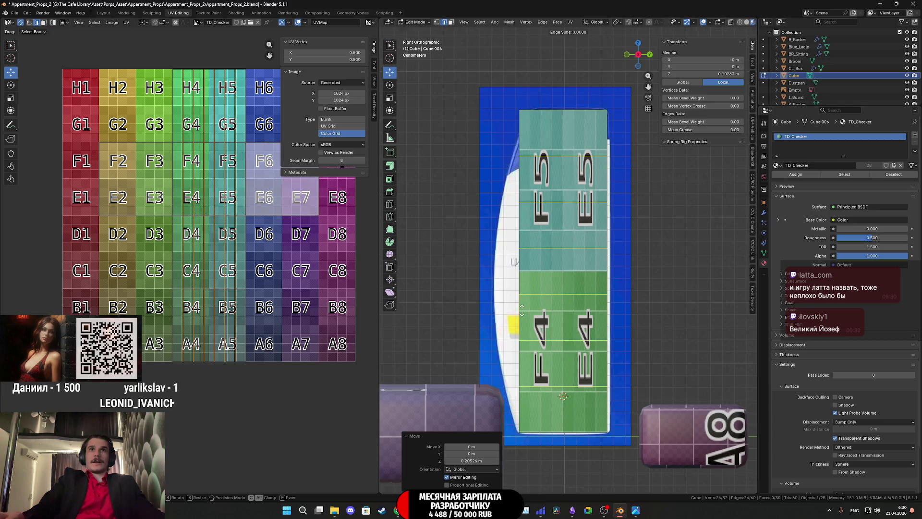
# - Slide the lower edge loops inward along Y toward the reference outline in side view
pyautogui.rightClick(522, 309)
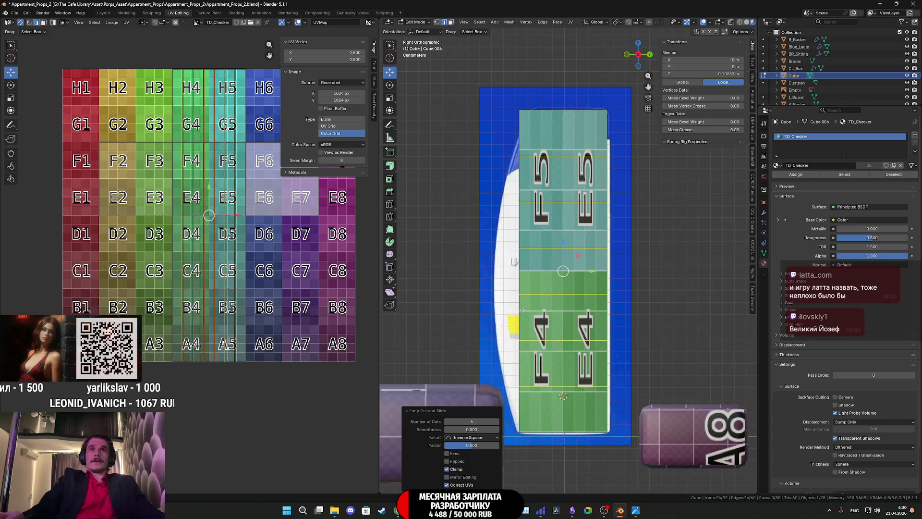
pyautogui.keyDown('shift'); pyautogui.moveTo(528, 326); pyautogui.dragTo(558, 369, button='middle'); pyautogui.keyUp('shift')
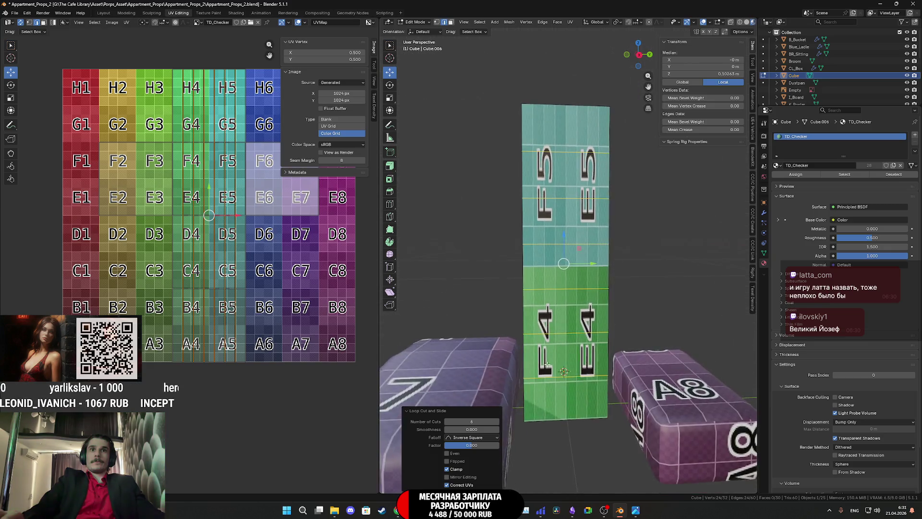
pyautogui.click(520, 367)
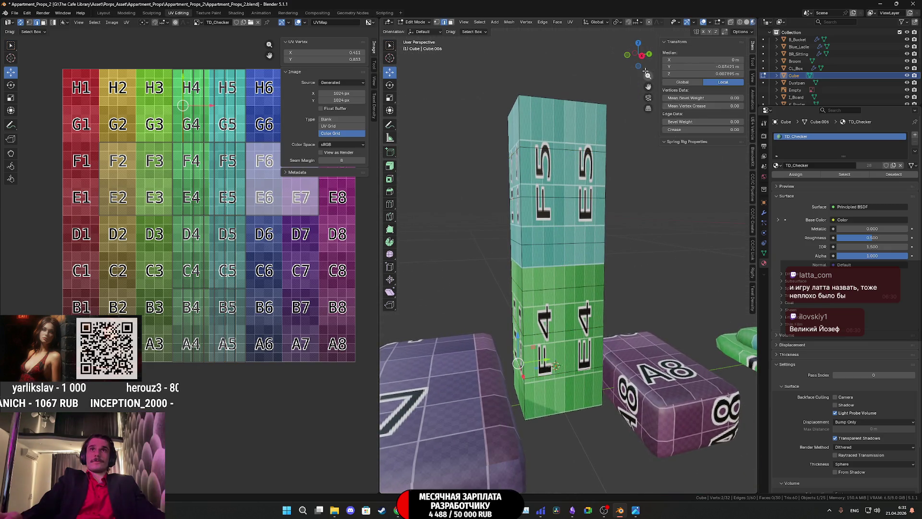
pyautogui.press('KP_3')
pyautogui.scroll(2, 576, 385)
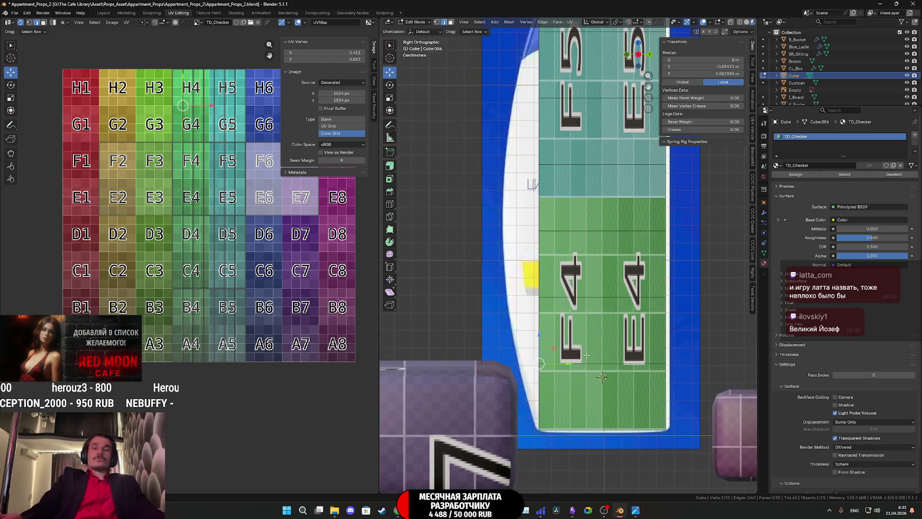
pyautogui.moveTo(568, 364); pyautogui.dragTo(550, 368)
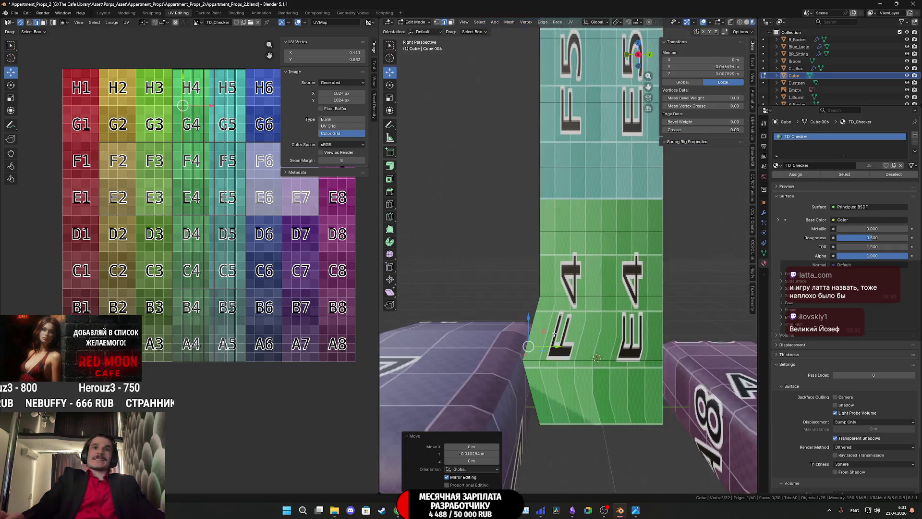
pyautogui.moveTo(554, 339); pyautogui.dragTo(565, 334, button='middle')
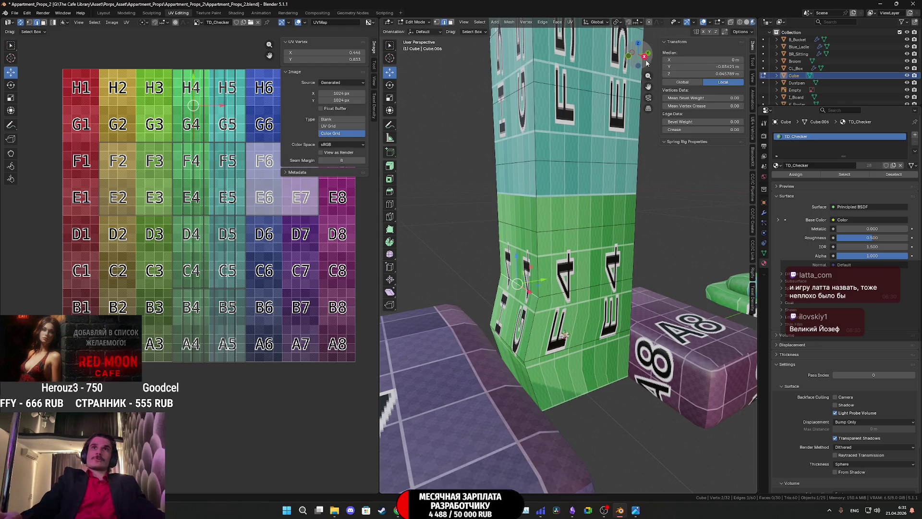
pyautogui.press('KP_3')
pyautogui.moveTo(570, 297); pyautogui.dragTo(534, 304)
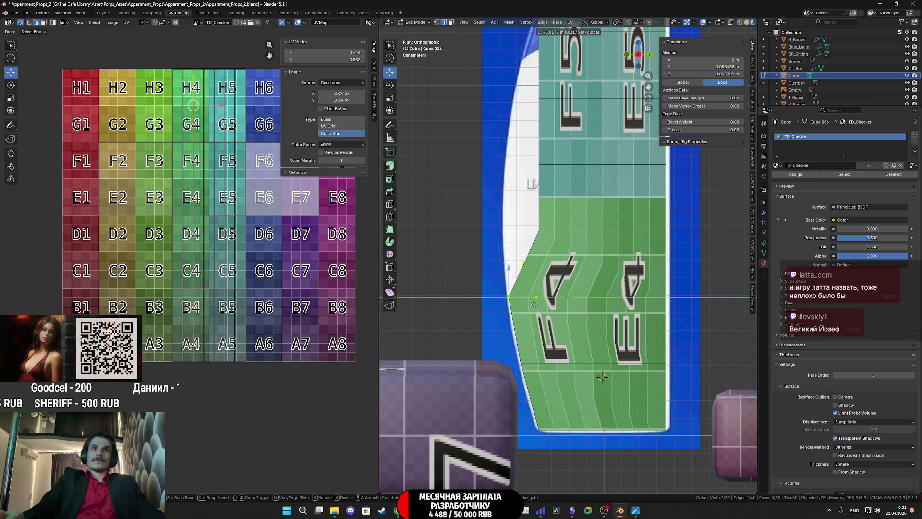
pyautogui.click(533, 303)
# - Move the next two edge loops along Y to follow the bottle silhouette
pyautogui.moveTo(534, 303); pyautogui.dragTo(602, 142, button='middle')
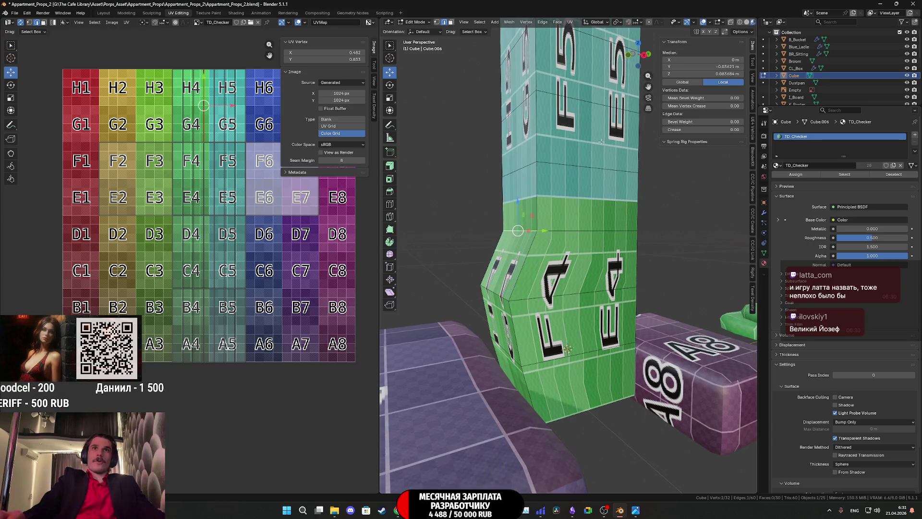
pyautogui.press('KP_3')
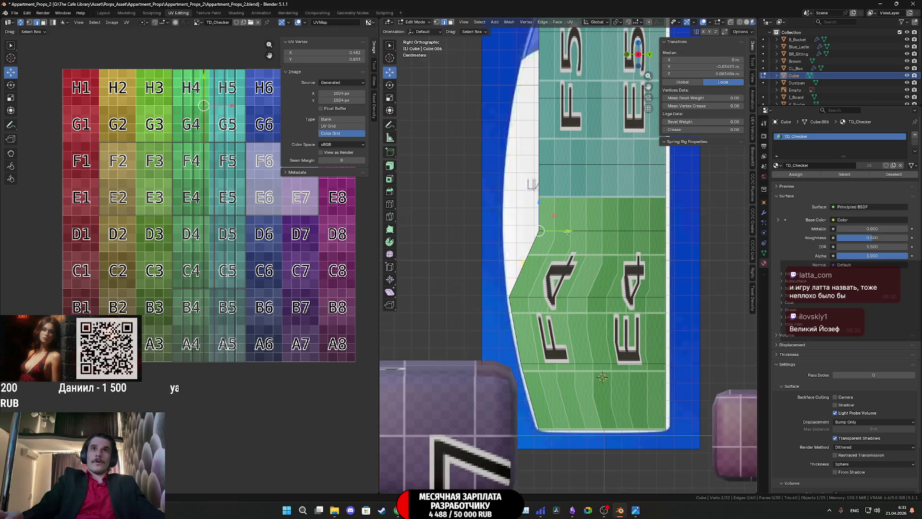
pyautogui.press('g')
pyautogui.press('y')
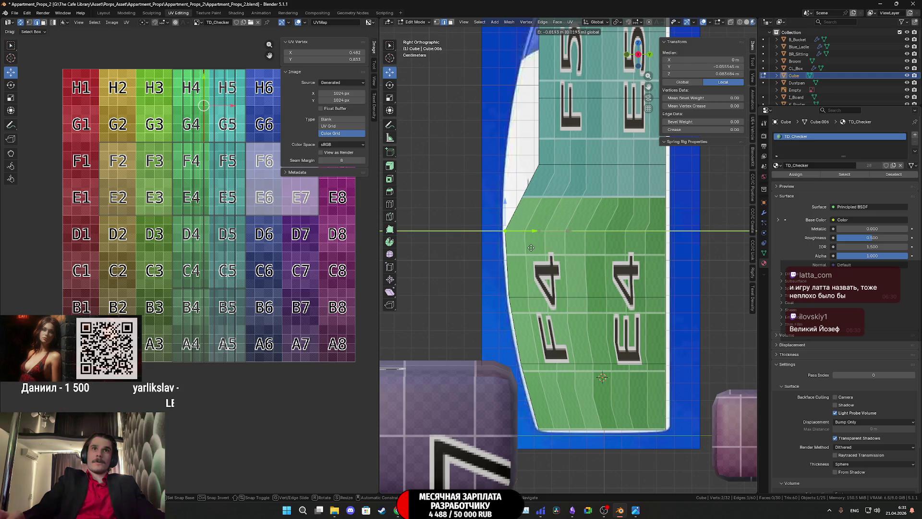
pyautogui.click(530, 247)
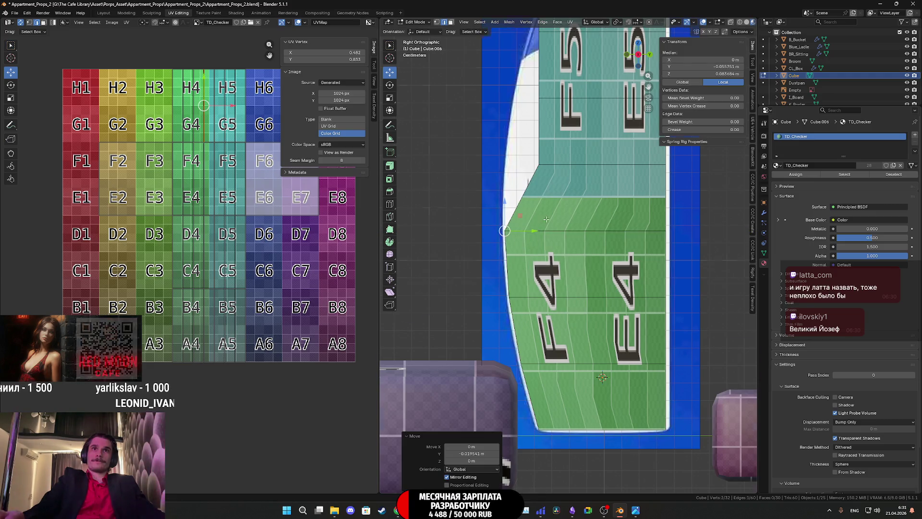
pyautogui.moveTo(531, 248); pyautogui.dragTo(548, 192, button='middle')
pyautogui.click(548, 193)
pyautogui.press('KP_3')
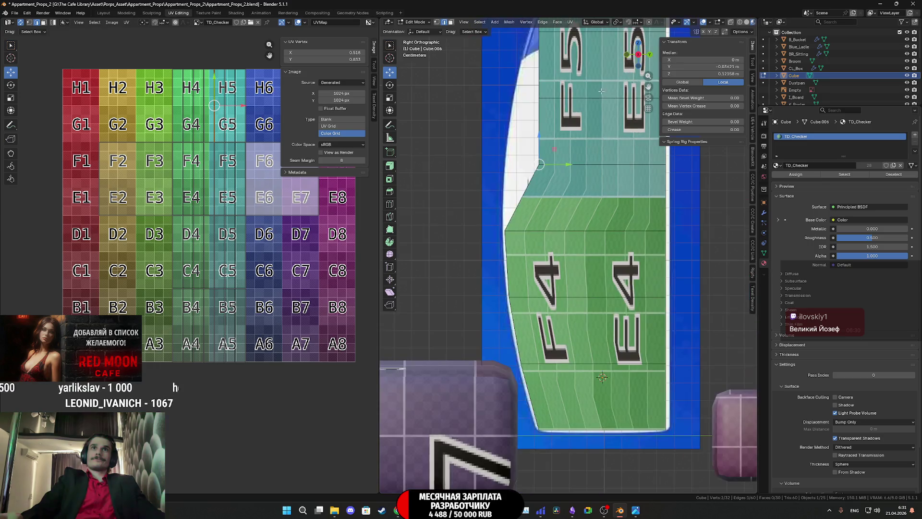
pyautogui.scroll(2, 606, 258)
pyautogui.press('g')
pyautogui.press('y')
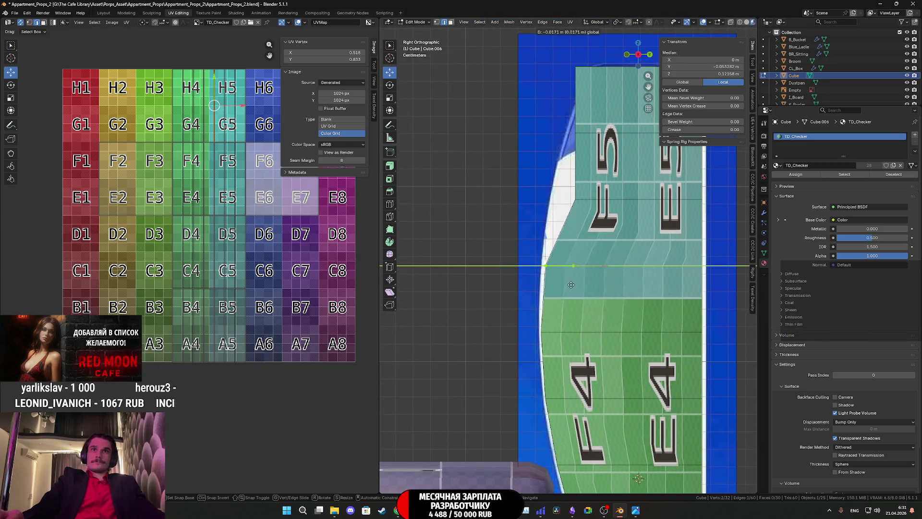
pyautogui.click(569, 286)
# - Shift the higher edge loops along Y so the column tapers like the reference
pyautogui.moveTo(569, 286); pyautogui.dragTo(598, 271, button='middle')
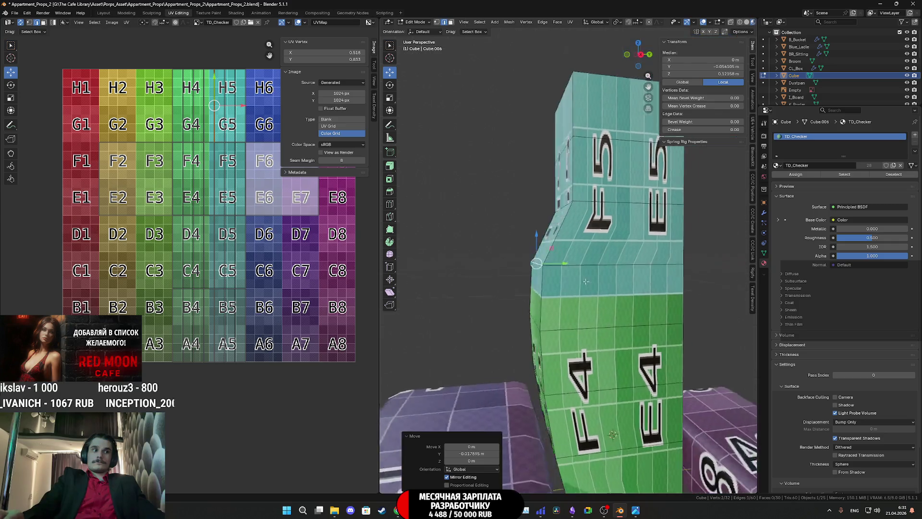
pyautogui.click(552, 196)
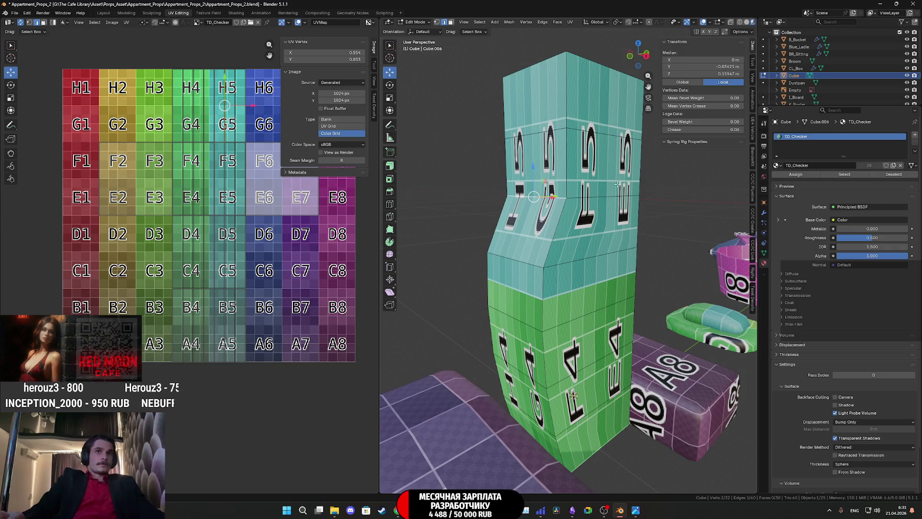
pyautogui.click(646, 55)
pyautogui.press('g')
pyautogui.press('y')
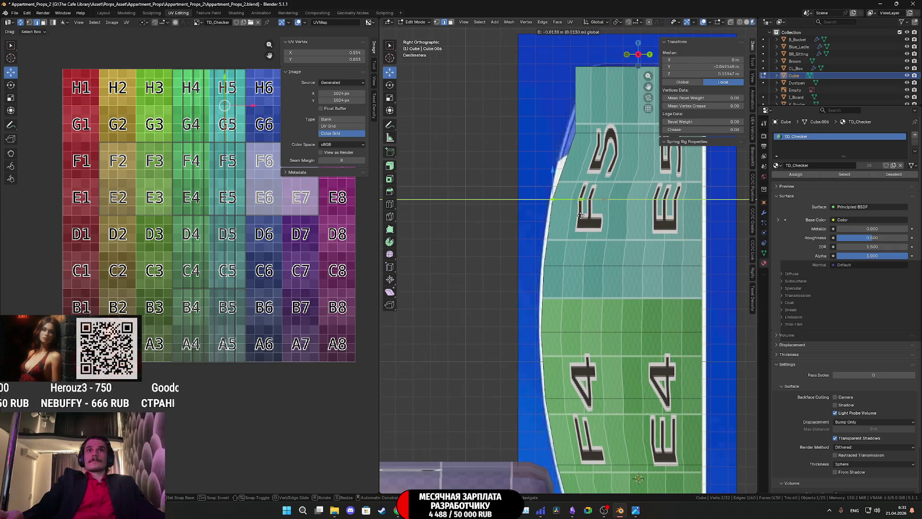
pyautogui.click(581, 215)
pyautogui.moveTo(581, 214); pyautogui.dragTo(583, 124, button='middle')
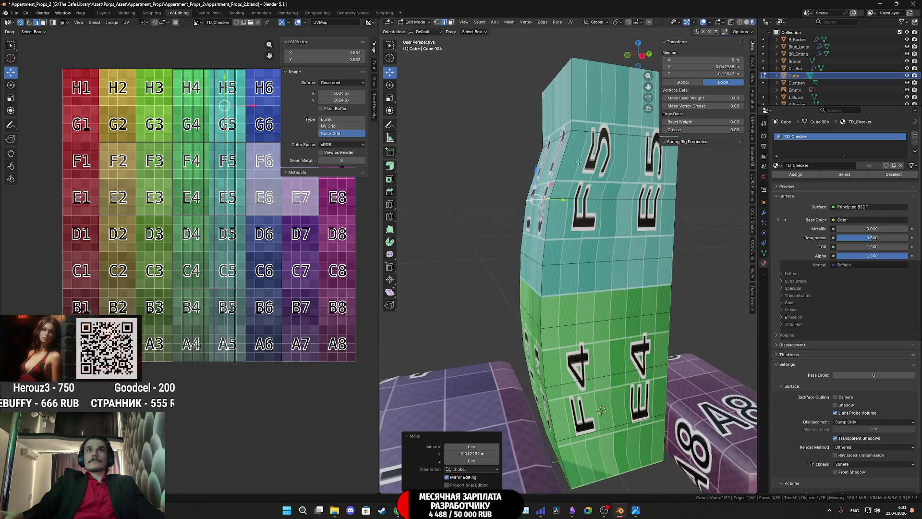
pyautogui.click(639, 54)
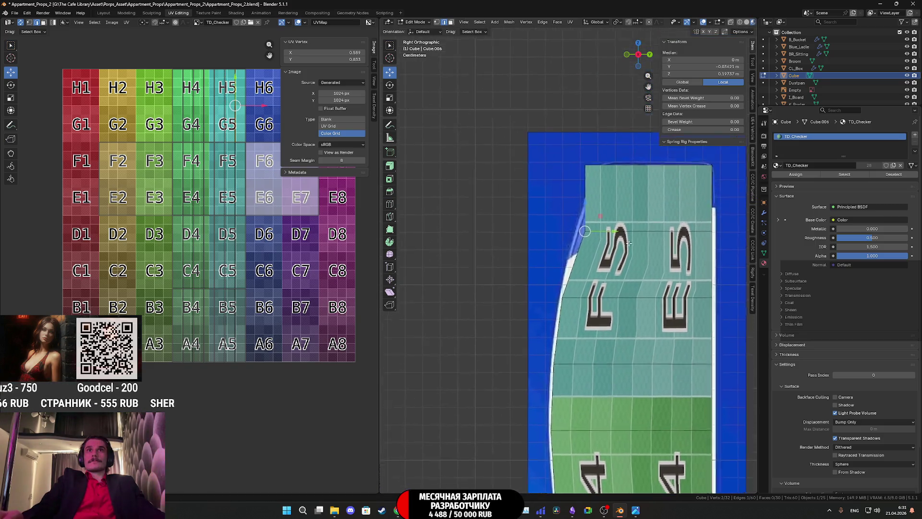
pyautogui.scroll(2, 627, 254)
pyautogui.press('g')
pyautogui.press('y')
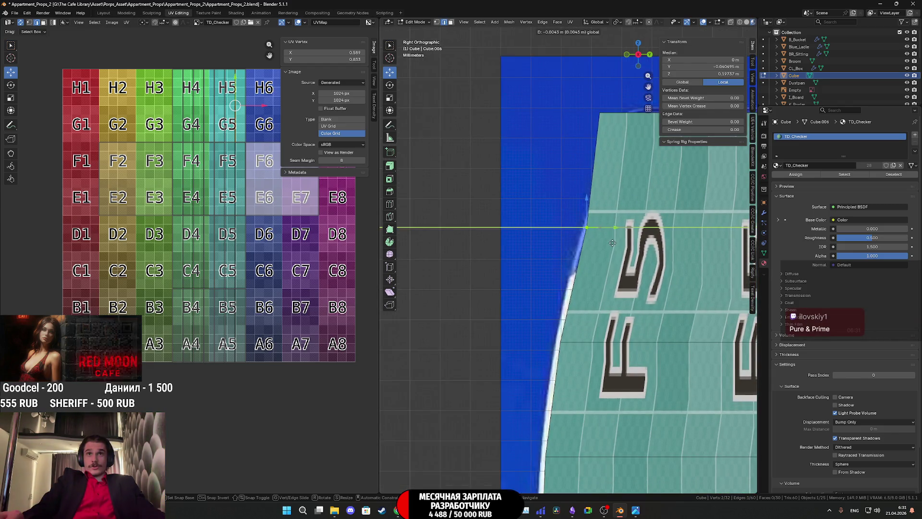
pyautogui.click(613, 242)
# - Pull the top vertices along Y into a rounded top, then select the whole mesh
pyautogui.moveTo(621, 239); pyautogui.dragTo(604, 144, button='middle')
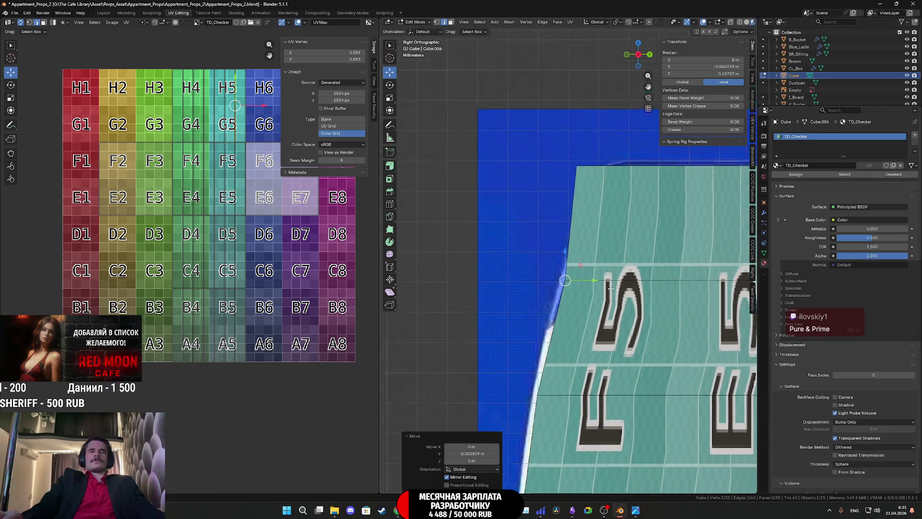
pyautogui.click(641, 59)
pyautogui.press('g')
pyautogui.press('y')
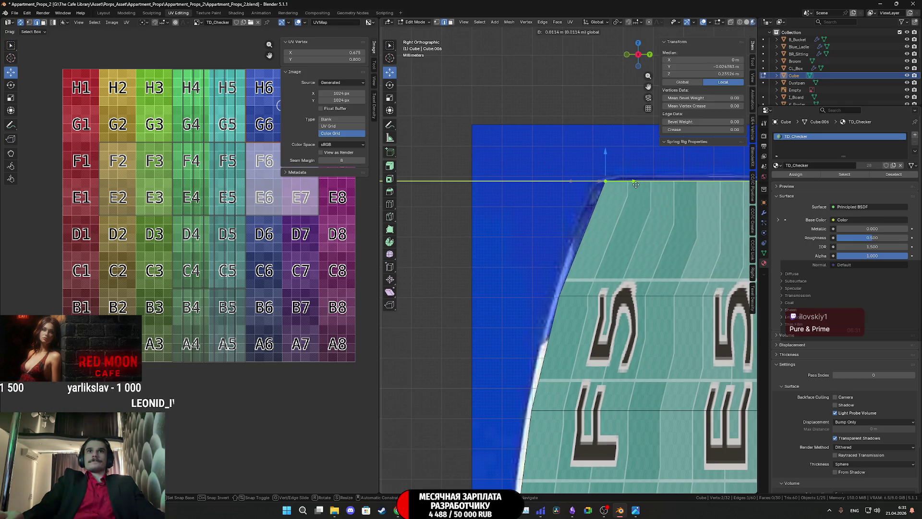
pyautogui.click(633, 185)
pyautogui.scroll(-5, 633, 185)
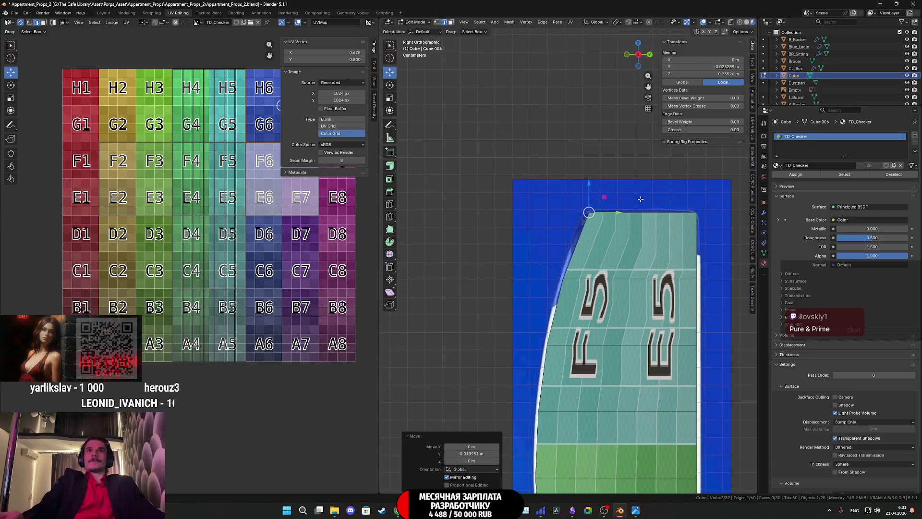
pyautogui.moveTo(633, 185)
pyautogui.mouseDown(button='middle')
pyautogui.moveTo(630, 303)
pyautogui.moveTo(562, 251)
pyautogui.mouseUp(button='middle')
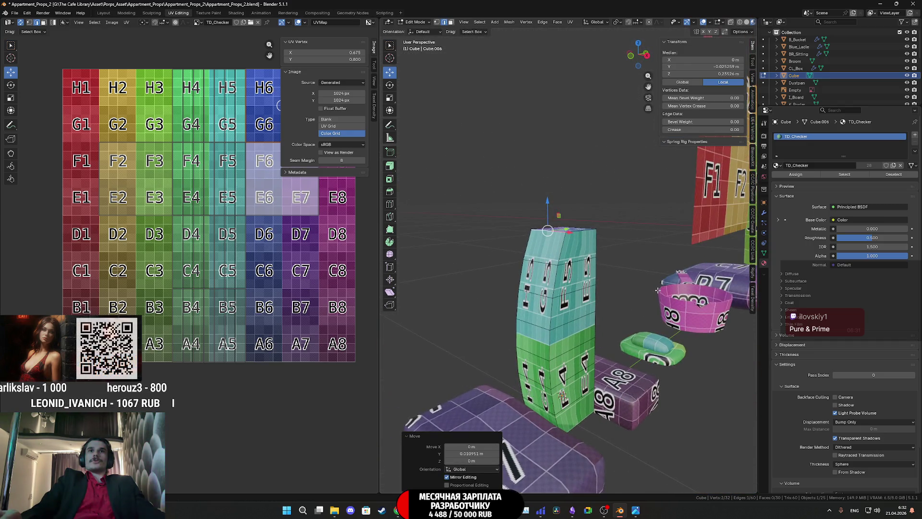
pyautogui.press('a')
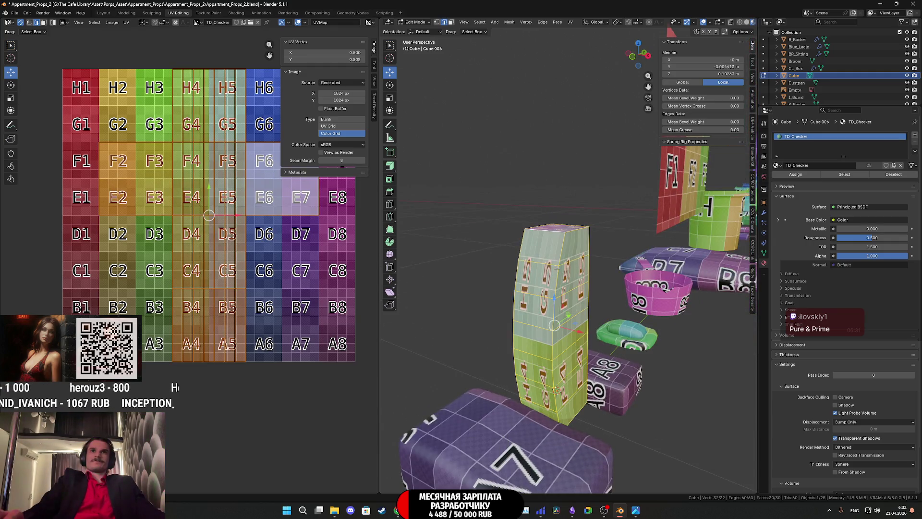
# - Narrow the whole column to 0.705 of its width along the X axis
pyautogui.press('s')
pyautogui.press('x')
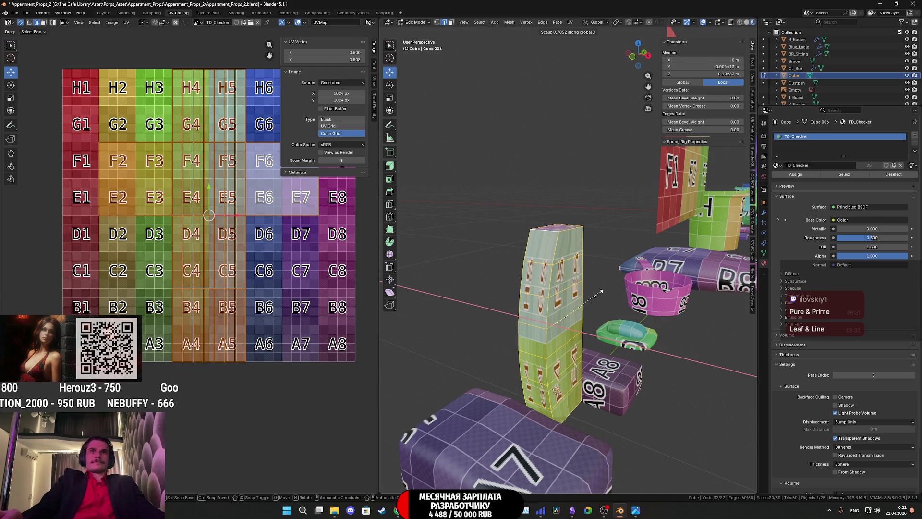
pyautogui.click(587, 299)
pyautogui.moveTo(587, 299); pyautogui.dragTo(519, 288, button='middle')
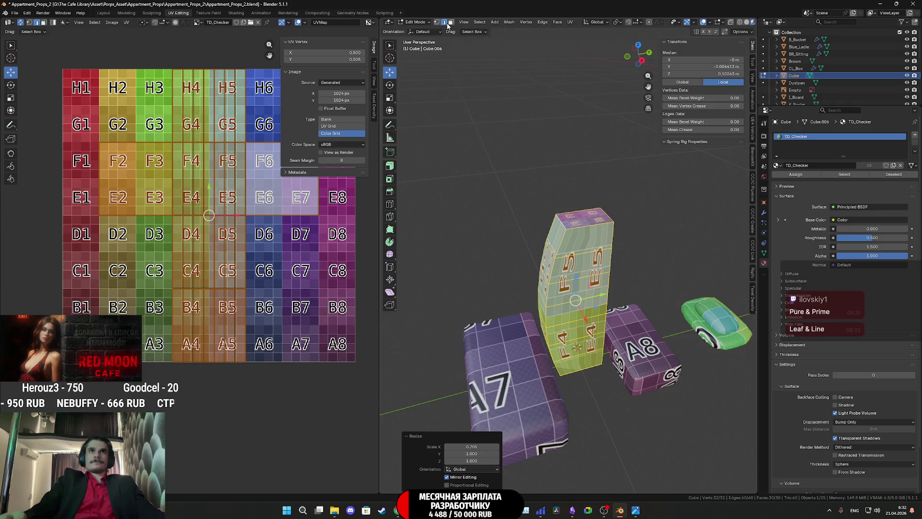
# - Select the column's vertical corner edge loops and start a bevel on them
pyautogui.keyDown('alt'); pyautogui.click(579, 241); pyautogui.keyUp('alt')
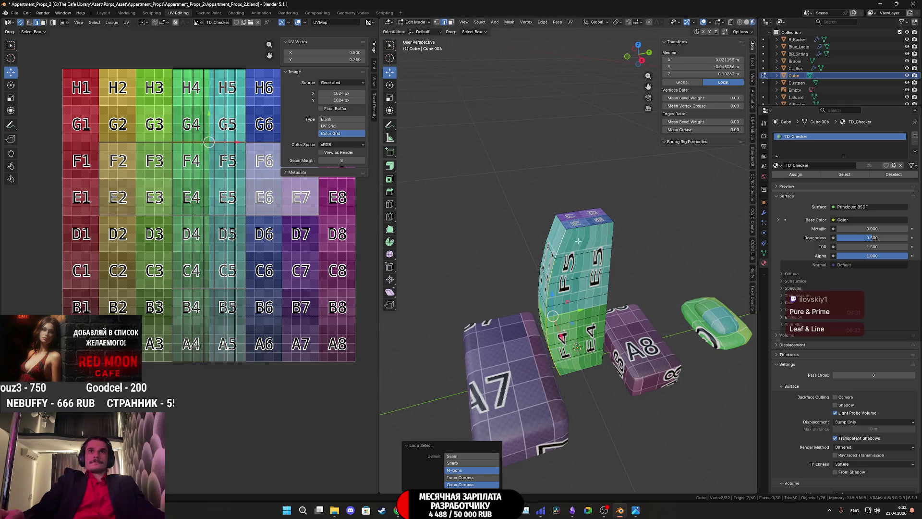
pyautogui.moveTo(610, 235)
pyautogui.mouseDown(button='middle')
pyautogui.moveTo(665, 221)
pyautogui.moveTo(689, 234)
pyautogui.mouseUp(button='middle')
pyautogui.keyDown('alt'); pyautogui.keyDown('shift'); pyautogui.click(542, 266); pyautogui.keyUp('shift'); pyautogui.keyUp('alt')
pyautogui.hotkey('ctrl', 'b')
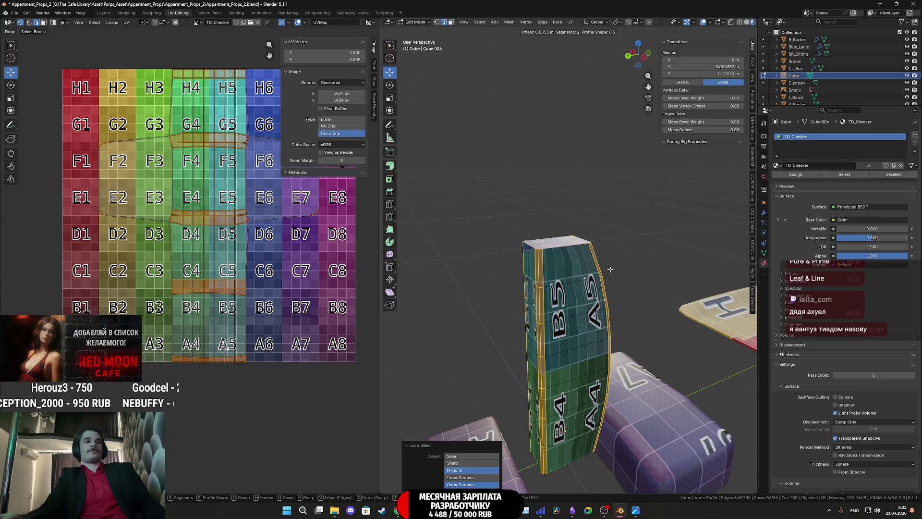
# - Confirm the bevel with two segments at 0.0015 m offset and frame the column
pyautogui.keyDown('alt'); pyautogui.click(620, 322); pyautogui.keyUp('alt')
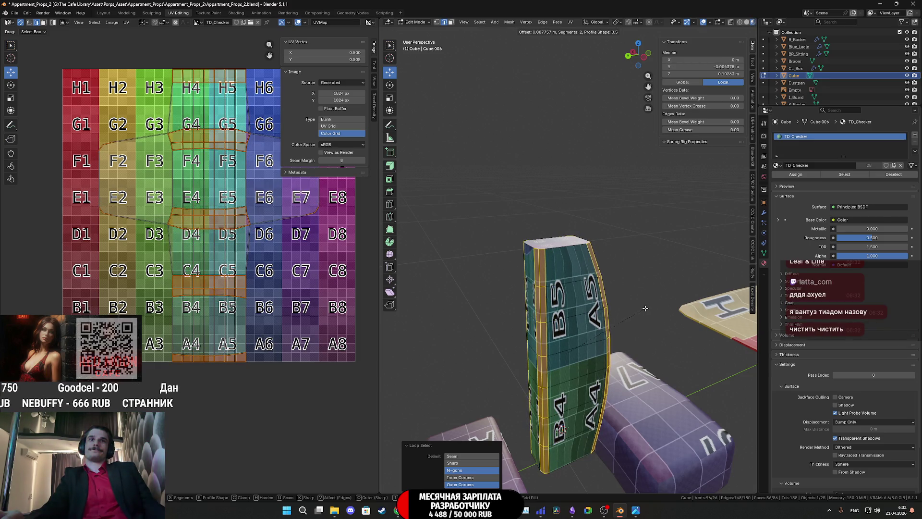
pyautogui.click(643, 308)
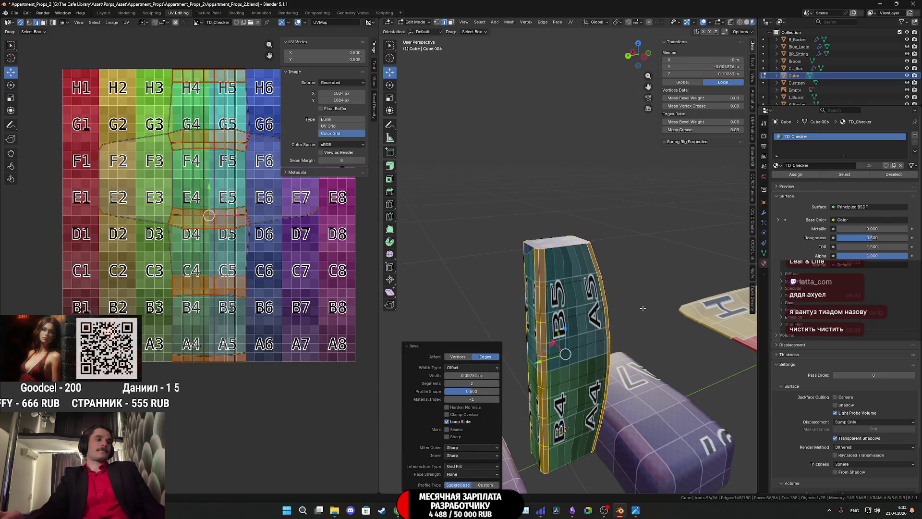
pyautogui.moveTo(629, 301)
pyautogui.mouseDown(button='middle')
pyautogui.moveTo(669, 359)
pyautogui.moveTo(605, 252)
pyautogui.moveTo(586, 328)
pyautogui.moveTo(432, 282)
pyautogui.mouseUp(button='middle')
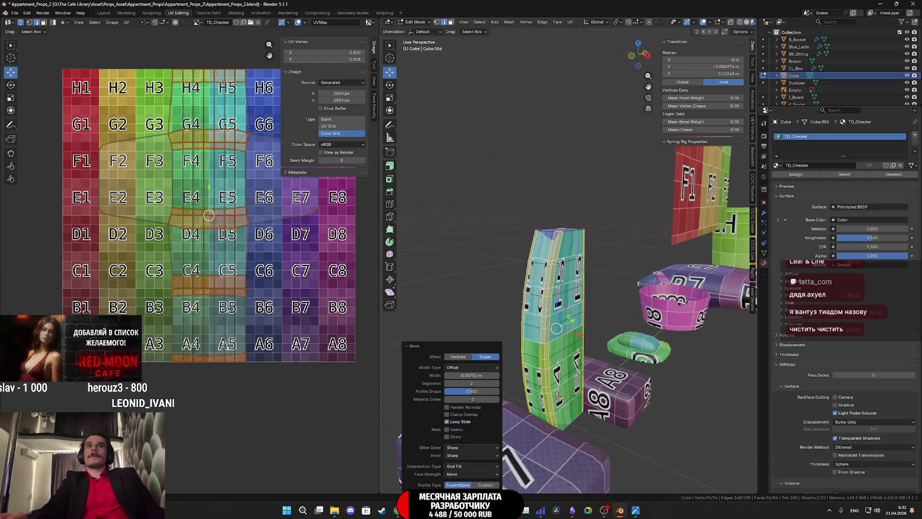
pyautogui.press('KP_Decimal')
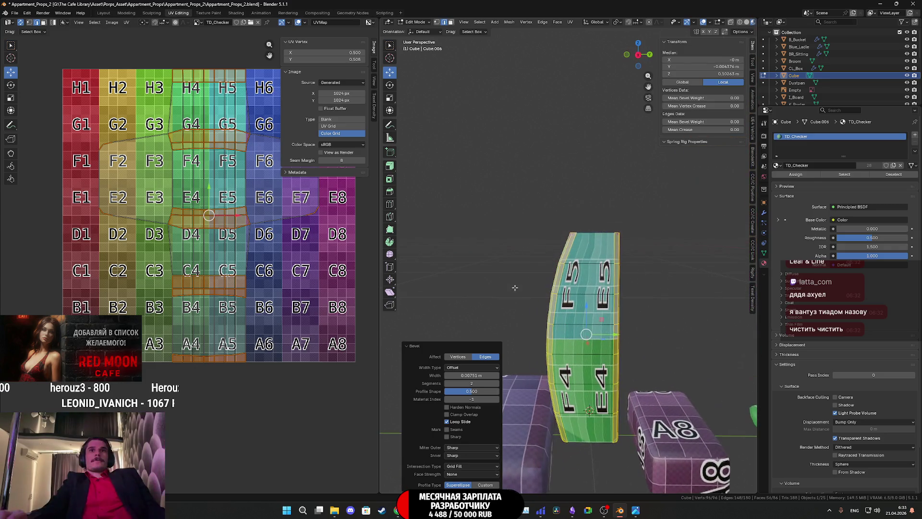
pyautogui.moveTo(575, 291); pyautogui.dragTo(554, 296, button='middle')
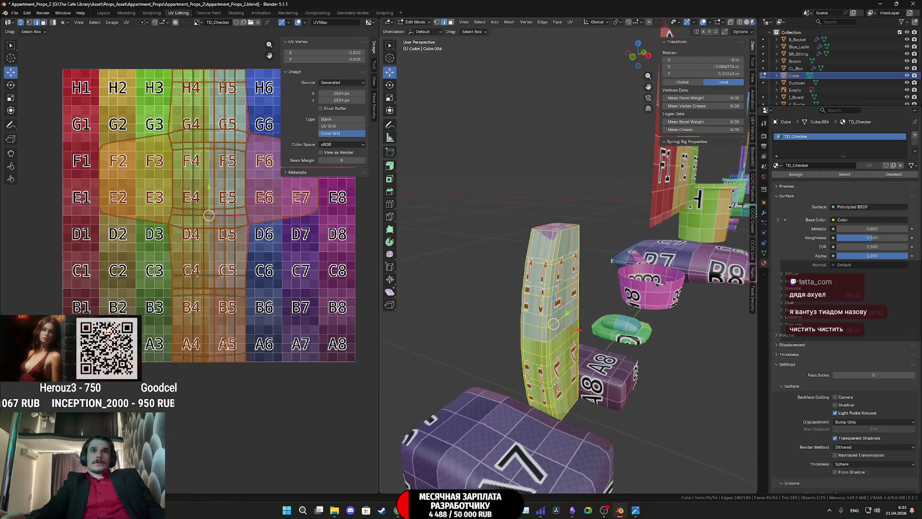
# - Slim the selected part of the column to about 0.81 along X
pyautogui.press('s')
pyautogui.press('x')
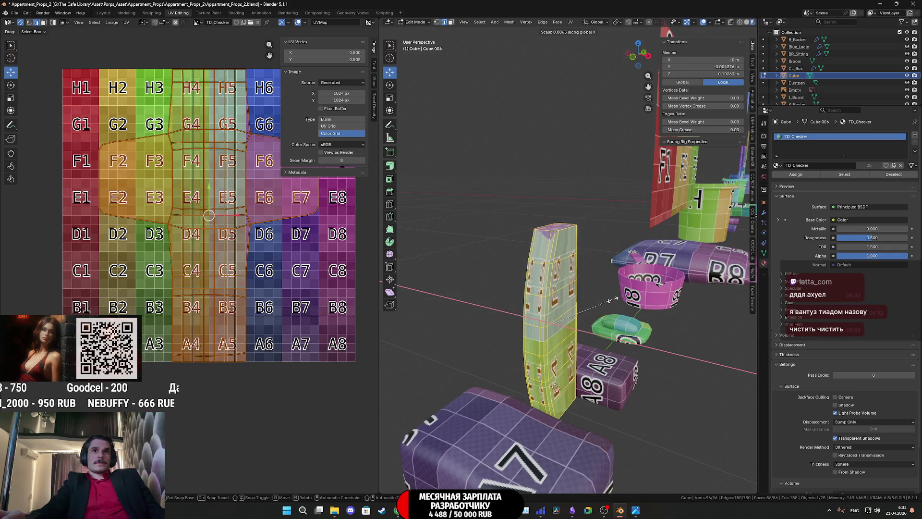
pyautogui.click(614, 299)
pyautogui.moveTo(613, 299)
pyautogui.mouseDown(button='middle')
pyautogui.moveTo(631, 300)
pyautogui.moveTo(628, 310)
pyautogui.moveTo(557, 261)
pyautogui.moveTo(587, 258)
pyautogui.mouseUp(button='middle')
# - Scale another edge loop to about 0.735 along X, then return to object mode
pyautogui.keyDown('alt'); pyautogui.click(548, 246); pyautogui.keyUp('alt')
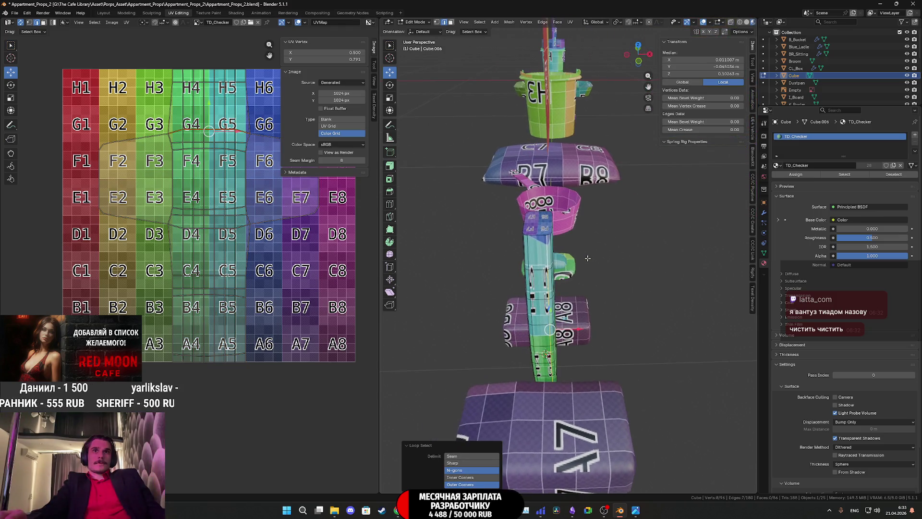
pyautogui.moveTo(652, 272); pyautogui.dragTo(599, 299, button='middle')
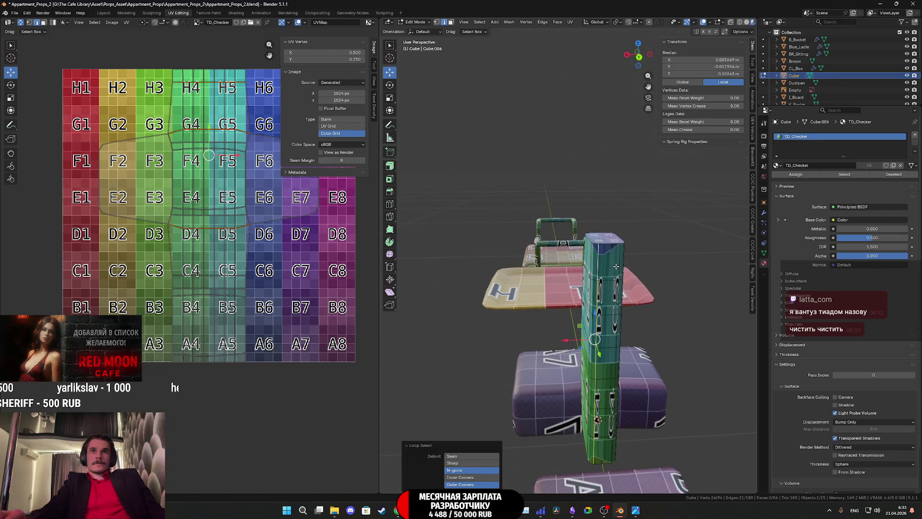
pyautogui.press('s')
pyautogui.press('x')
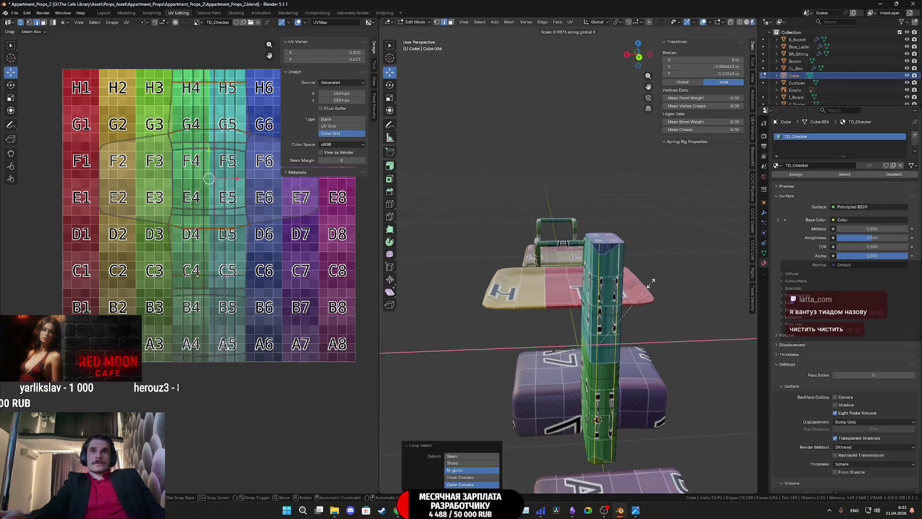
pyautogui.click(619, 283)
pyautogui.moveTo(620, 282)
pyautogui.mouseDown(button='middle')
pyautogui.moveTo(624, 321)
pyautogui.moveTo(601, 340)
pyautogui.moveTo(708, 269)
pyautogui.moveTo(629, 267)
pyautogui.mouseUp(button='middle')
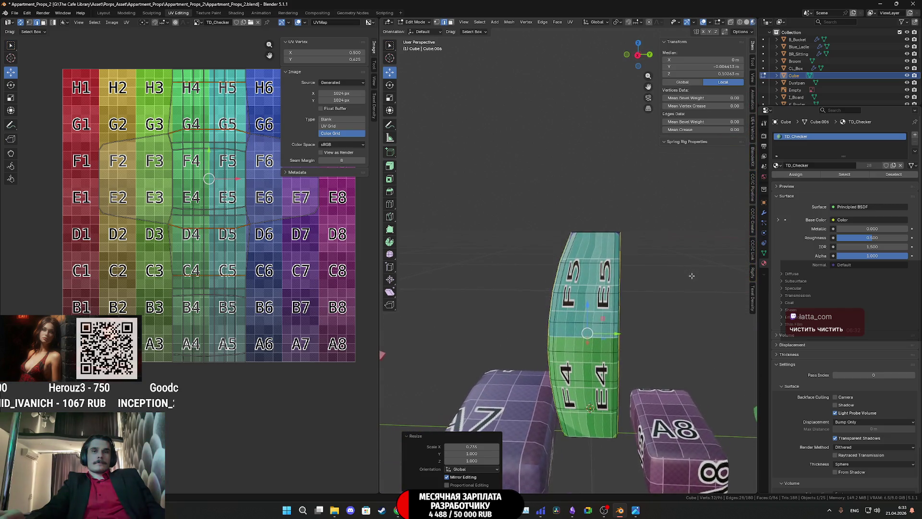
pyautogui.press('Tab')
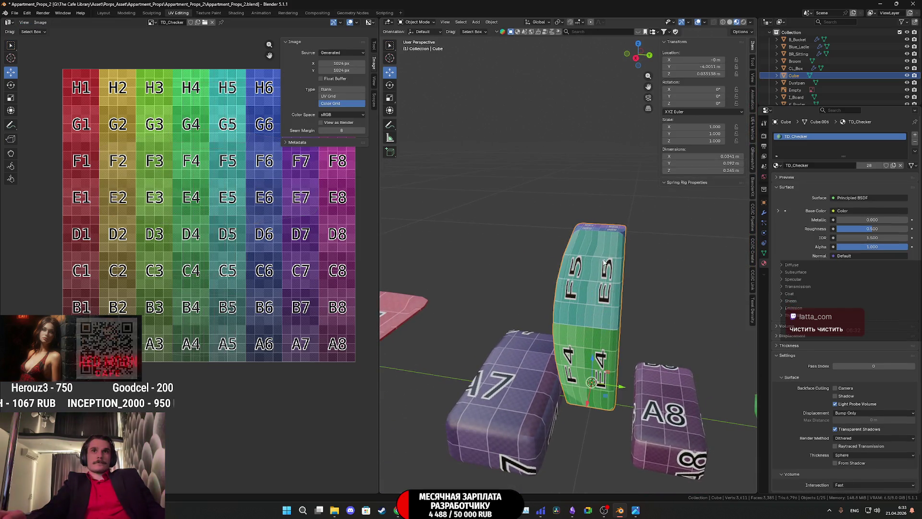
# - Apply Shade Auto Smooth to the column and switch the viewport to Solid shading
pyautogui.rightClick(598, 258)
pyautogui.click(587, 256)
pyautogui.press('z')
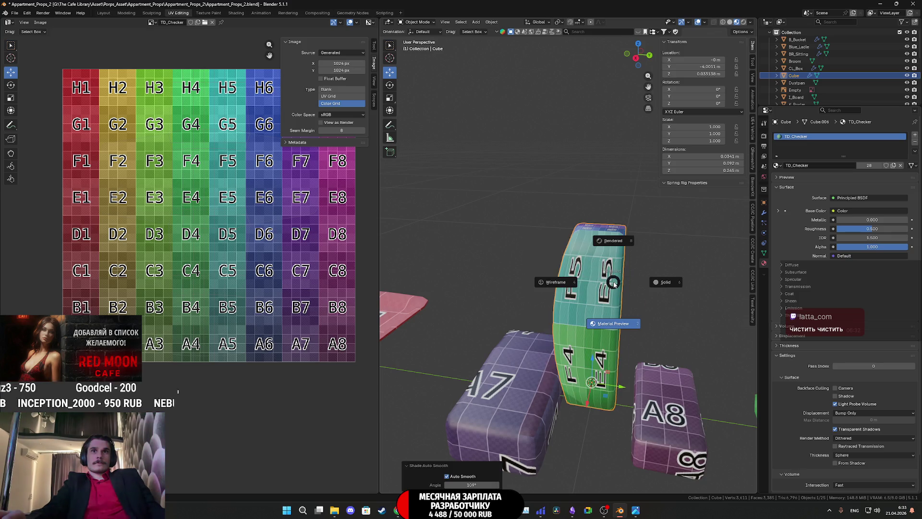
pyautogui.click(670, 284)
pyautogui.moveTo(631, 282); pyautogui.dragTo(592, 231, button='middle')
# - Select the top and bottom edge loops, apply an Edge menu operation, and return to object mode
pyautogui.press('Tab')
pyautogui.keyDown('alt'); pyautogui.click(591, 231); pyautogui.keyUp('alt')
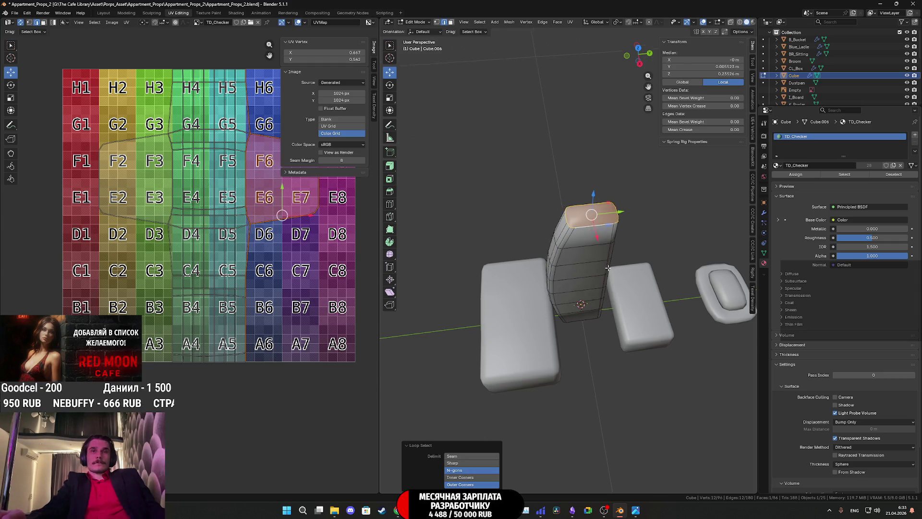
pyautogui.press('KP_Decimal')
pyautogui.keyDown('alt'); pyautogui.click(595, 410); pyautogui.keyUp('alt')
pyautogui.hotkey('ctrl', 'e')
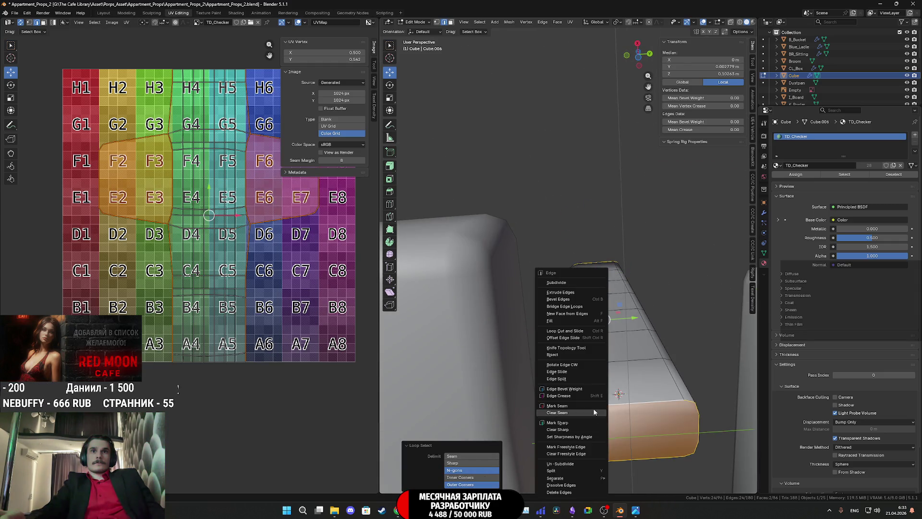
pyautogui.click(574, 423)
pyautogui.press('Tab')
pyautogui.moveTo(574, 423)
pyautogui.mouseDown(button='middle')
pyautogui.moveTo(557, 423)
pyautogui.moveTo(517, 456)
pyautogui.moveTo(602, 454)
pyautogui.moveTo(587, 449)
pyautogui.mouseUp(button='middle')
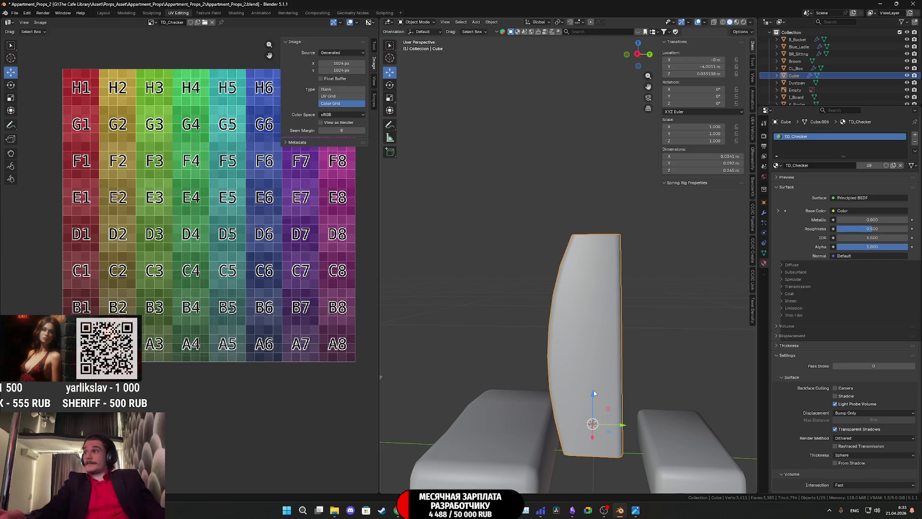
pyautogui.moveTo(593, 313); pyautogui.dragTo(597, 322, button='middle')
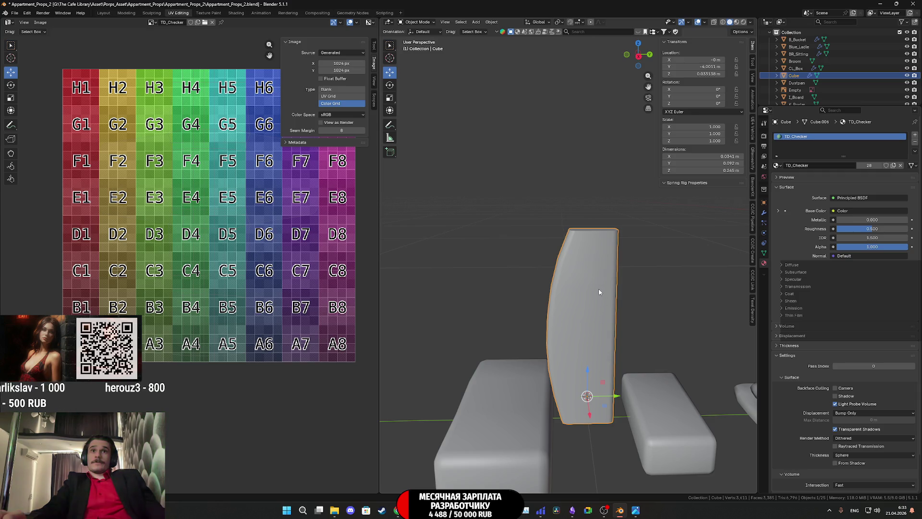
pyautogui.moveTo(604, 284); pyautogui.dragTo(576, 290, button='middle')
pyautogui.write('Shampoo')
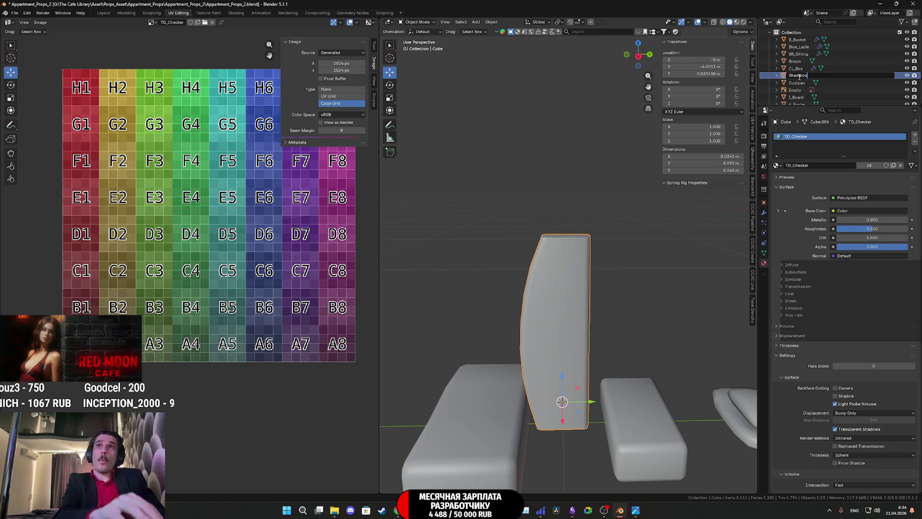
# - Confirm the name Shampoo, delete the blue reference image, and re-enter the Shampoo mesh
pyautogui.press('Return')
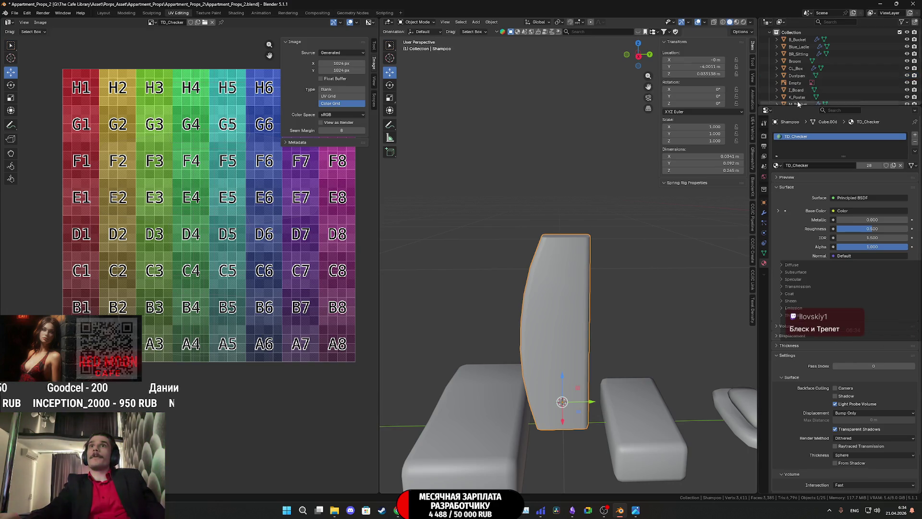
pyautogui.scroll(-5, 800, 87)
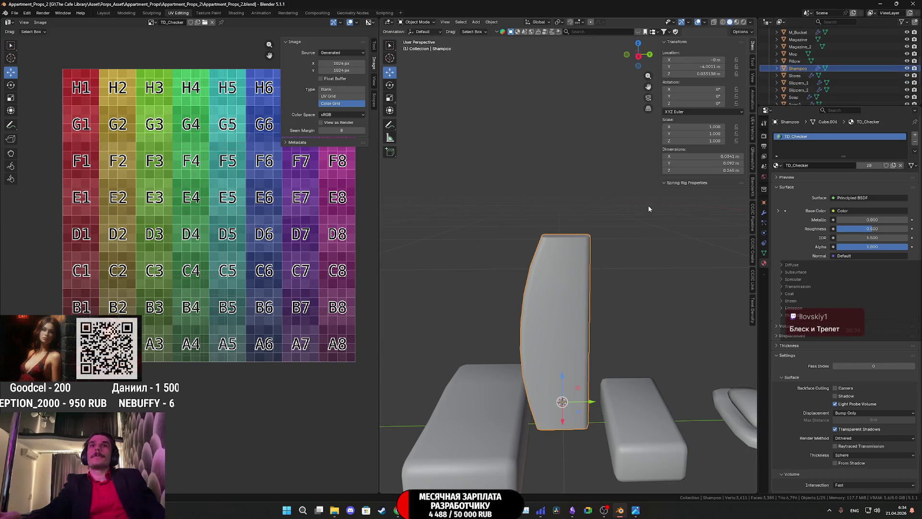
pyautogui.moveTo(620, 123); pyautogui.dragTo(584, 147, button='middle')
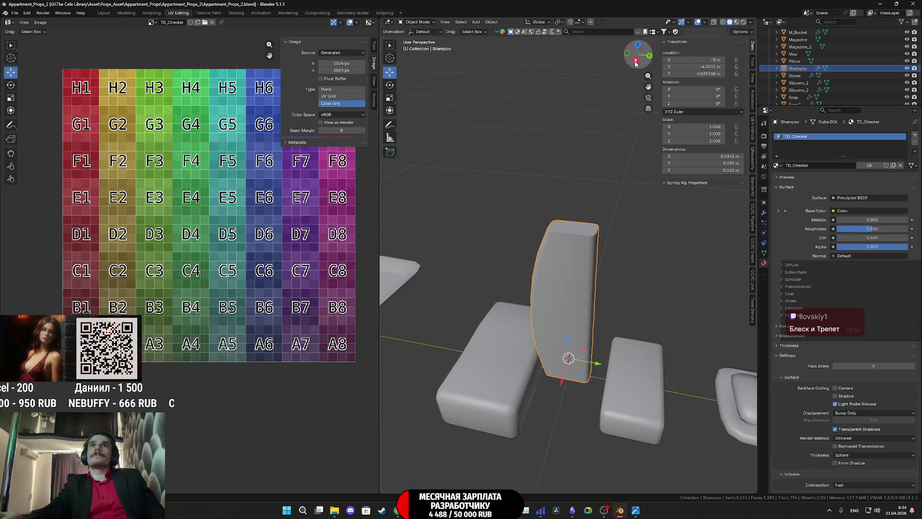
pyautogui.click(635, 62)
pyautogui.click(605, 285)
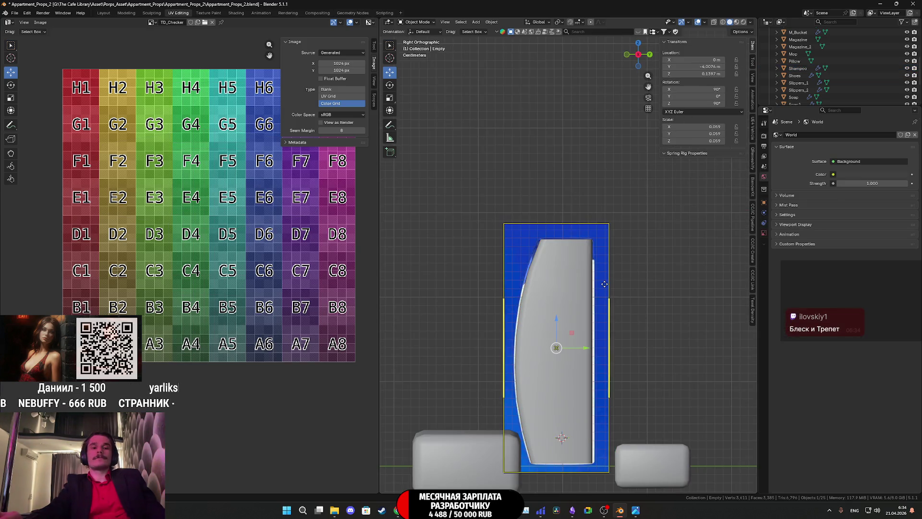
pyautogui.press('Delete')
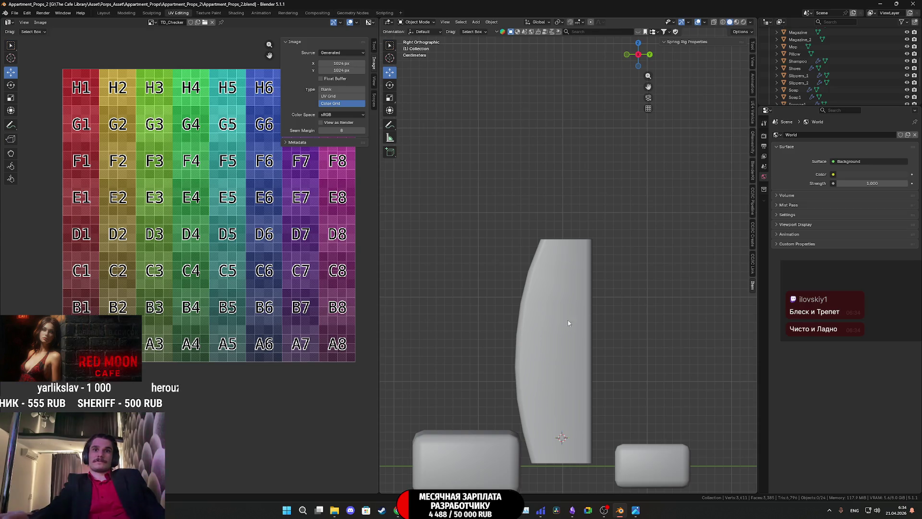
pyautogui.click(552, 354)
pyautogui.press('Tab')
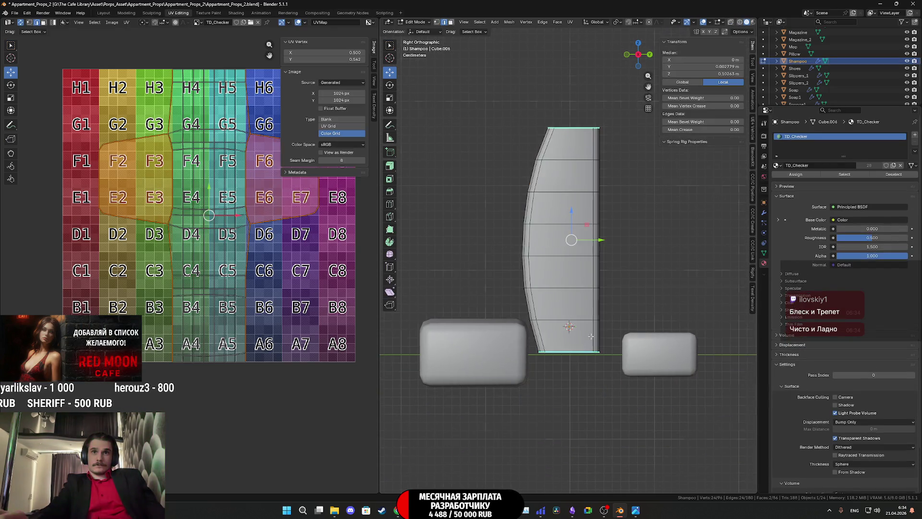
# - Select the bottom face and snap the 3D cursor to it
pyautogui.moveTo(562, 346); pyautogui.dragTo(588, 332, button='middle')
pyautogui.click(577, 360)
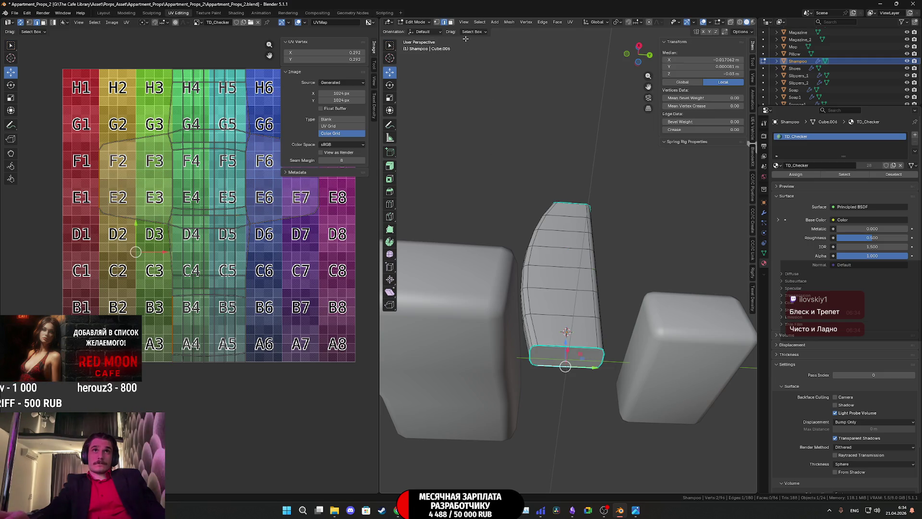
pyautogui.press('3')
pyautogui.click(568, 357)
pyautogui.hotkey('shift', 's')
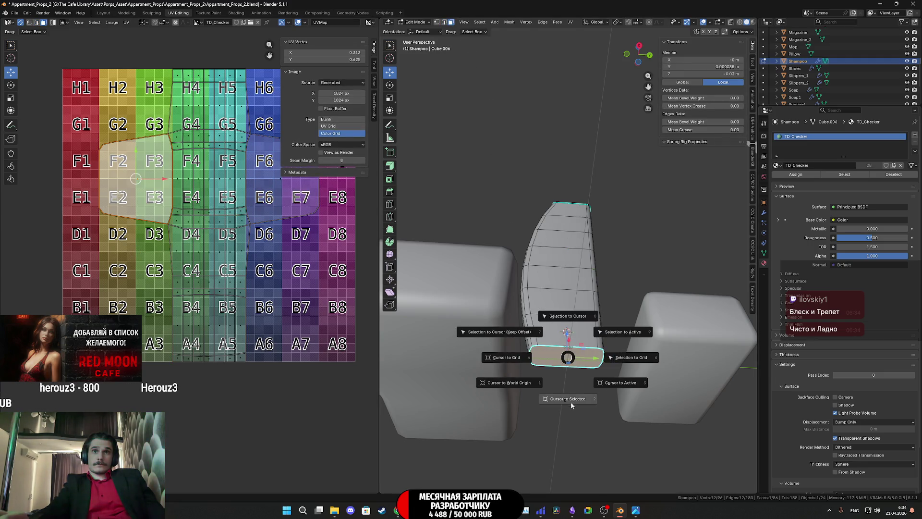
pyautogui.click(571, 402)
# - Set the object's origin to the 3D cursor and its Z location to 0
pyautogui.press('Tab')
pyautogui.click(491, 21)
pyautogui.moveTo(505, 38)
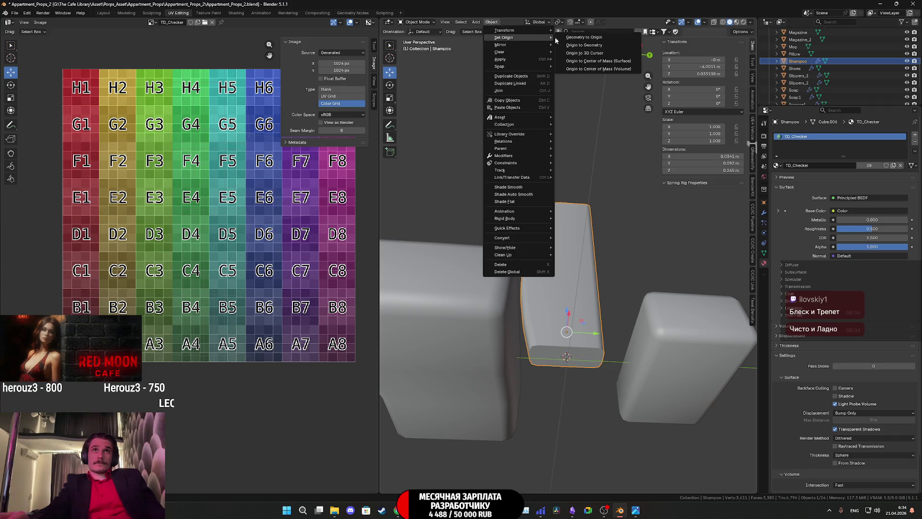
pyautogui.click(604, 52)
pyautogui.click(710, 74)
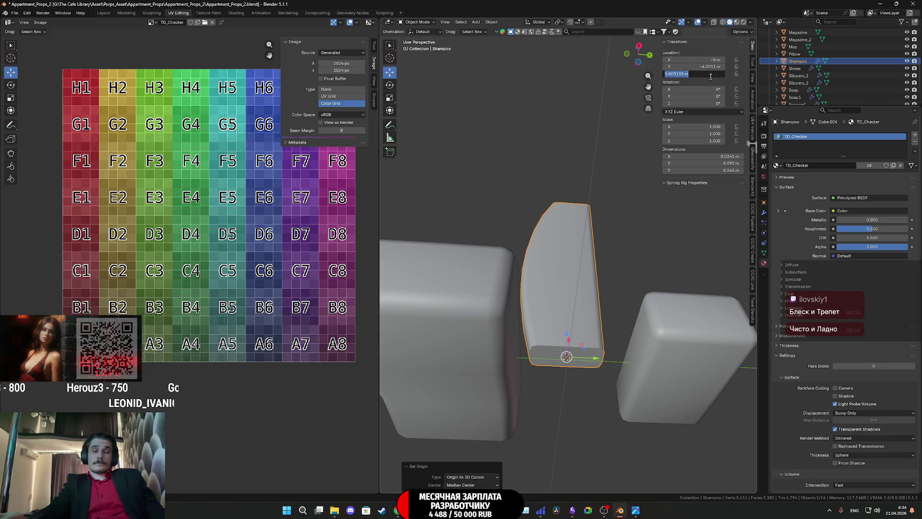
pyautogui.write('0')
pyautogui.press('Return')
pyautogui.moveTo(562, 245)
pyautogui.mouseDown(button='middle')
pyautogui.moveTo(580, 276)
pyautogui.moveTo(655, 303)
pyautogui.moveTo(606, 275)
pyautogui.moveTo(596, 241)
pyautogui.moveTo(606, 256)
pyautogui.moveTo(572, 268)
pyautogui.mouseUp(button='middle')
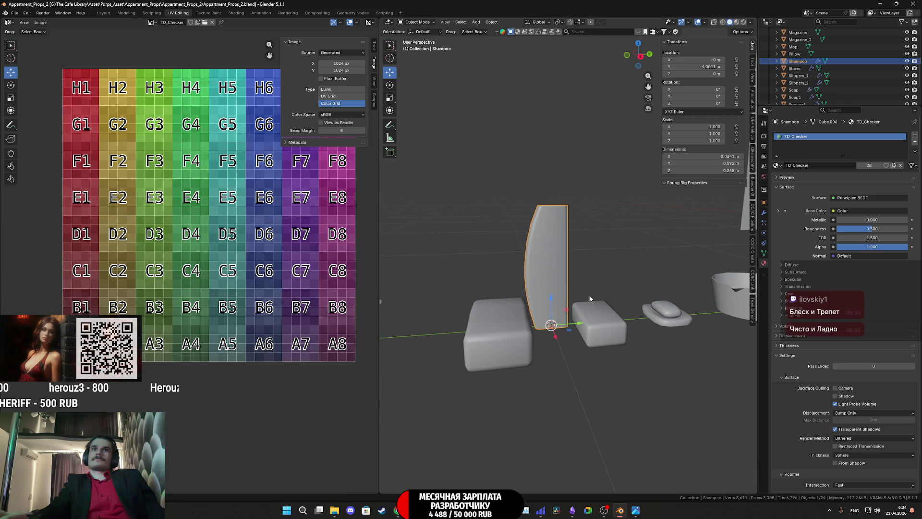
# - Check the bottle from Right Orthographic close up, then re-enter mesh editing
pyautogui.moveTo(589, 297); pyautogui.dragTo(574, 295, button='middle')
pyautogui.click(639, 57)
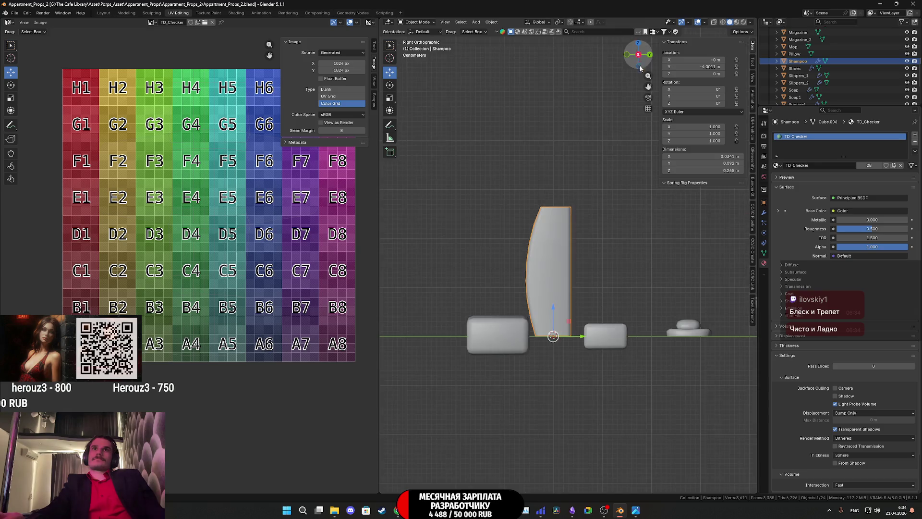
pyautogui.scroll(2, 586, 292)
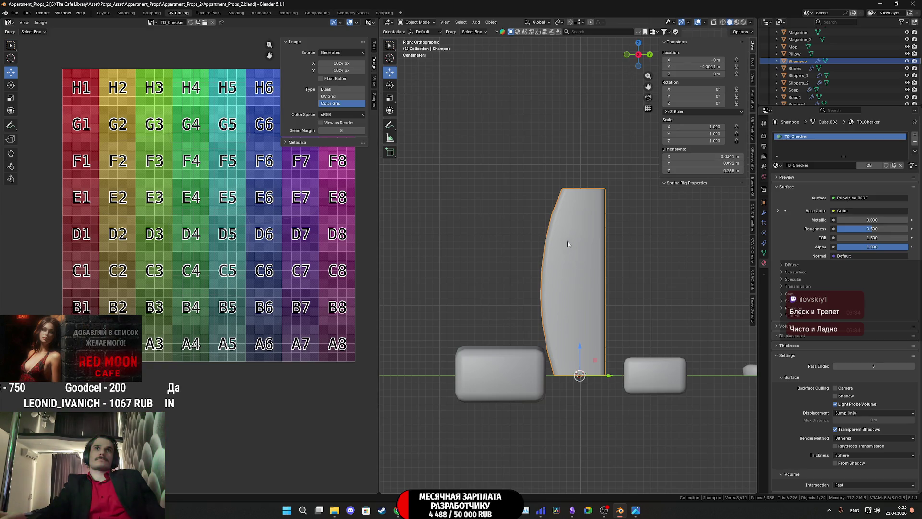
pyautogui.moveTo(568, 245)
pyautogui.mouseDown(button='middle')
pyautogui.moveTo(626, 259)
pyautogui.moveTo(556, 258)
pyautogui.mouseUp(button='middle')
pyautogui.press('Tab')
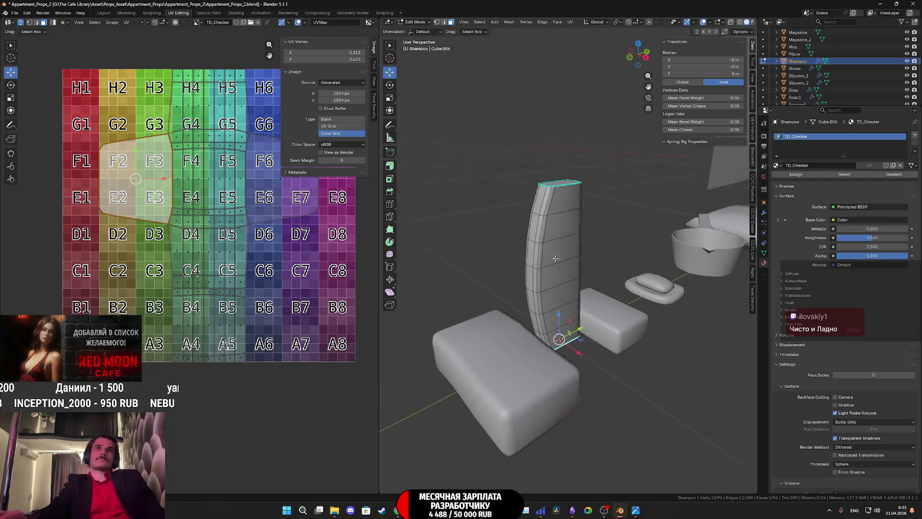
pyautogui.scroll(2, 554, 259)
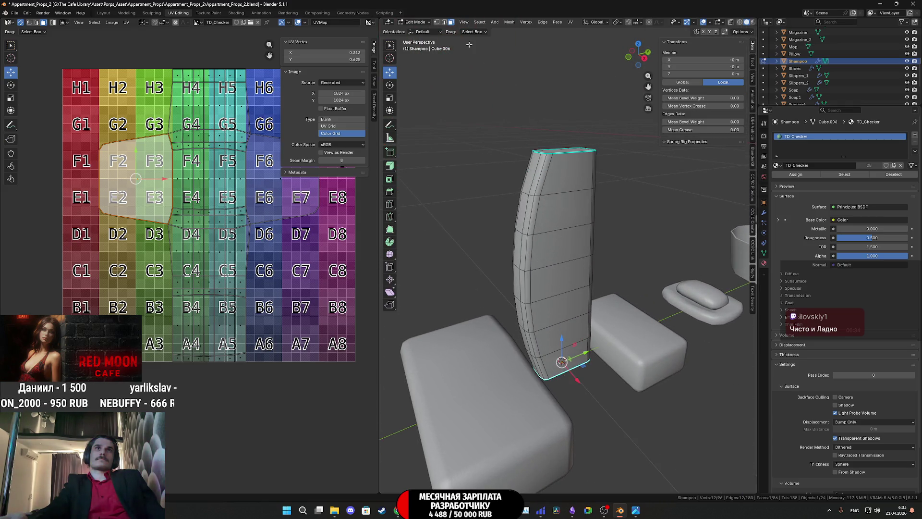
# - Select the whole mesh, apply Cube Projection UVs, then select only the top face
pyautogui.press('a')
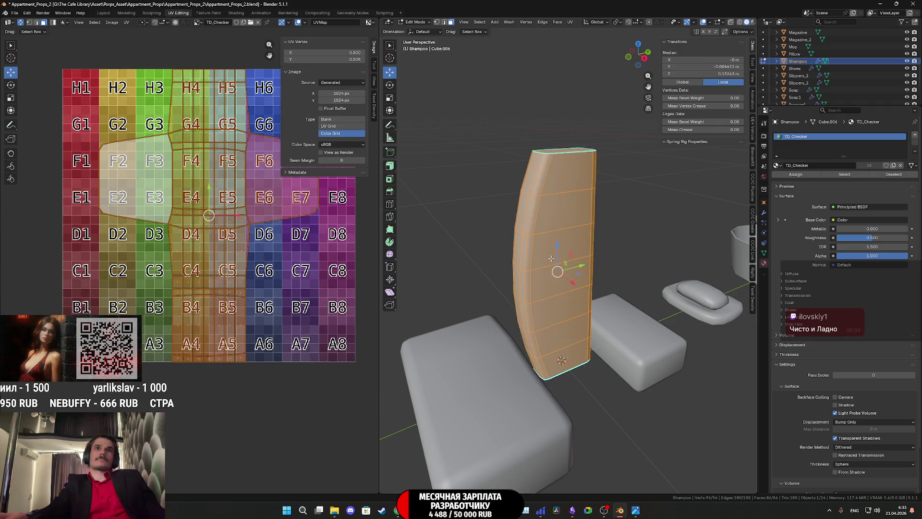
pyautogui.click(570, 22)
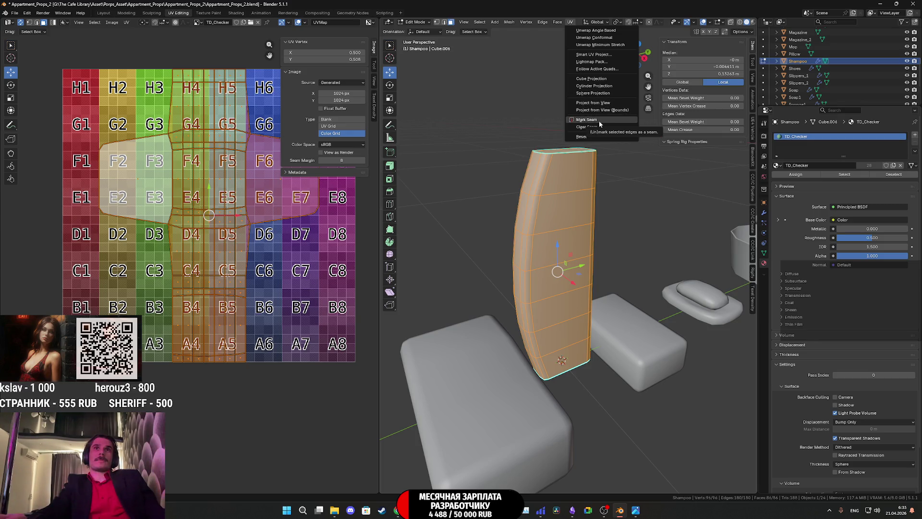
pyautogui.click(594, 86)
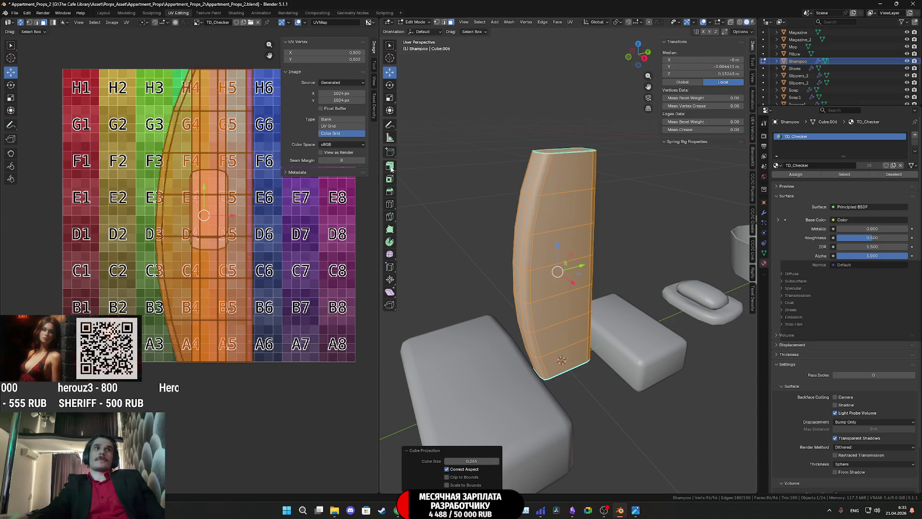
pyautogui.moveTo(263, 239); pyautogui.dragTo(244, 267, button='middle')
pyautogui.moveTo(562, 289); pyautogui.dragTo(562, 245, button='middle')
pyautogui.click(551, 144)
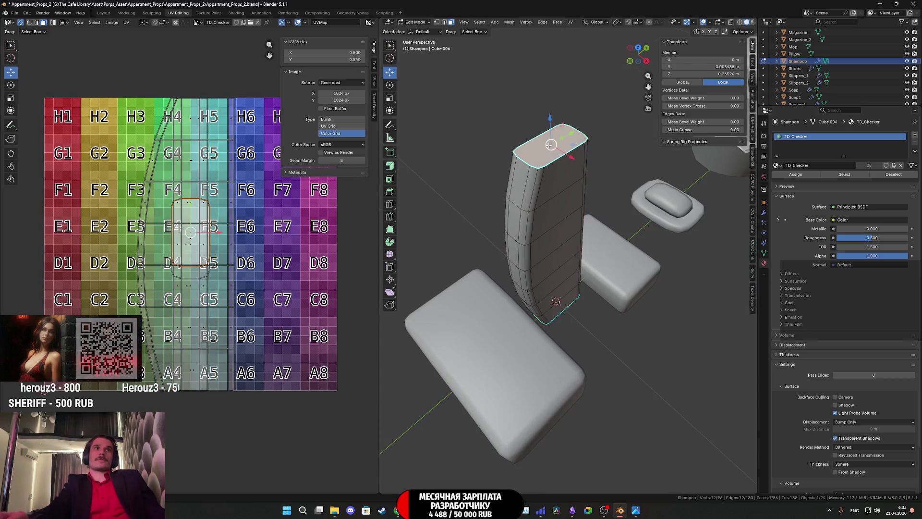
# - Snap the viewport to Right Orthographic for a straight side view of the bottle
pyautogui.moveTo(282, 207); pyautogui.dragTo(267, 258, button='middle')
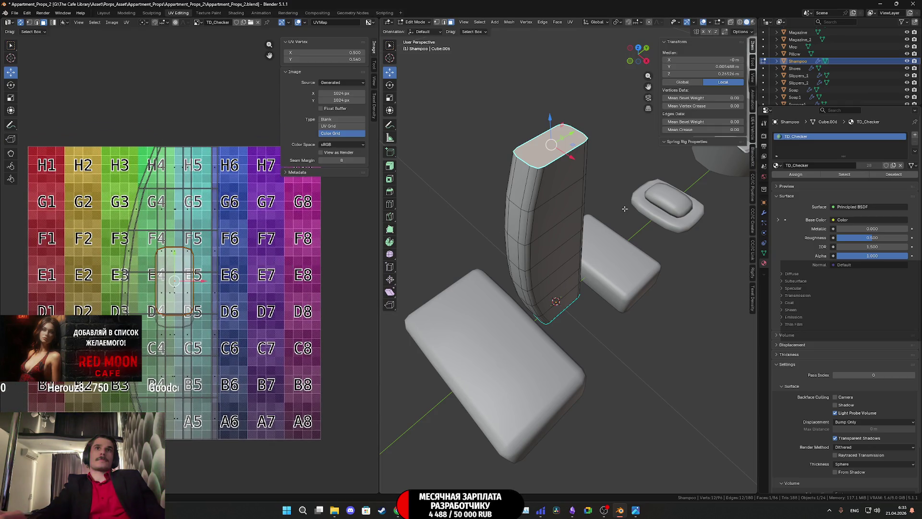
pyautogui.moveTo(624, 209); pyautogui.dragTo(573, 190, button='middle')
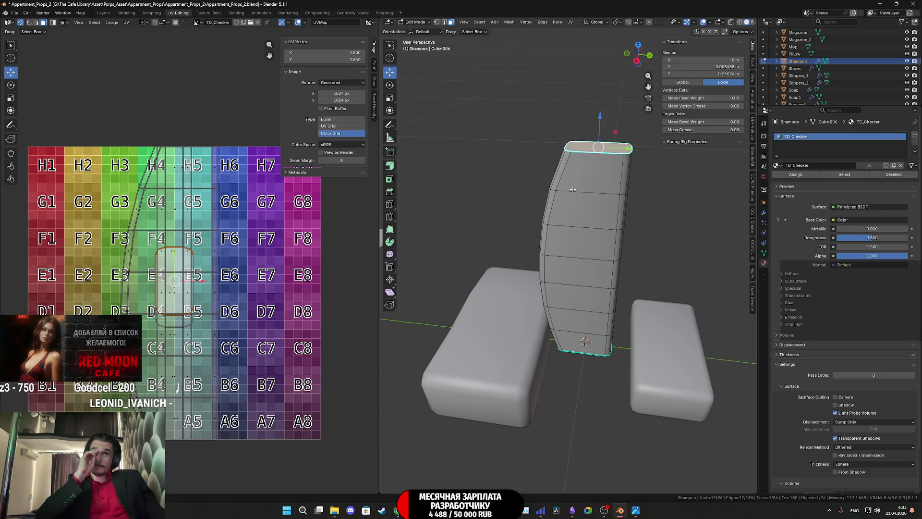
pyautogui.click(637, 61)
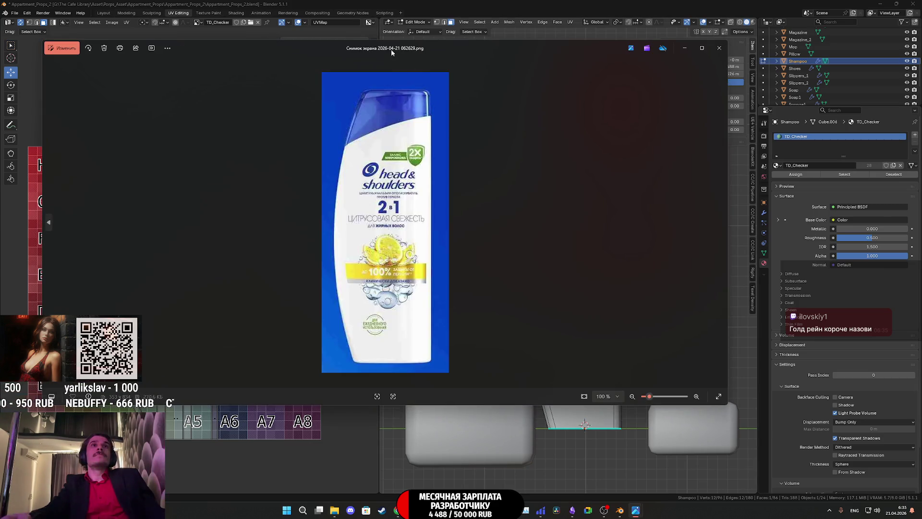
# - Move and resize the Head & Shoulders photo window to sit beside the model
pyautogui.moveTo(391, 49)
pyautogui.mouseDown()
pyautogui.moveTo(122, 156)
pyautogui.moveTo(122, 109)
pyautogui.mouseUp()
pyautogui.moveTo(472, 207)
pyautogui.mouseDown()
pyautogui.moveTo(614, 207)
pyautogui.moveTo(166, 202)
pyautogui.mouseUp()
pyautogui.moveTo(78, 109); pyautogui.dragTo(181, 123)
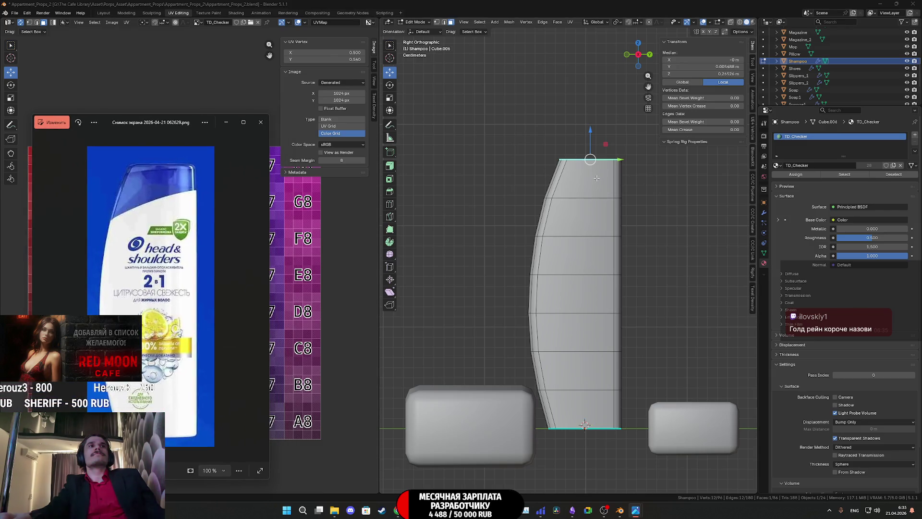
pyautogui.scroll(1, 596, 177)
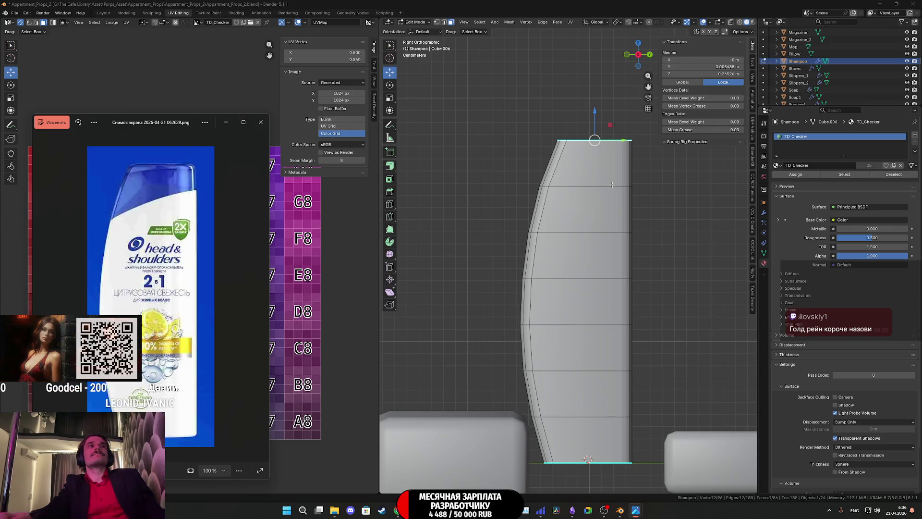
# - Close the Head & Shoulders reference photo in the Photos viewer
pyautogui.click(276, 133)
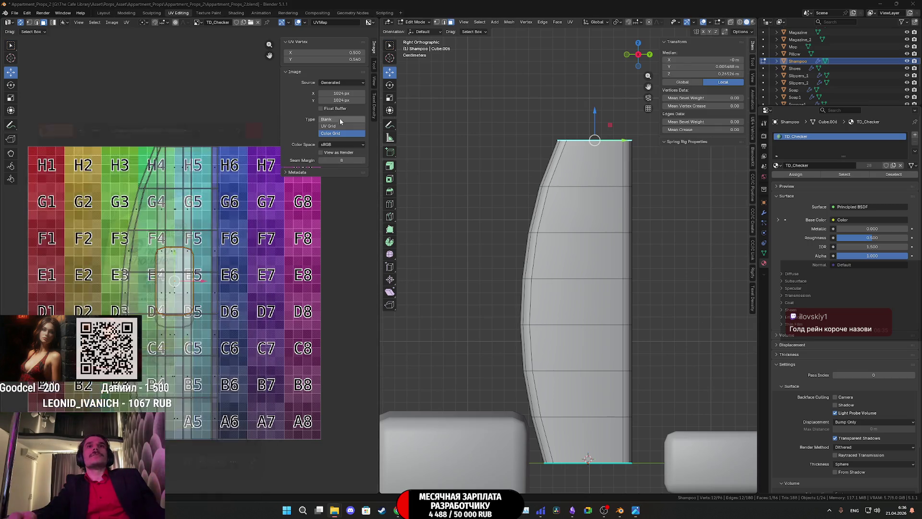
# - Select the whole connected bottle mesh and project its UVs from the side view
pyautogui.click(594, 236)
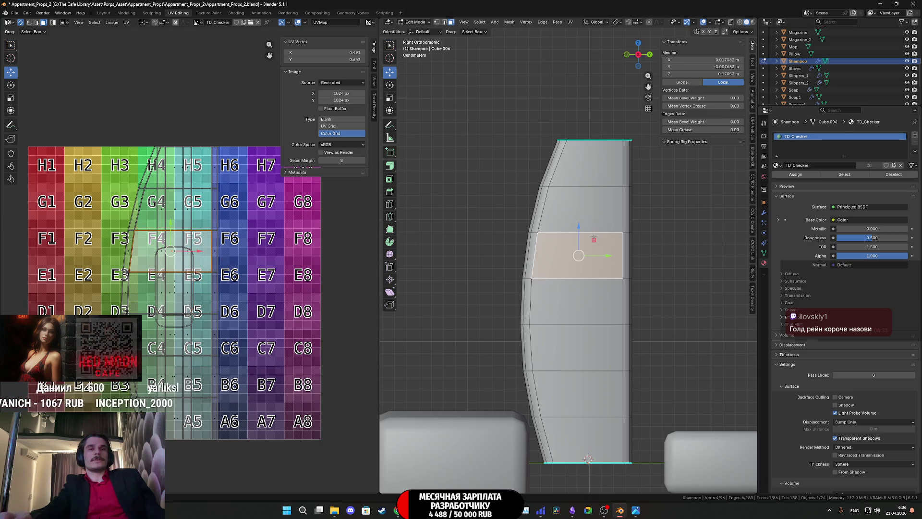
pyautogui.hotkey('ctrl', 'l')
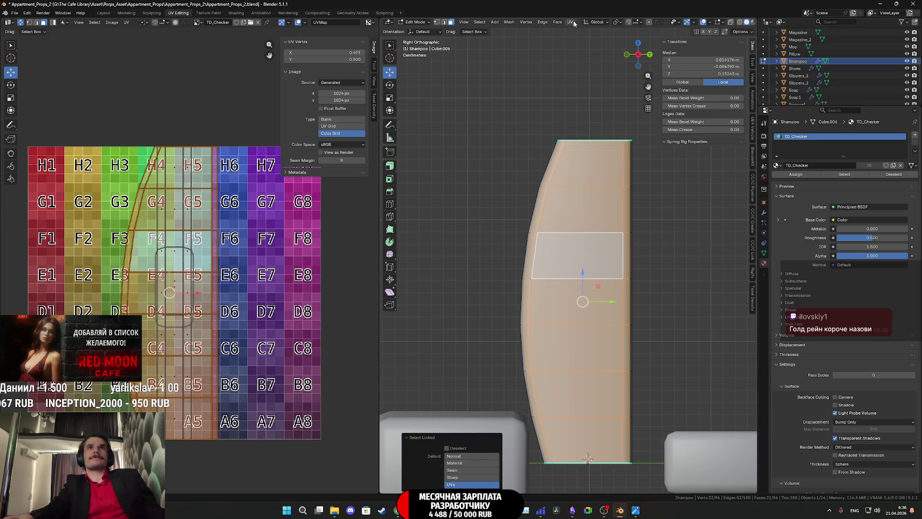
pyautogui.press('u')
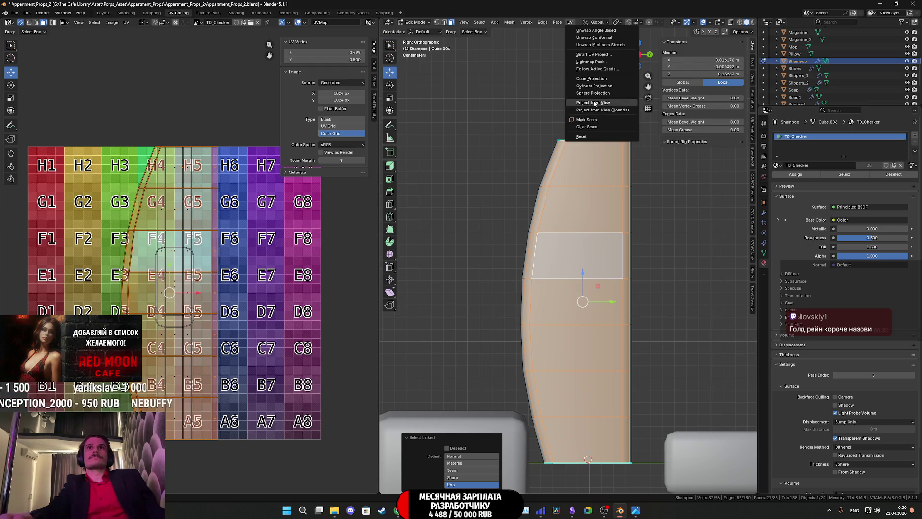
pyautogui.click(595, 103)
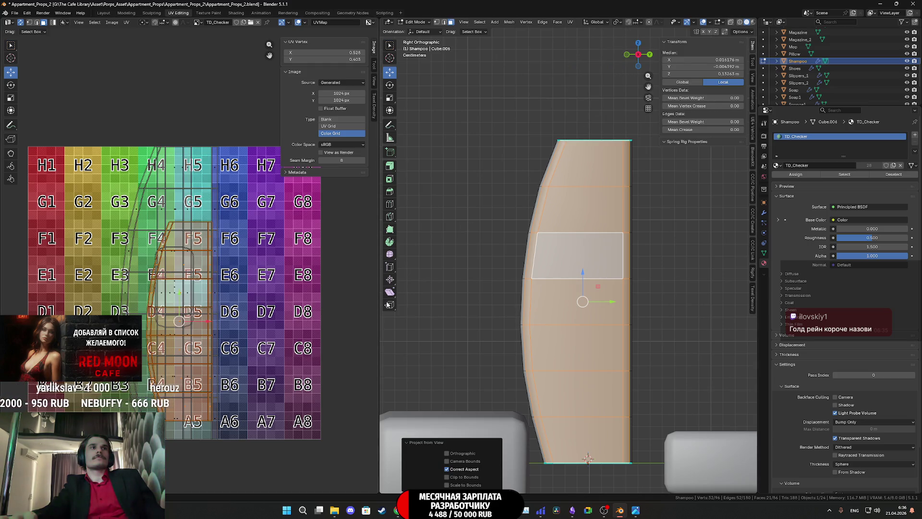
pyautogui.moveTo(588, 458); pyautogui.dragTo(579, 296, button='middle')
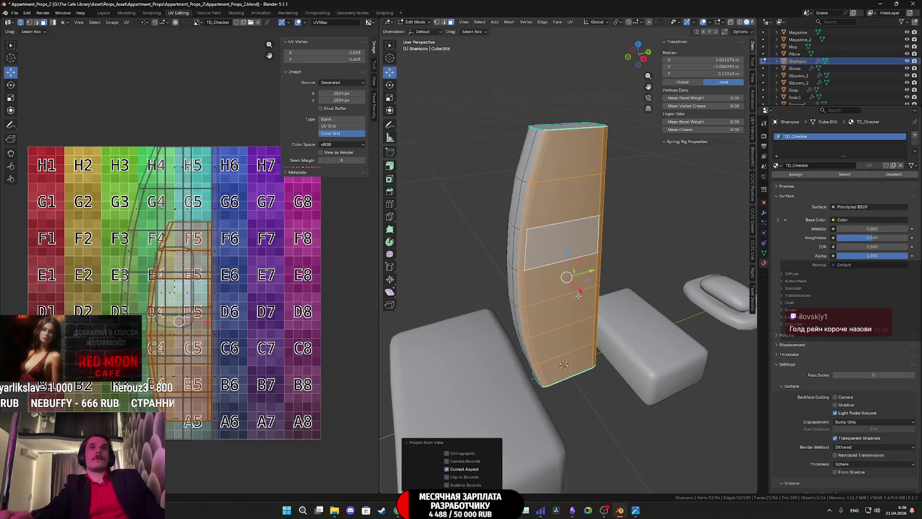
# - Re-project all faces from the right side view, move the UV island left off the checker, and return to Object Mode
pyautogui.press('a')
pyautogui.click(560, 22)
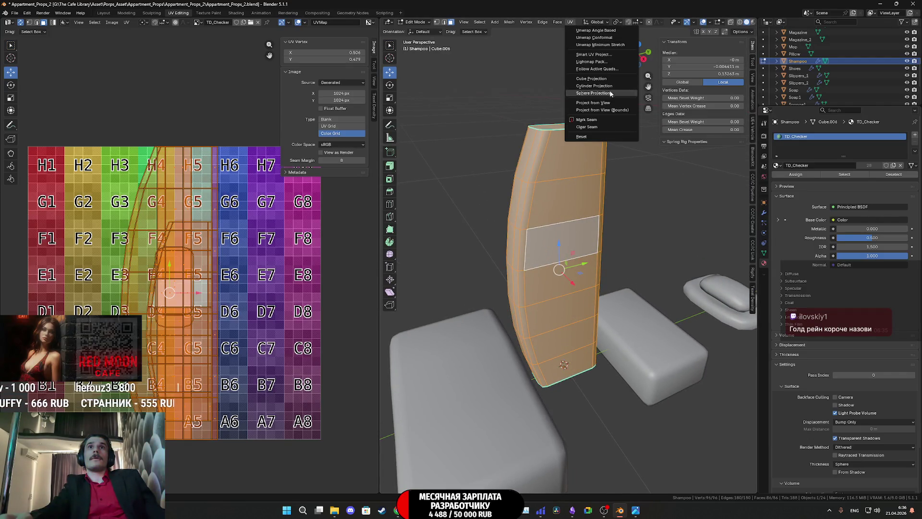
pyautogui.click(645, 51)
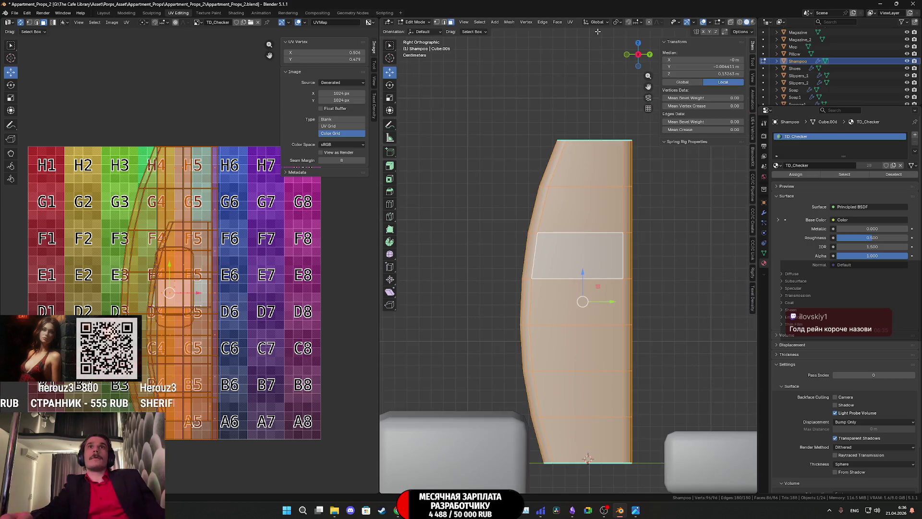
pyautogui.click(570, 22)
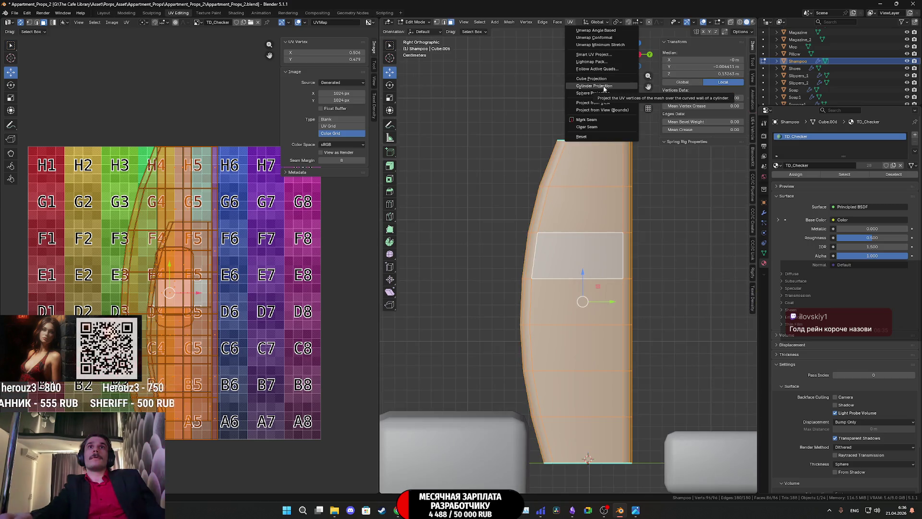
pyautogui.click(599, 102)
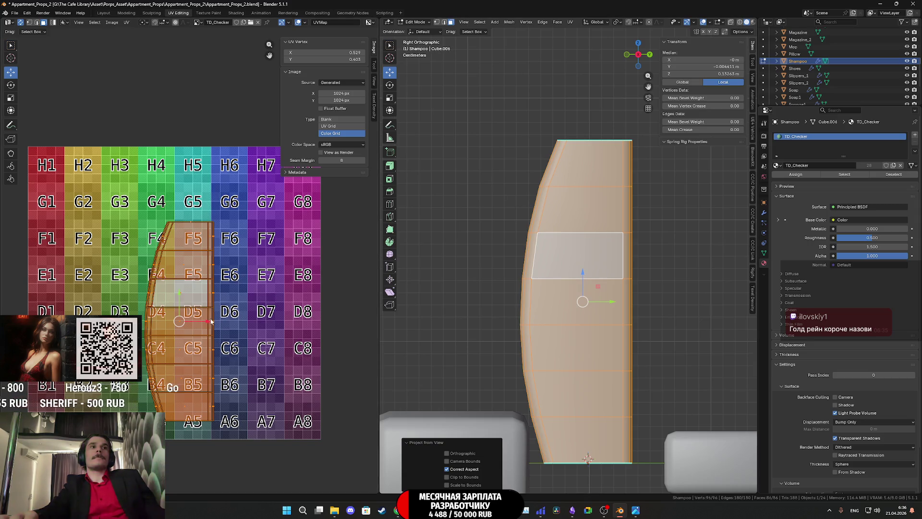
pyautogui.moveTo(210, 321); pyautogui.dragTo(15, 321)
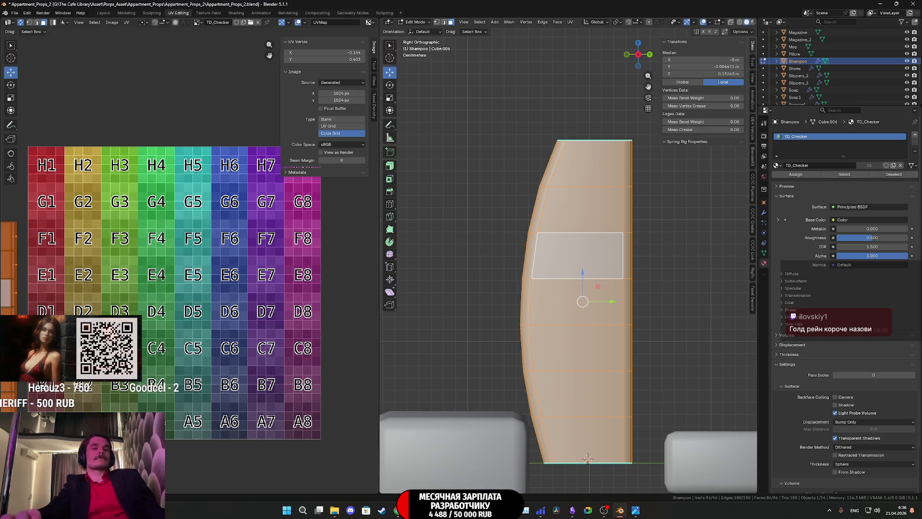
pyautogui.press('Tab')
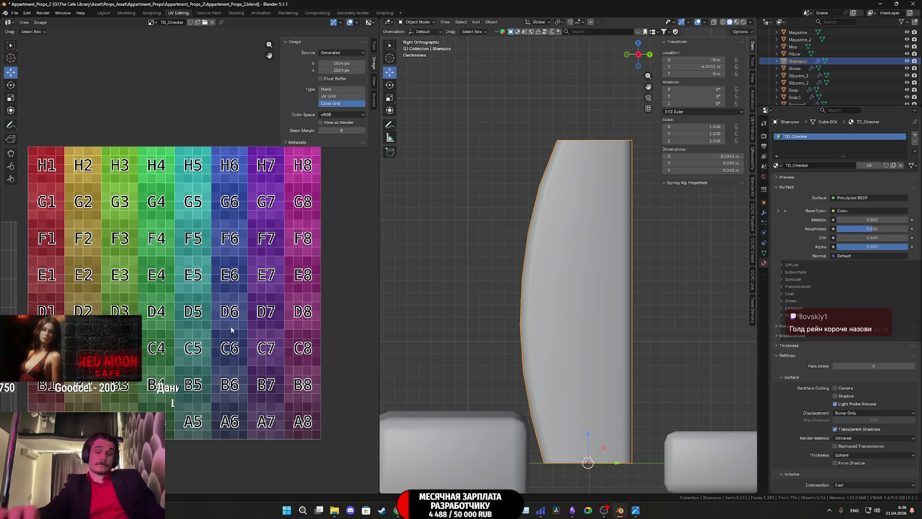
pyautogui.press('a')
pyautogui.press('Tab')
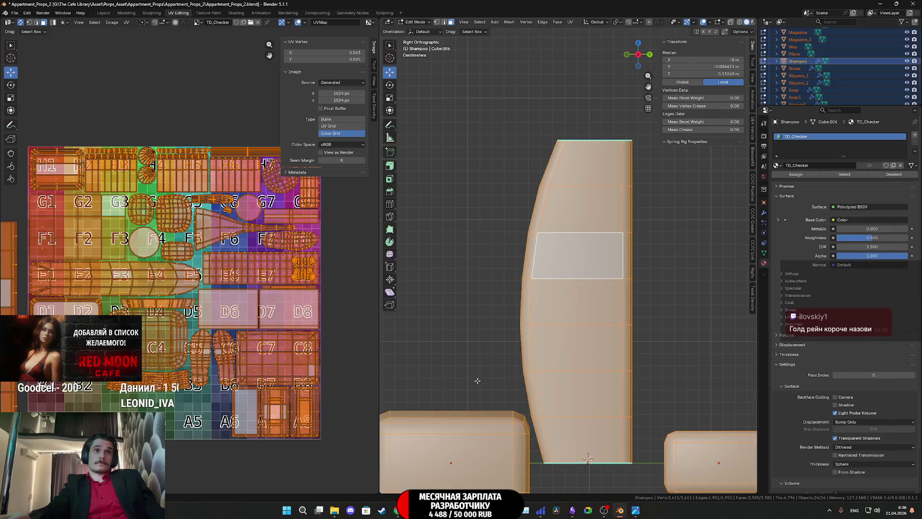
pyautogui.hotkey('ctrl', 'z')
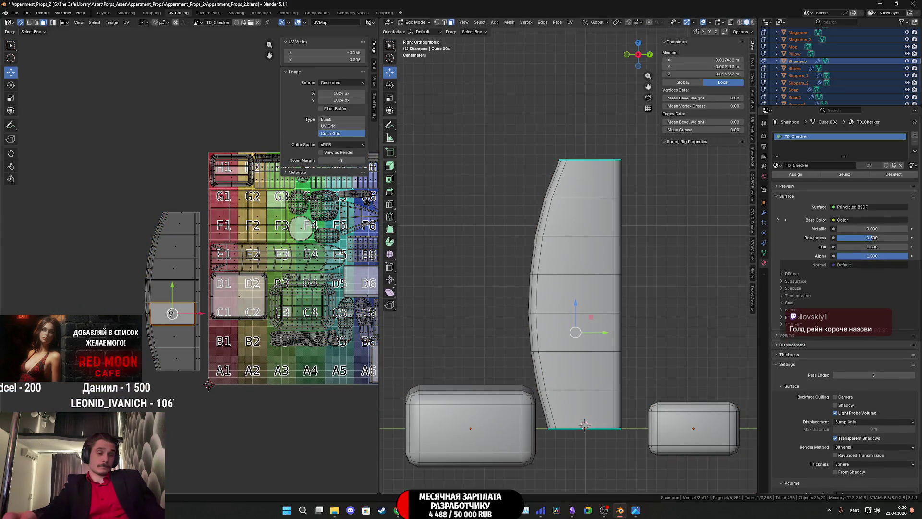
pyautogui.press('a')
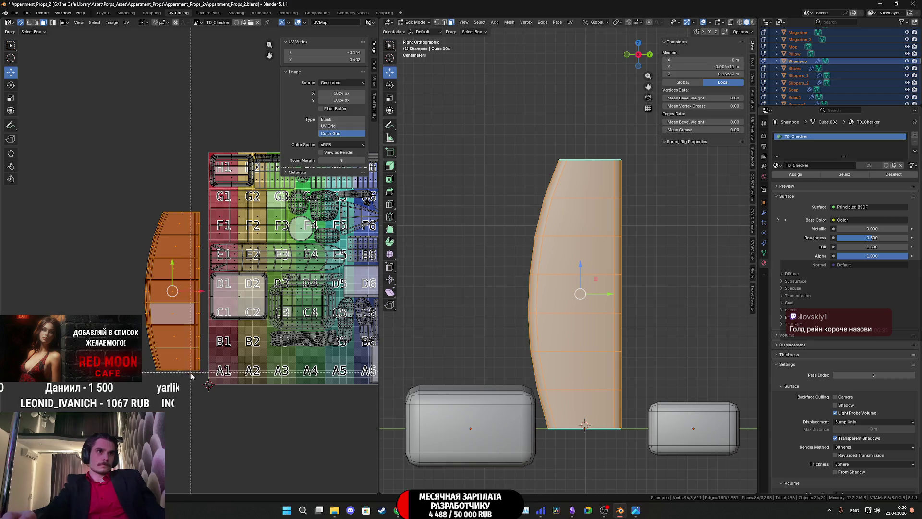
pyautogui.moveTo(246, 296); pyautogui.dragTo(182, 257, button='middle')
pyautogui.press('s')
pyautogui.click(169, 260)
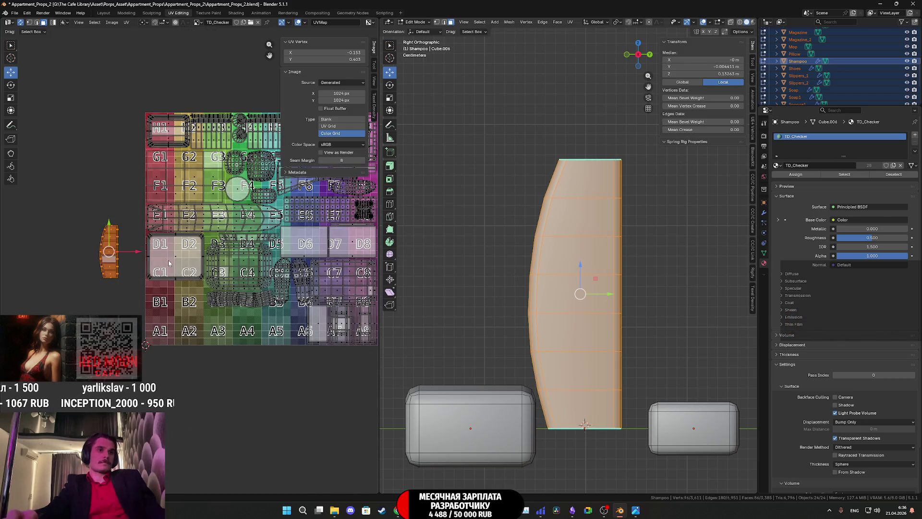
pyautogui.press('g')
pyautogui.click(366, 352)
pyautogui.scroll(4, 366, 352)
pyautogui.moveTo(366, 352); pyautogui.dragTo(272, 359, button='middle')
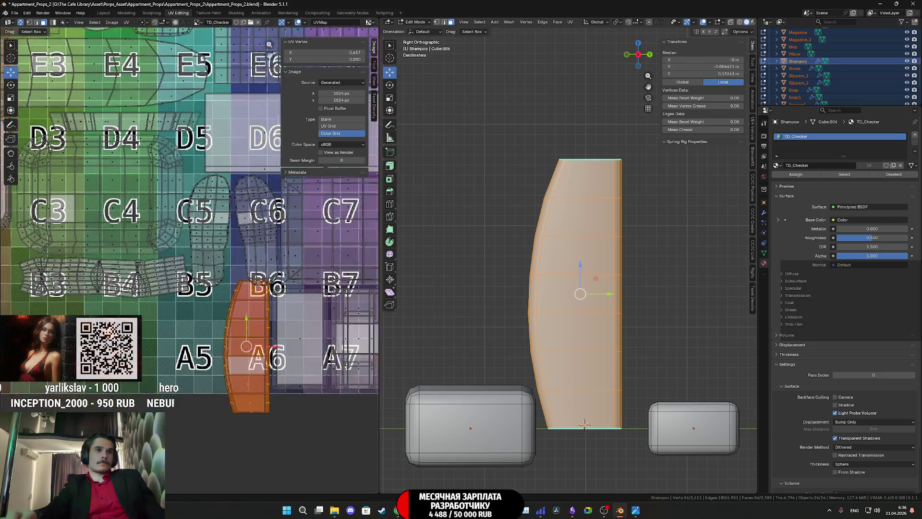
pyautogui.scroll(2, 272, 358)
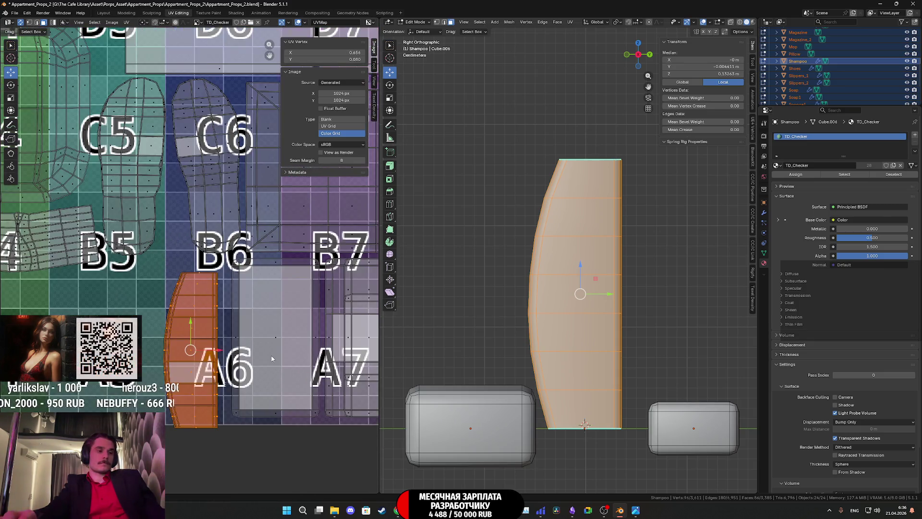
pyautogui.scroll(1, 258, 343)
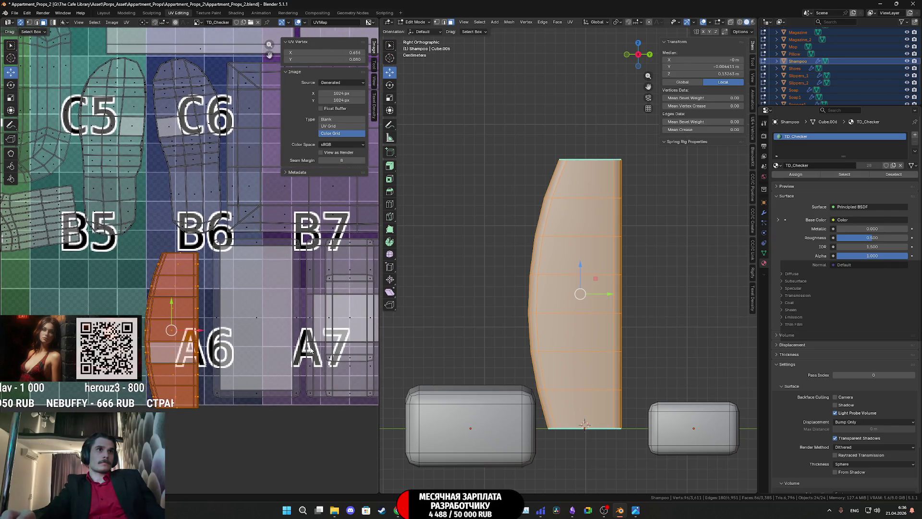
pyautogui.press('s')
pyautogui.scroll(2, 312, 341)
pyautogui.click(289, 353)
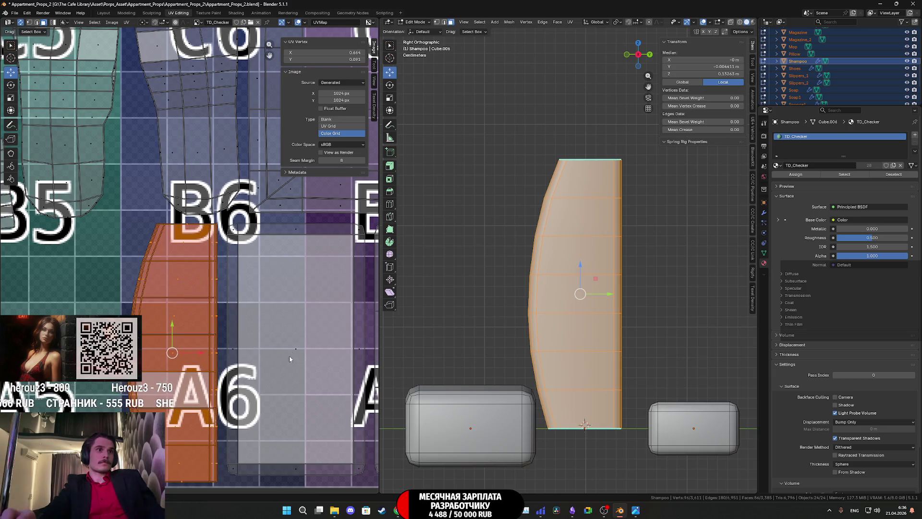
pyautogui.moveTo(288, 354); pyautogui.dragTo(294, 337, button='middle')
pyautogui.press('g')
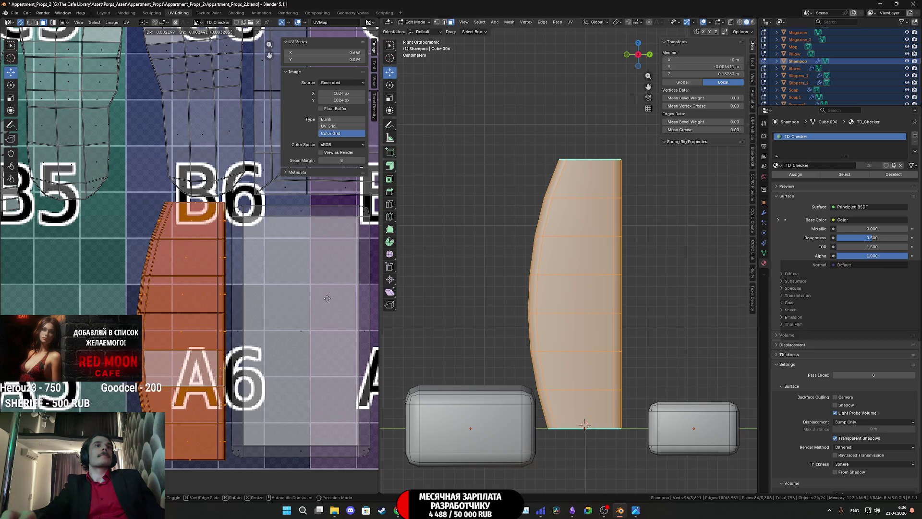
pyautogui.click(328, 299)
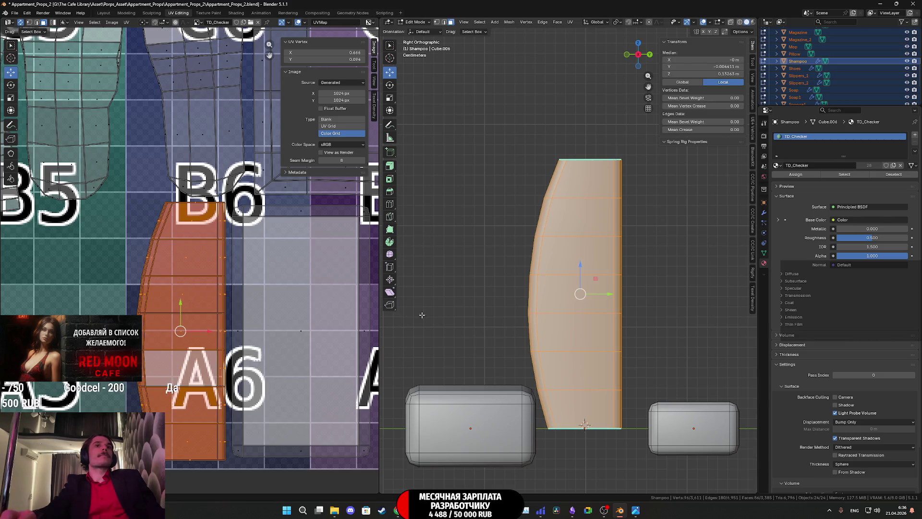
pyautogui.scroll(-5, 551, 337)
pyautogui.moveTo(563, 338); pyautogui.dragTo(578, 347, button='middle')
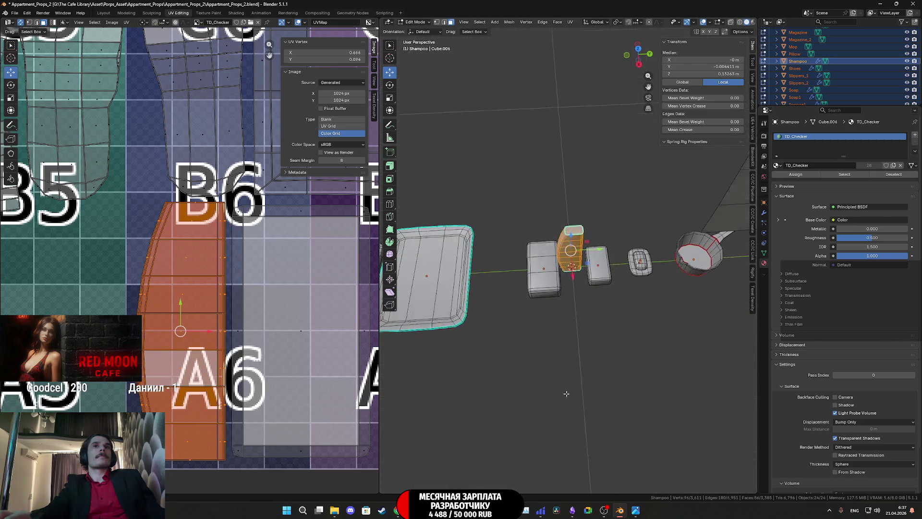
pyautogui.press('Tab')
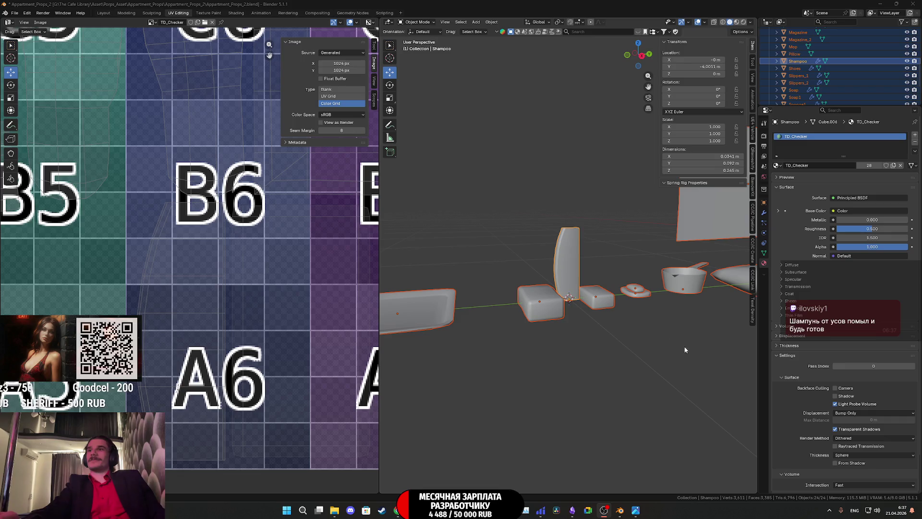
# - Select only the tall shampoo bottle and orbit around the props until the tray comes into view
pyautogui.click(570, 261)
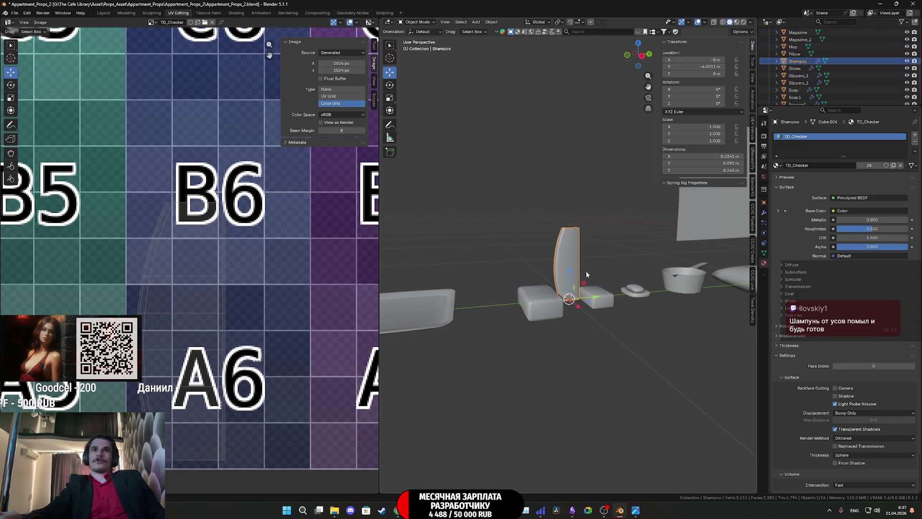
pyautogui.moveTo(596, 274)
pyautogui.mouseDown(button='middle')
pyautogui.moveTo(613, 288)
pyautogui.moveTo(648, 273)
pyautogui.moveTo(647, 302)
pyautogui.mouseUp(button='middle')
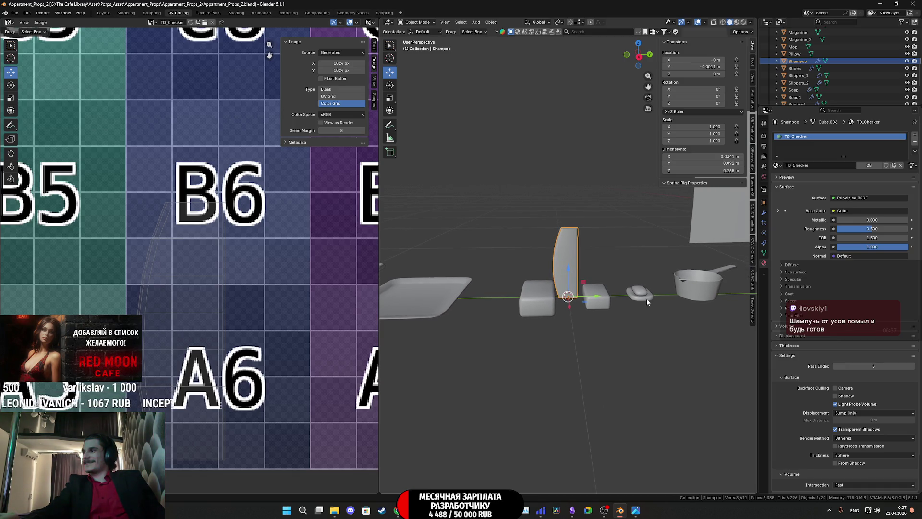
pyautogui.scroll(1, 646, 300)
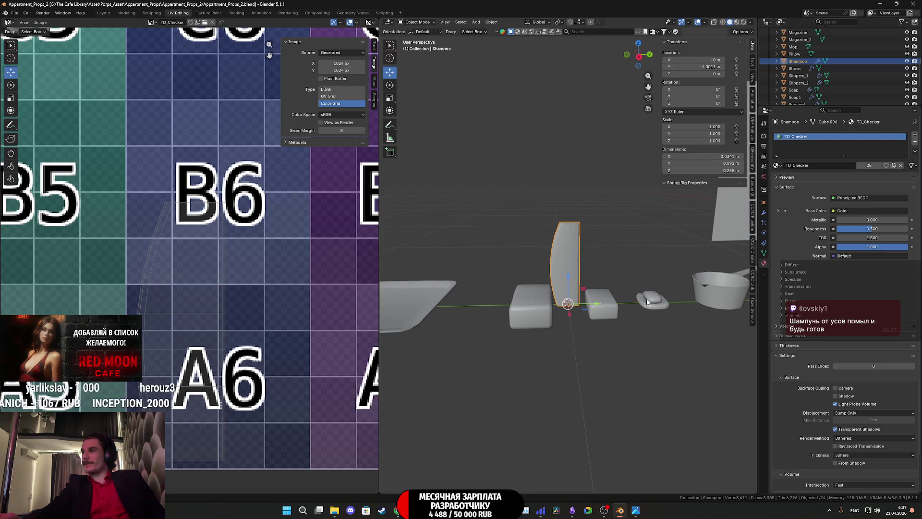
pyautogui.moveTo(646, 298); pyautogui.dragTo(678, 247, button='middle')
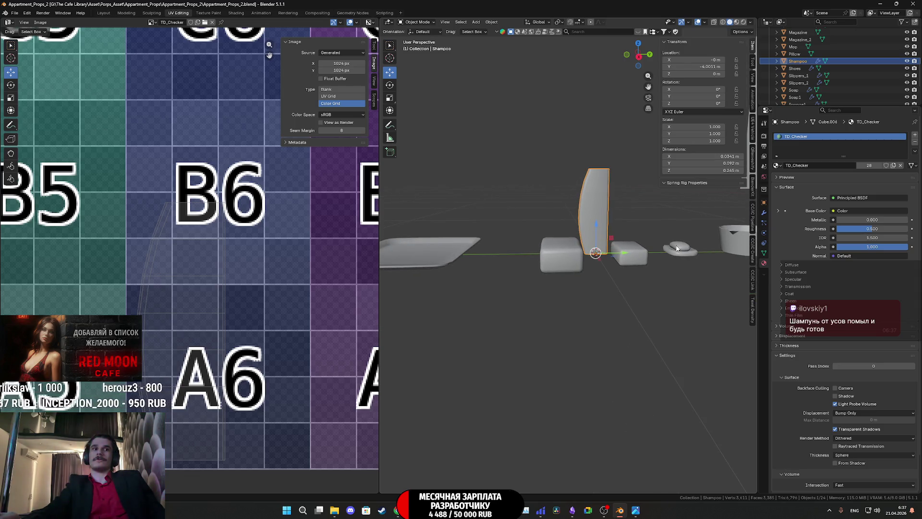
pyautogui.scroll(1, 677, 248)
pyautogui.scroll(1, 672, 248)
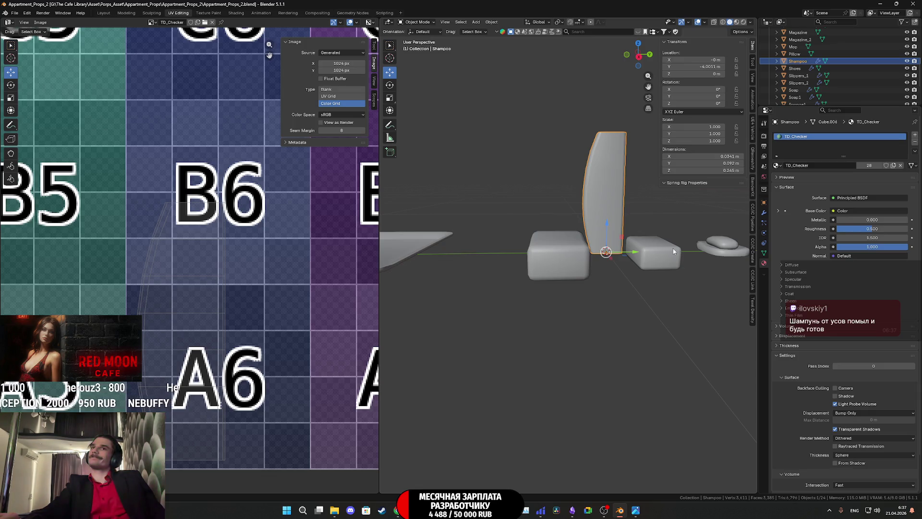
pyautogui.moveTo(672, 248); pyautogui.dragTo(678, 273, button='middle')
pyautogui.moveTo(635, 250)
pyautogui.mouseDown(button='middle')
pyautogui.moveTo(643, 259)
pyautogui.moveTo(599, 280)
pyautogui.mouseUp(button='middle')
pyautogui.moveTo(537, 286)
pyautogui.mouseDown(button='middle')
pyautogui.moveTo(633, 273)
pyautogui.moveTo(555, 273)
pyautogui.moveTo(664, 278)
pyautogui.mouseUp(button='middle')
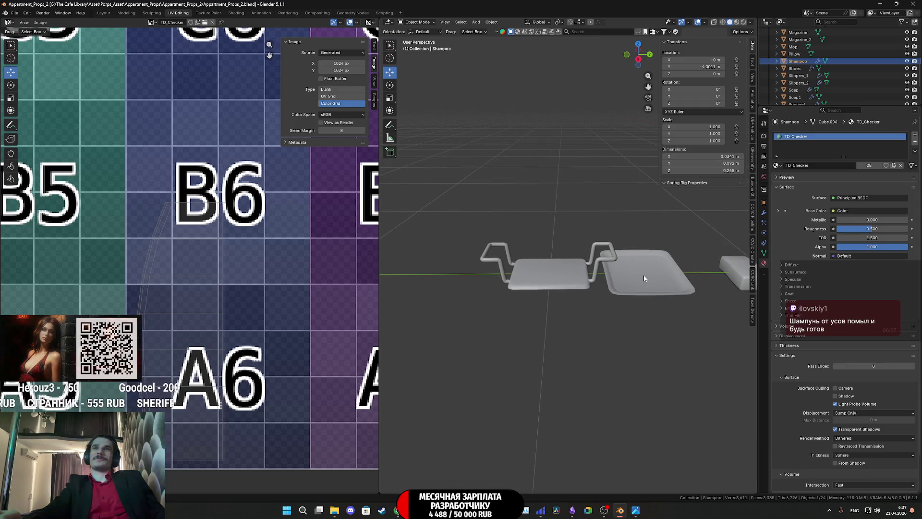
# - Slide the tray and bath seat together along the Y axis to a new position
pyautogui.click(643, 276)
pyautogui.keyDown('shift'); pyautogui.click(541, 272); pyautogui.keyUp('shift')
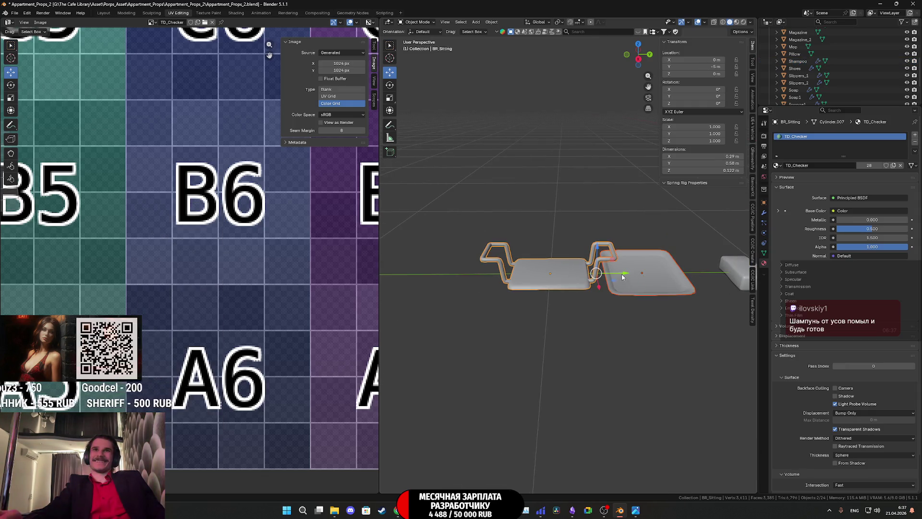
pyautogui.press('g')
pyautogui.press('y')
pyautogui.click(679, 277)
pyautogui.moveTo(680, 277)
pyautogui.keyDown('shift'); pyautogui.mouseDown(button='middle')
pyautogui.moveTo(569, 267)
pyautogui.moveTo(609, 266)
pyautogui.moveTo(567, 250)
pyautogui.moveTo(600, 261)
pyautogui.mouseUp(button='middle'); pyautogui.keyUp('shift')
# - Reposition the shampoo bottle among the props and nudge it slightly along Y
pyautogui.click(566, 261)
pyautogui.scroll(3, 609, 266)
pyautogui.click(585, 273)
pyautogui.click(617, 243)
pyautogui.press('g')
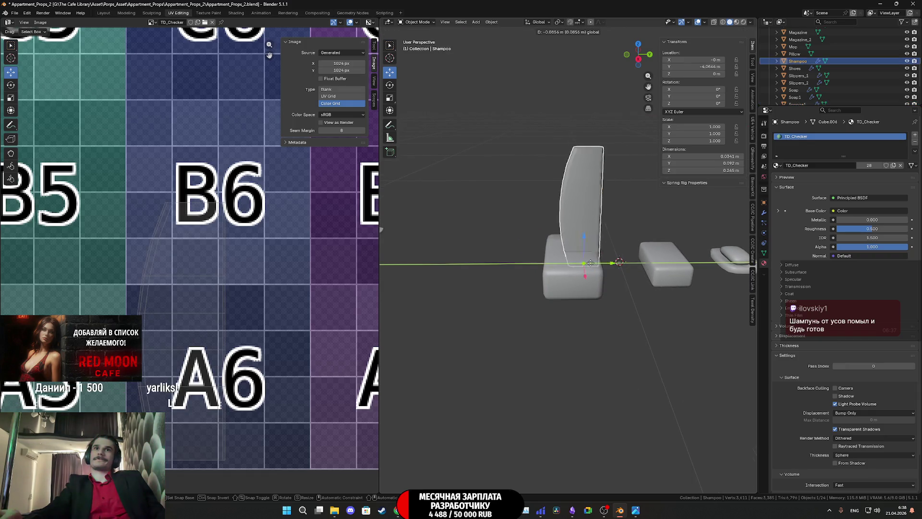
pyautogui.click(524, 267)
pyautogui.moveTo(523, 267)
pyautogui.keyDown('shift'); pyautogui.mouseDown(button='middle')
pyautogui.moveTo(632, 256)
pyautogui.moveTo(656, 272)
pyautogui.mouseUp(button='middle'); pyautogui.keyUp('shift')
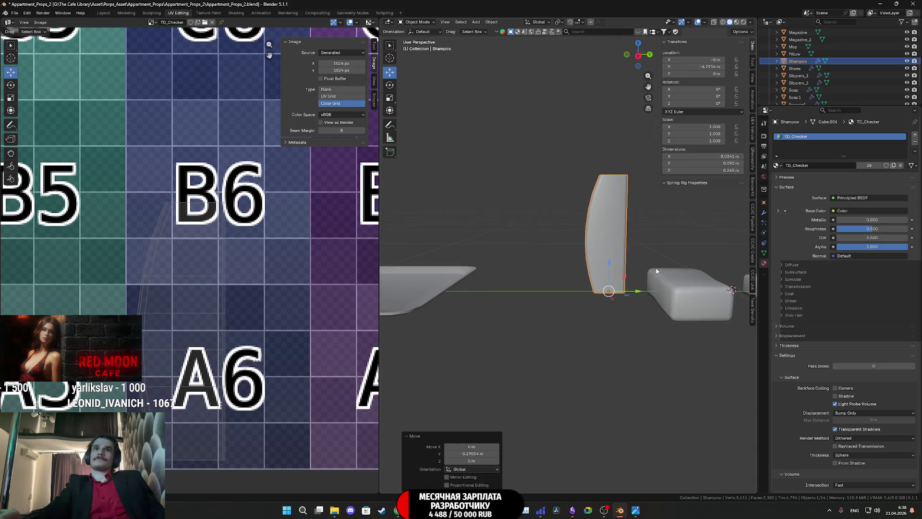
pyautogui.moveTo(638, 292); pyautogui.dragTo(629, 294)
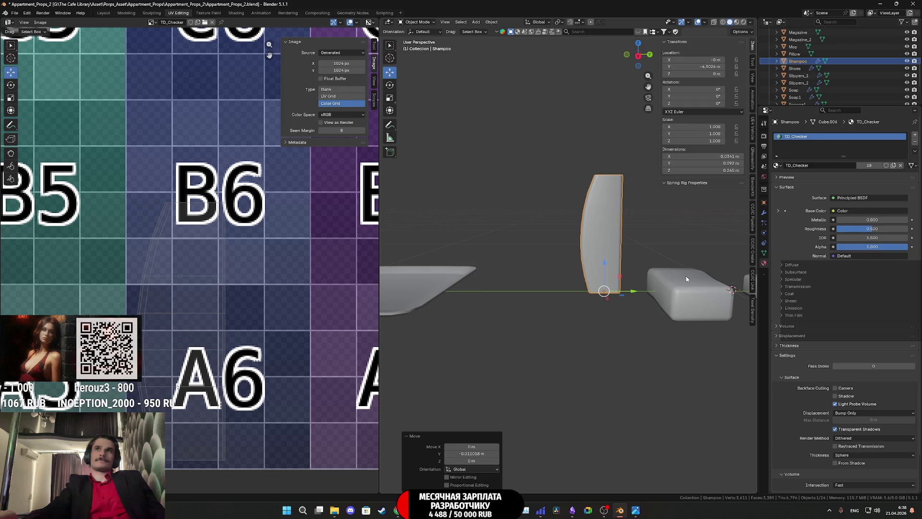
# - Duplicate the shampoo bottle along Y so Shampoo.001 sits beside the original
pyautogui.hotkey('shift', 'd')
pyautogui.press('y')
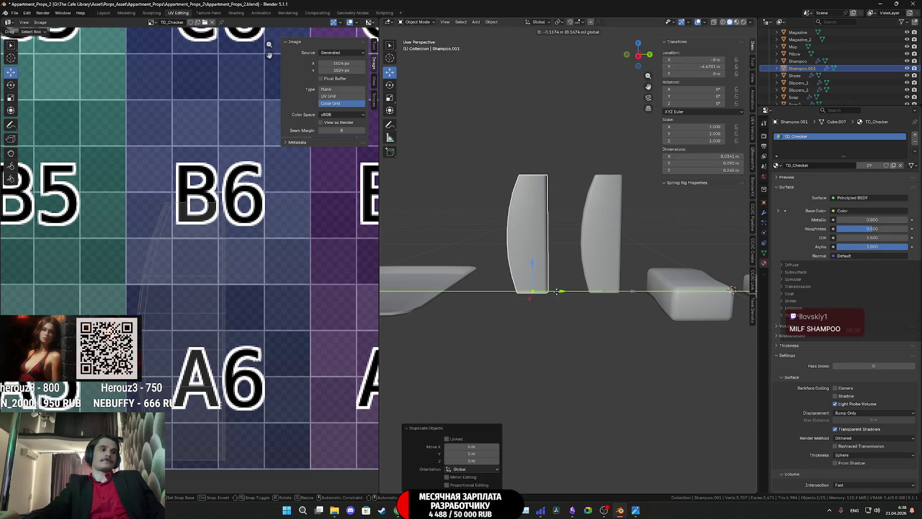
pyautogui.click(557, 292)
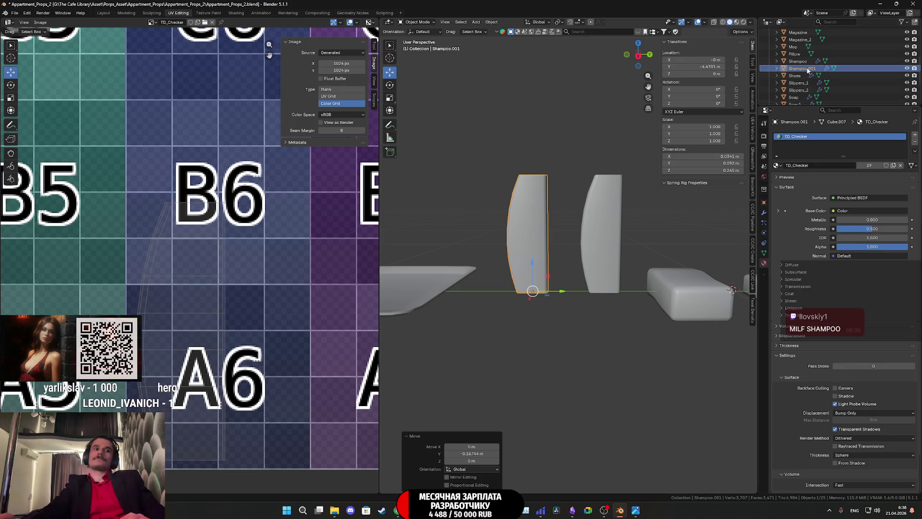
pyautogui.click(398, 510)
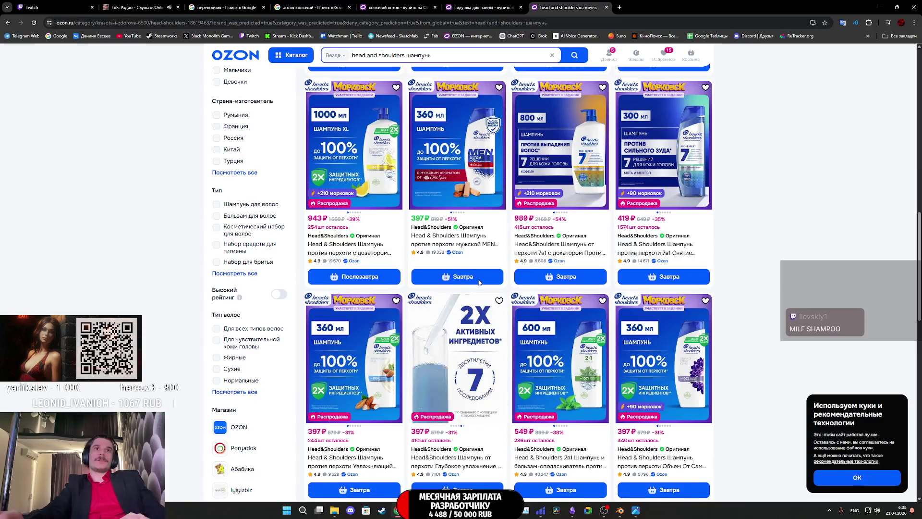
# - Search Ozon for 'гель для душа мужской' and open the Old Spice listing in a new tab
pyautogui.click(339, 58)
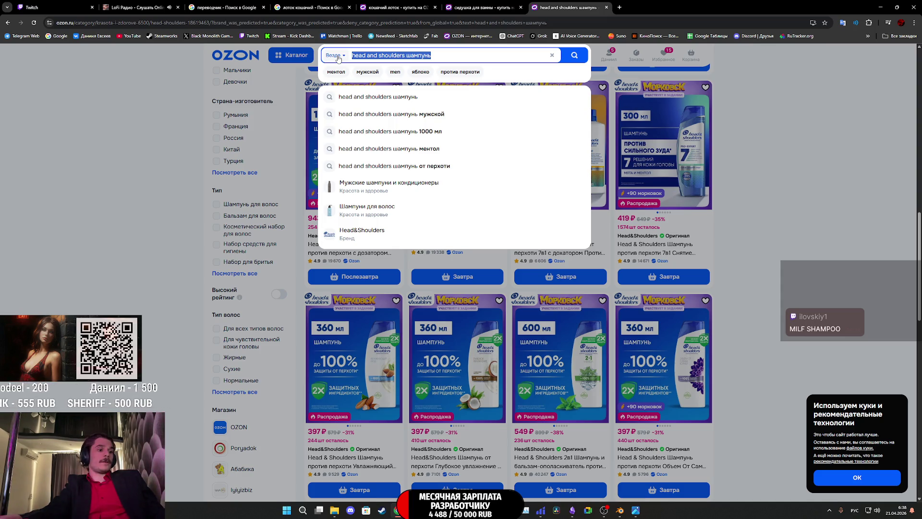
pyautogui.write('гель дл')
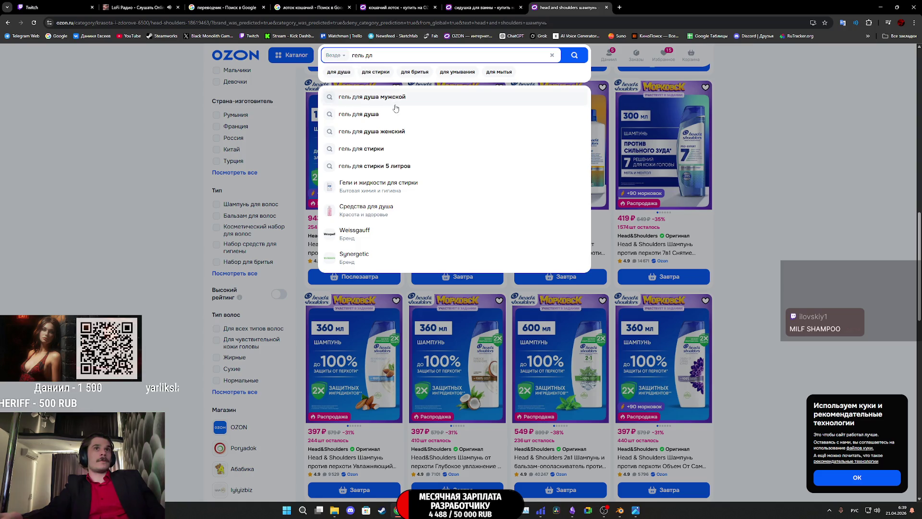
pyautogui.click(396, 107)
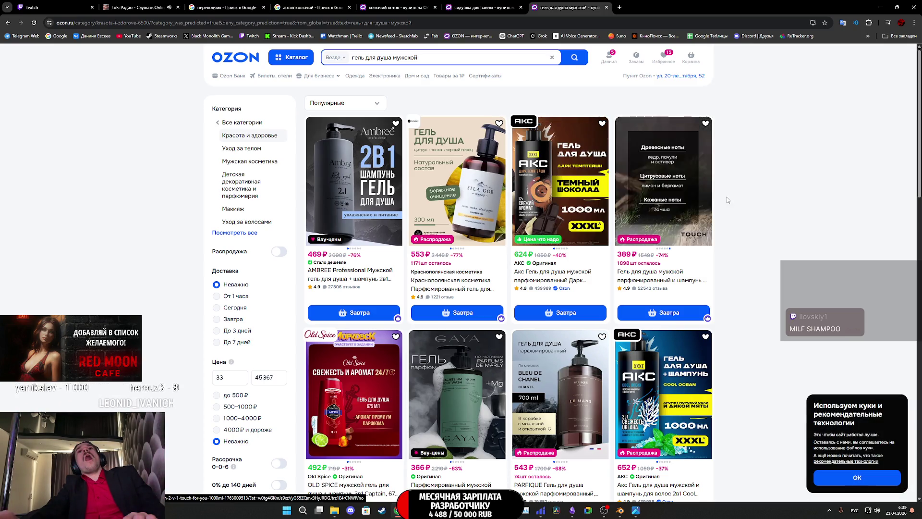
pyautogui.scroll(-1, 700, 213)
pyautogui.scroll(-2, 698, 214)
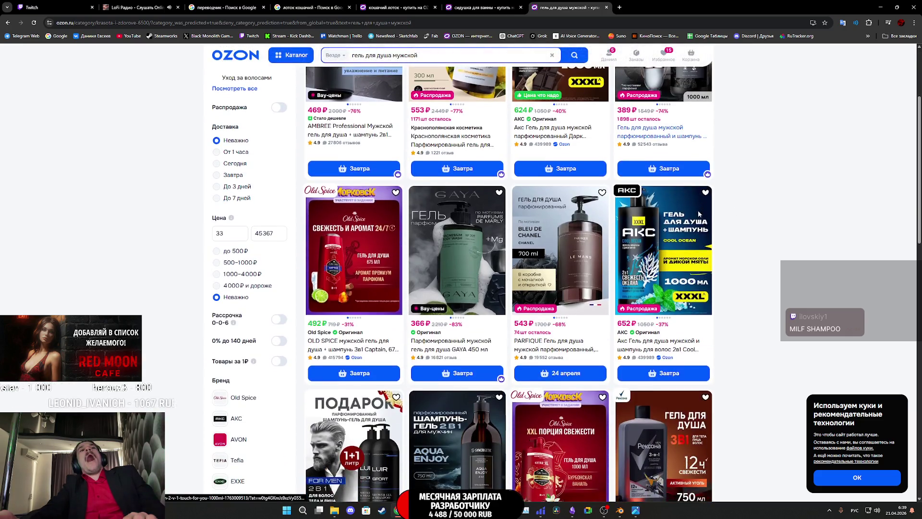
pyautogui.scroll(-2, 698, 210)
pyautogui.scroll(1, 699, 210)
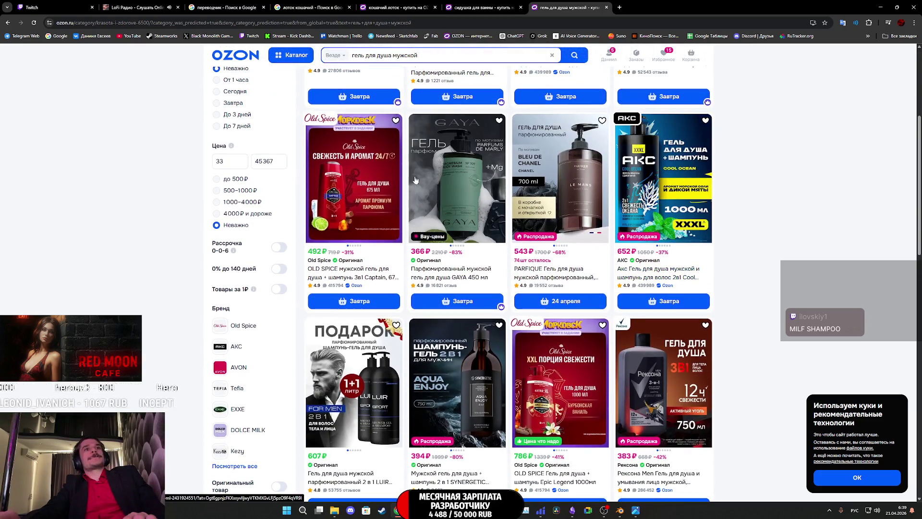
pyautogui.middleClick(369, 186)
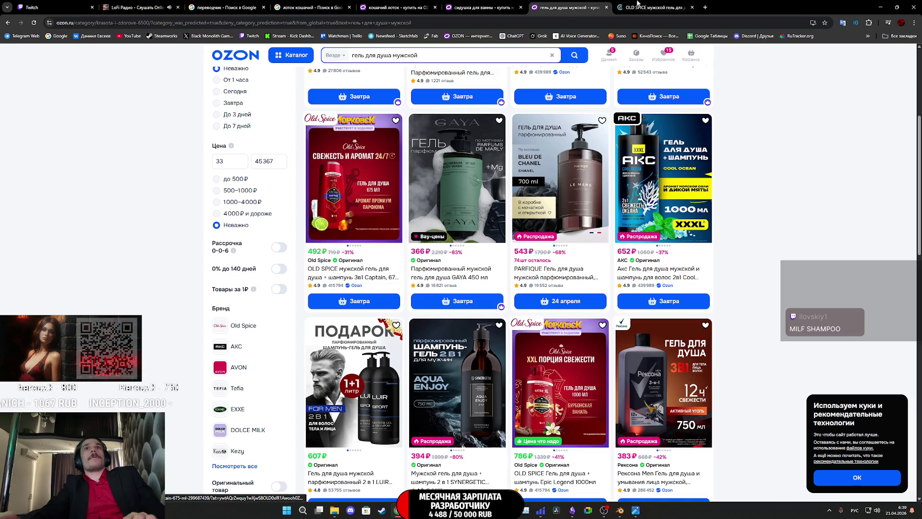
pyautogui.hotkey('ctrl', 'Tab')
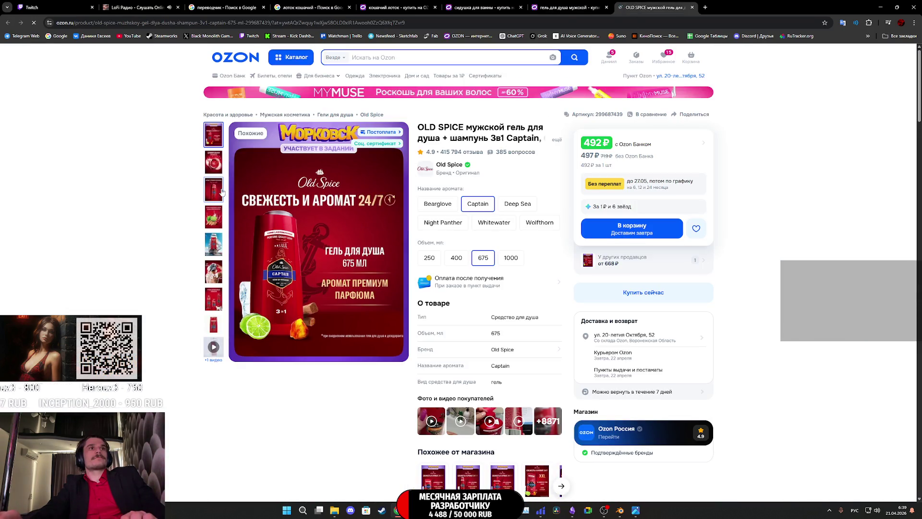
# - Screenshot the plain Old Spice Captain bottle photo to the clipboard and close the product tab
pyautogui.click(336, 236)
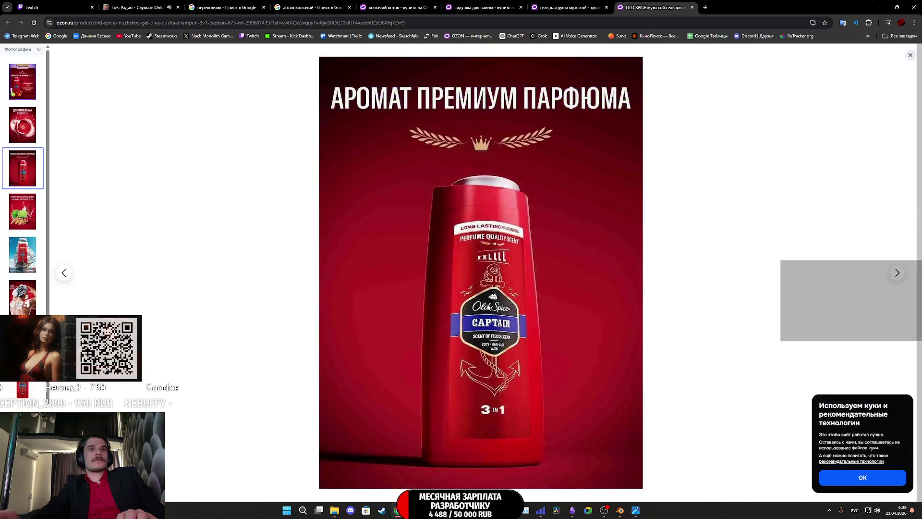
pyautogui.scroll(-1, 488, 307)
pyautogui.scroll(-1, 488, 307)
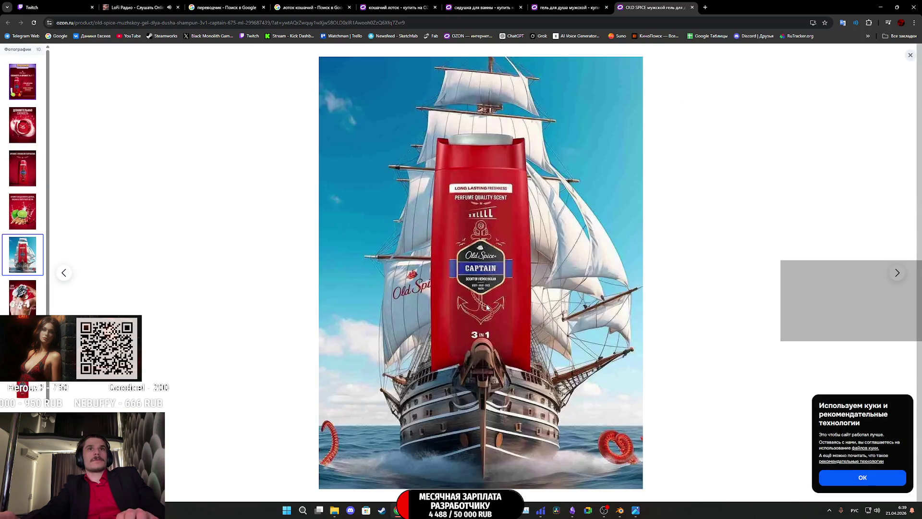
pyautogui.scroll(-1, 493, 308)
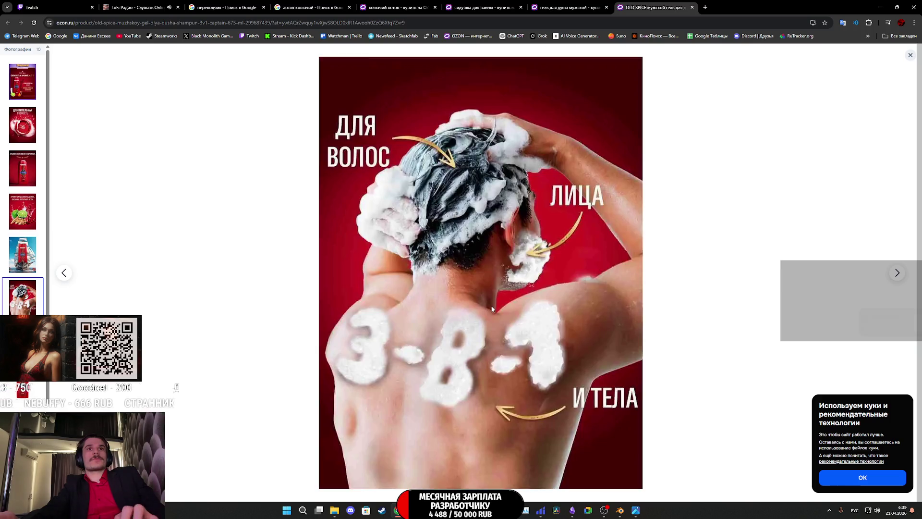
pyautogui.scroll(-1, 492, 308)
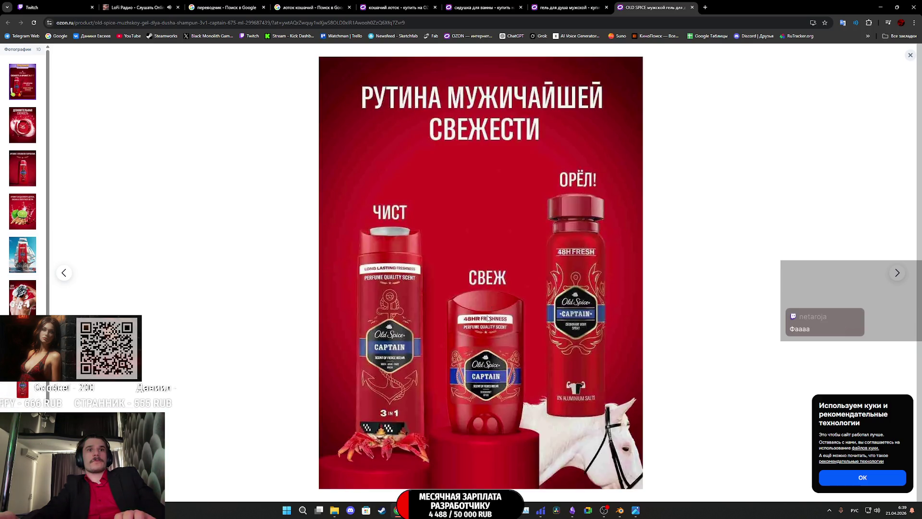
pyautogui.scroll(-1, 526, 386)
pyautogui.scroll(1, 525, 386)
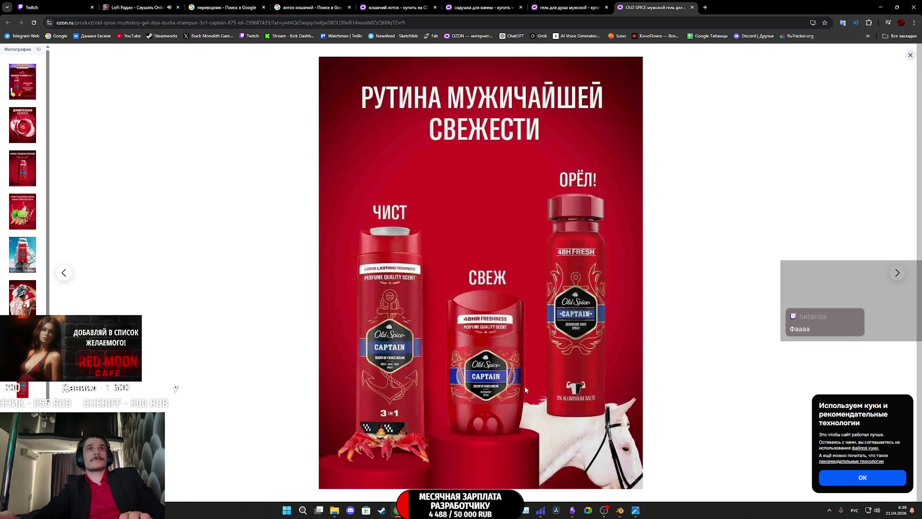
pyautogui.scroll(-1, 525, 386)
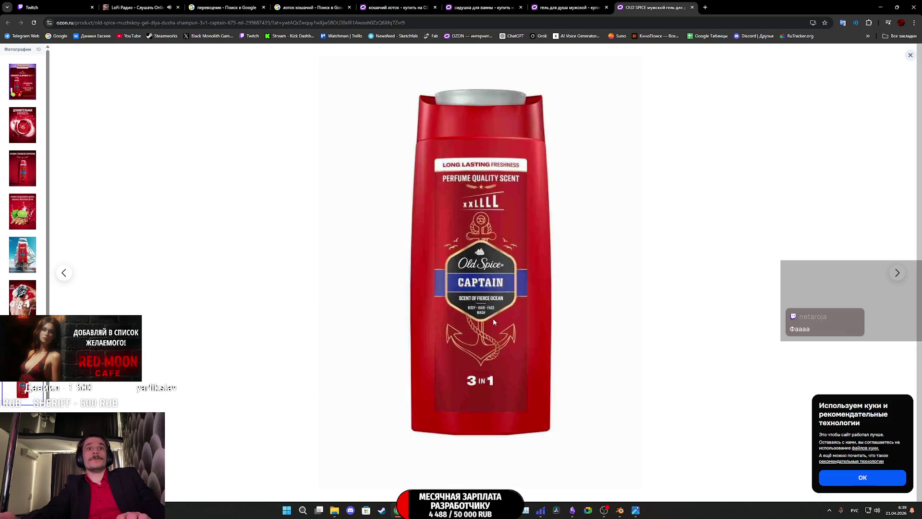
pyautogui.press('super+shift+s')
pyautogui.moveTo(574, 448)
pyautogui.mouseDown()
pyautogui.moveTo(368, 110)
pyautogui.moveTo(373, 72)
pyautogui.moveTo(387, 80)
pyautogui.mouseUp()
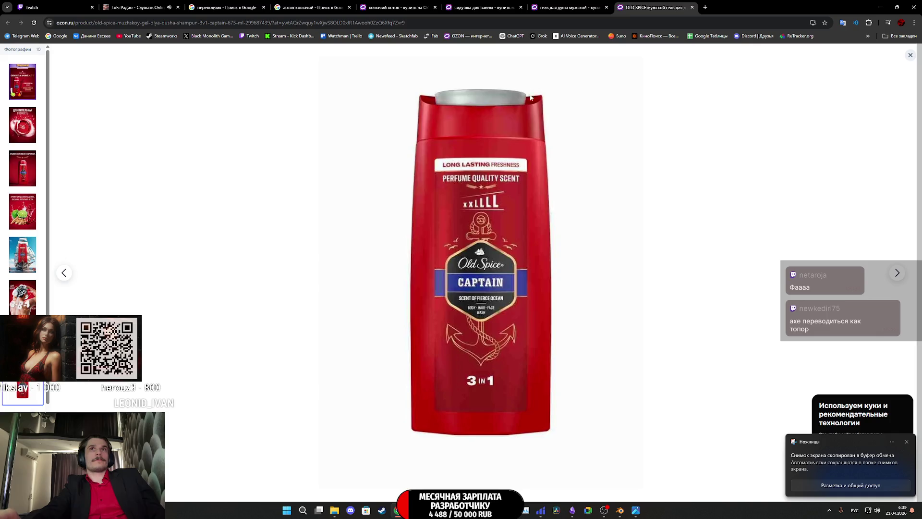
pyautogui.middleClick(647, 5)
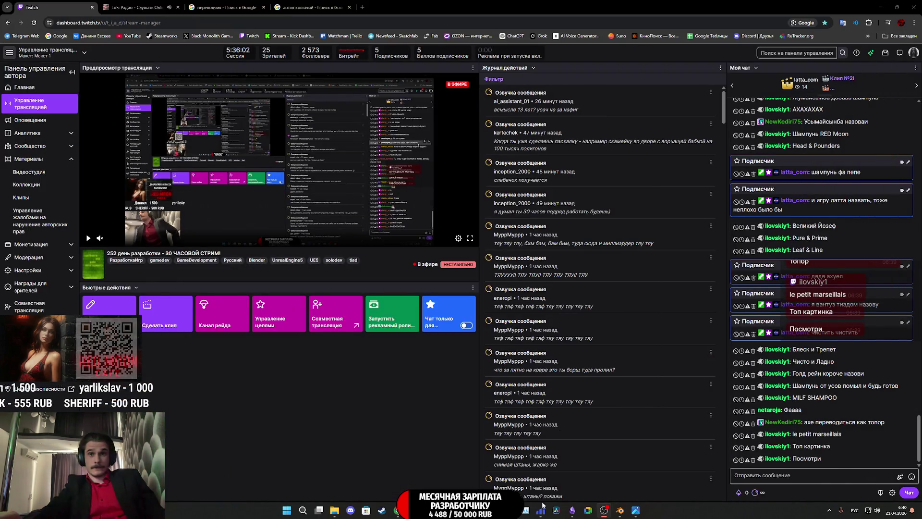
pyautogui.moveTo(636, 510)
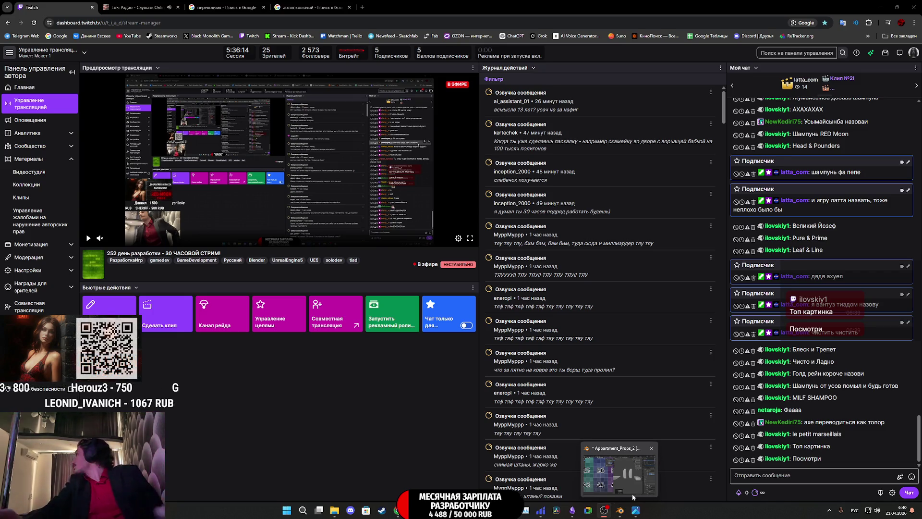
pyautogui.click(633, 496)
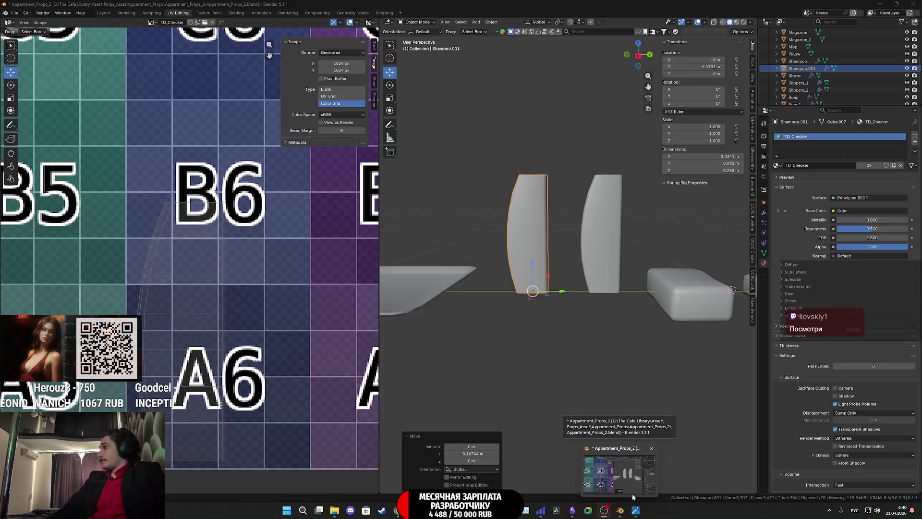
pyautogui.click(633, 497)
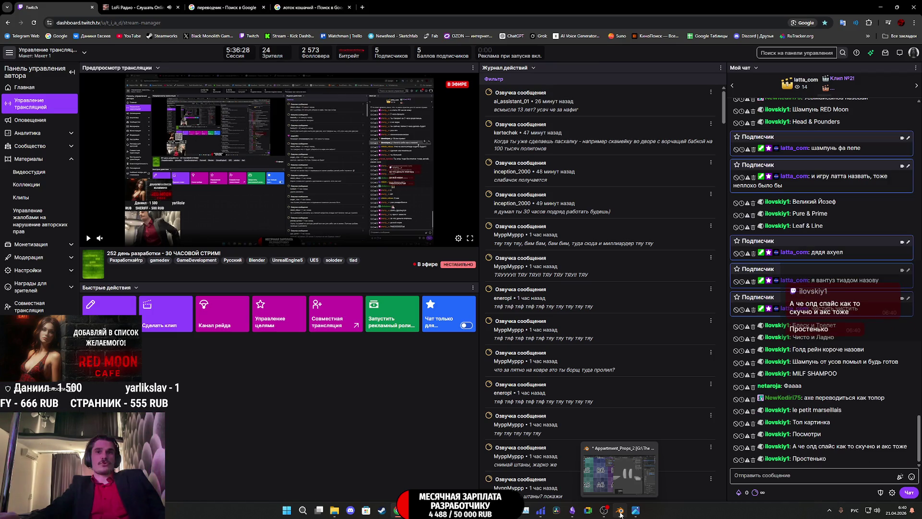
pyautogui.hotkey('ctrl', 's')
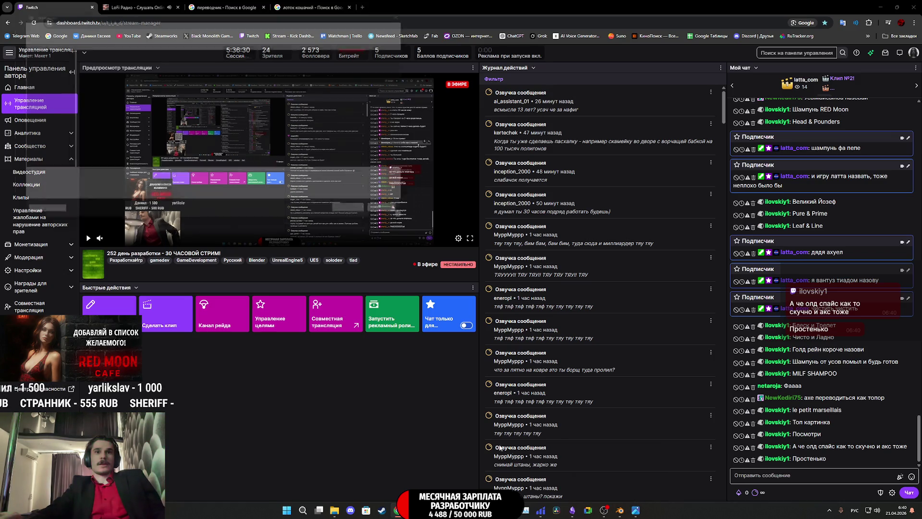
pyautogui.moveTo(619, 510)
pyautogui.click(408, 221)
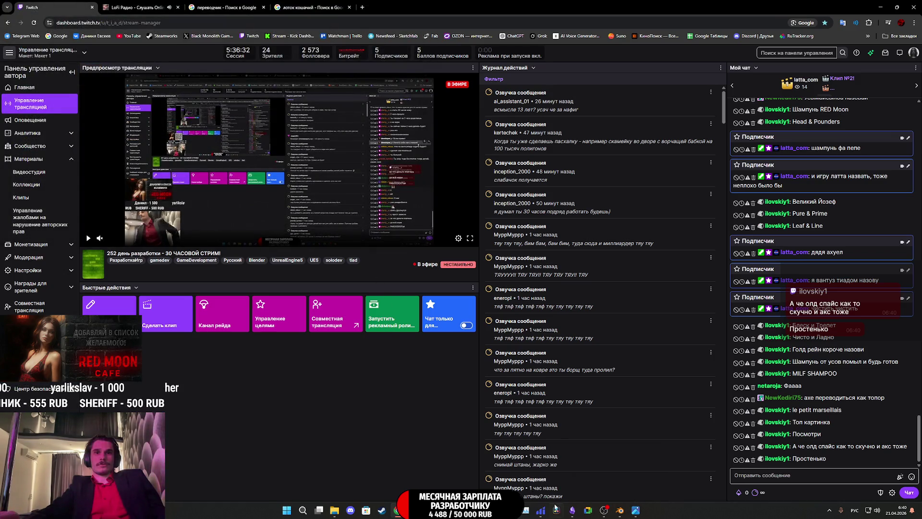
pyautogui.click(619, 510)
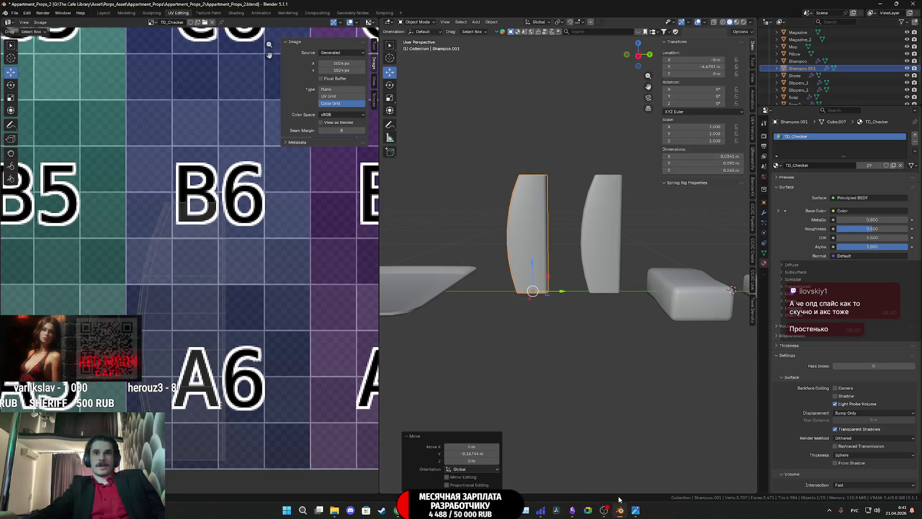
pyautogui.scroll(-2, 555, 271)
# - Switch to Right Orthographic view and drop the Old Spice photo into the viewport as an image Empty
pyautogui.click(551, 243)
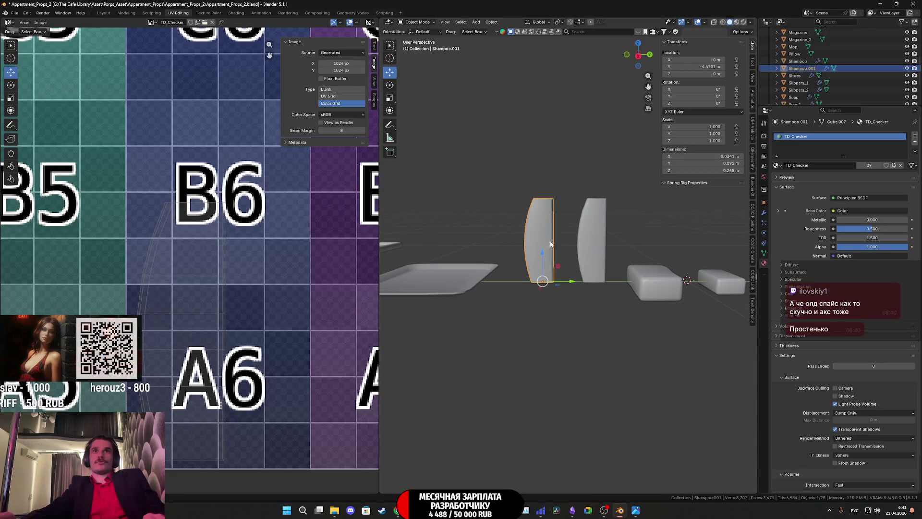
pyautogui.moveTo(554, 252)
pyautogui.mouseDown(button='middle')
pyautogui.moveTo(555, 268)
pyautogui.moveTo(633, 266)
pyautogui.moveTo(583, 262)
pyautogui.mouseUp(button='middle')
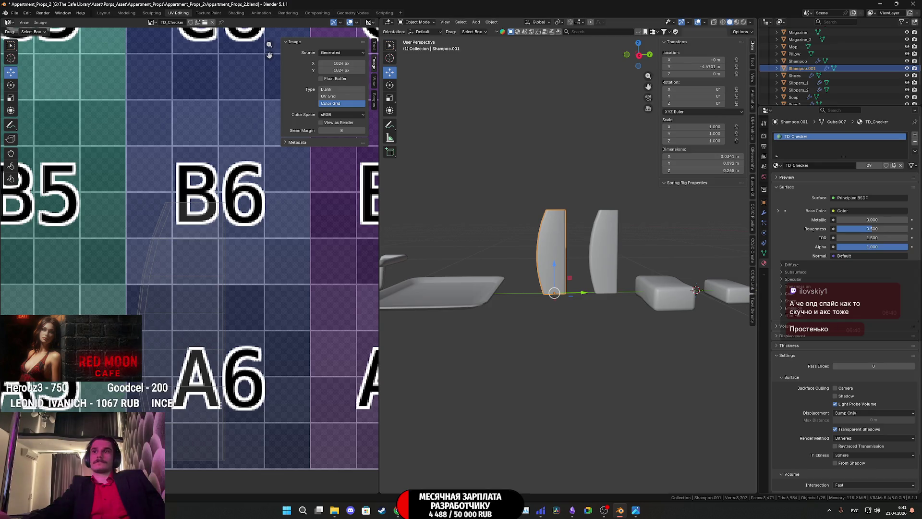
pyautogui.click(640, 55)
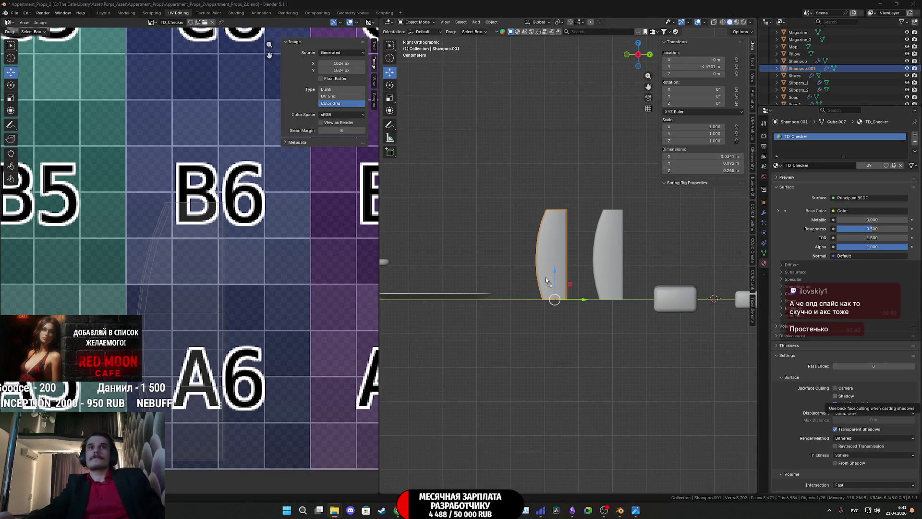
pyautogui.moveTo(546, 280); pyautogui.dragTo(538, 282)
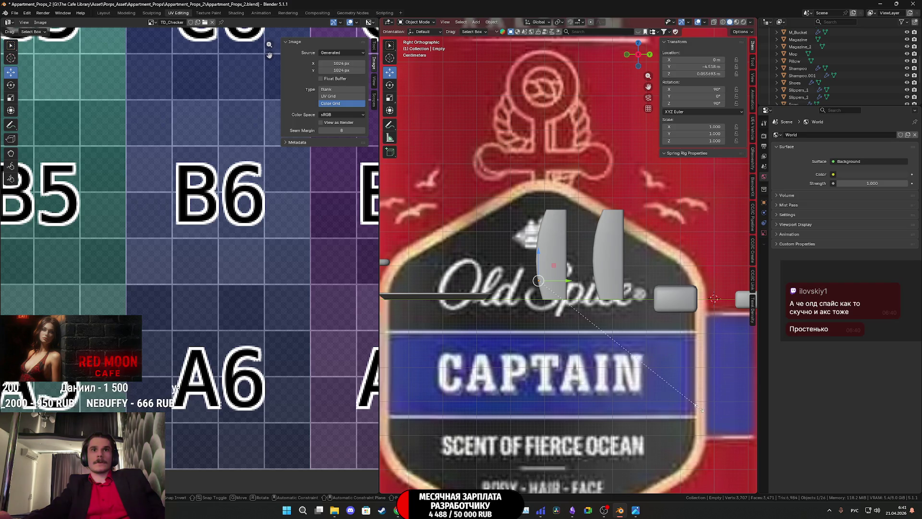
# - Shrink the reference image toward bottle size and move it behind the left bottle
pyautogui.press('s')
pyautogui.click(555, 288)
pyautogui.scroll(2, 609, 382)
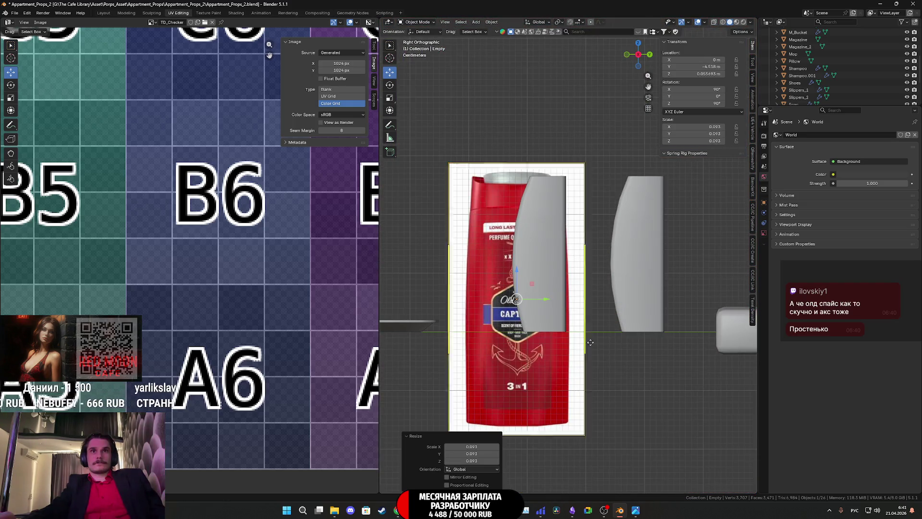
pyautogui.scroll(1, 611, 384)
pyautogui.scroll(1, 605, 375)
pyautogui.press('g')
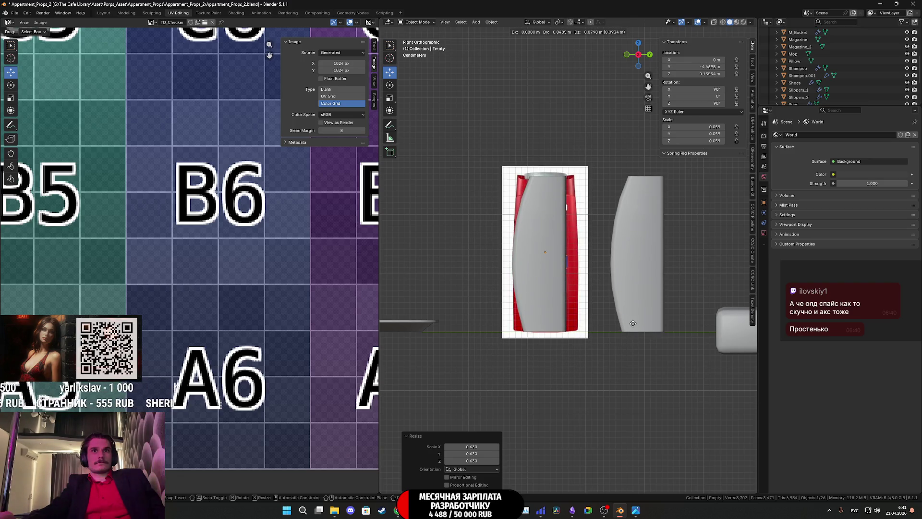
pyautogui.click(633, 323)
# - Fine-tune the image to about 0.049 scale with its bottom aligned to Shampoo.001, then select that bottle
pyautogui.press('s')
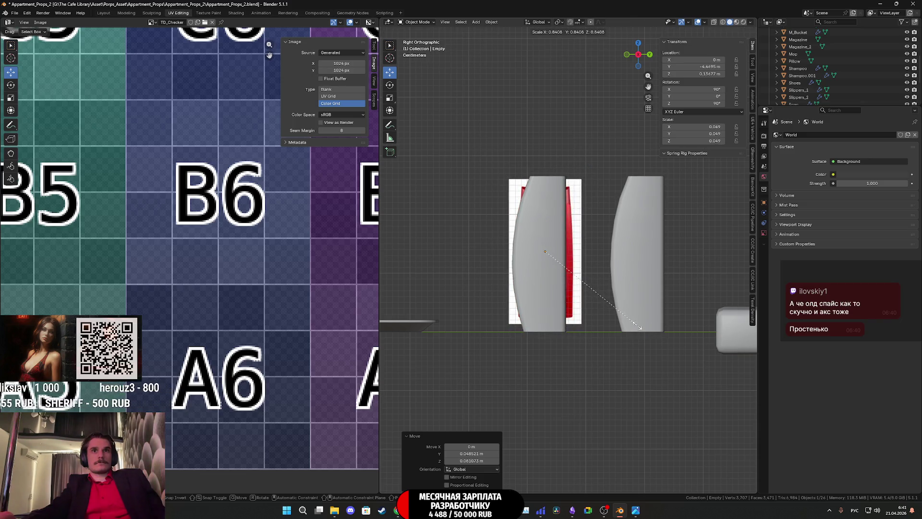
pyautogui.click(633, 326)
pyautogui.press('g')
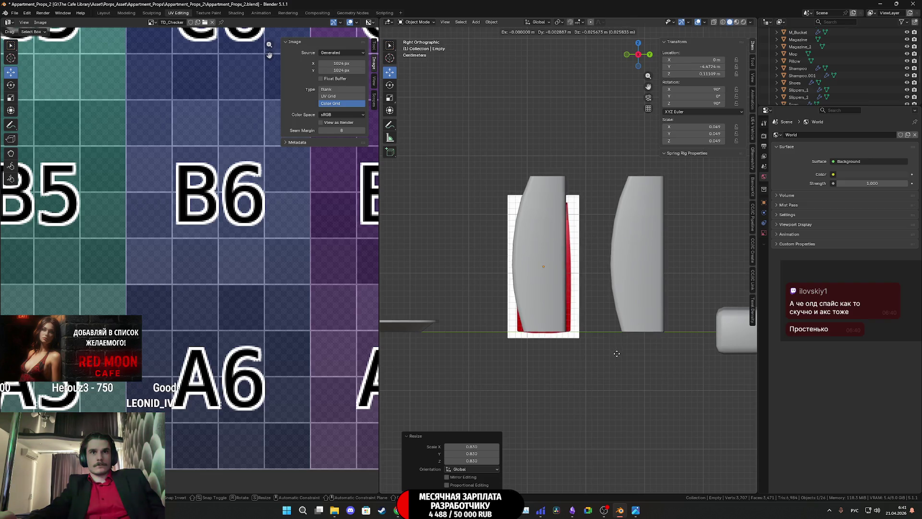
pyautogui.click(617, 357)
pyautogui.click(545, 310)
pyautogui.scroll(3, 556, 329)
pyautogui.click(579, 317)
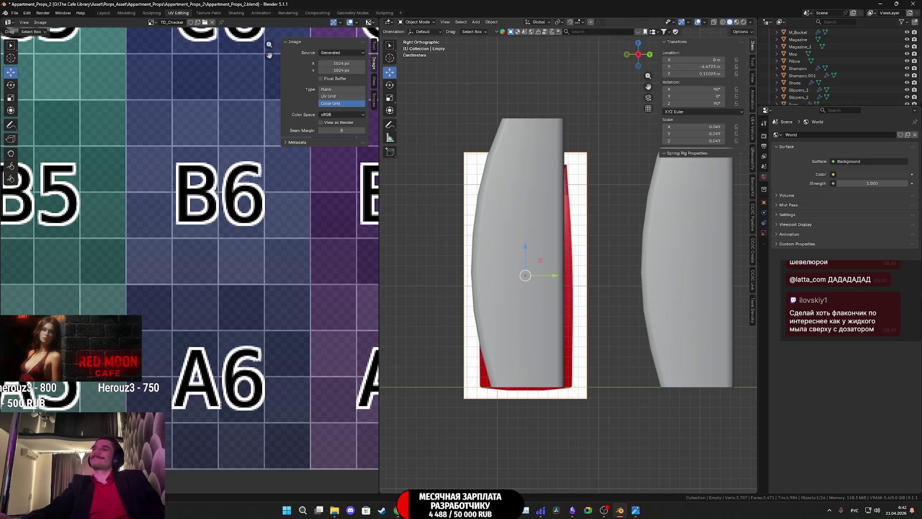
pyautogui.click(570, 329)
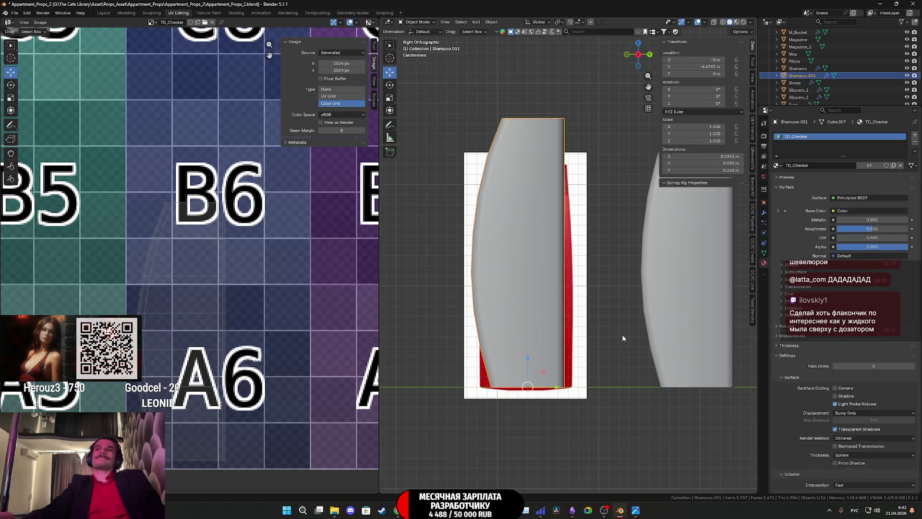
pyautogui.press('Tab')
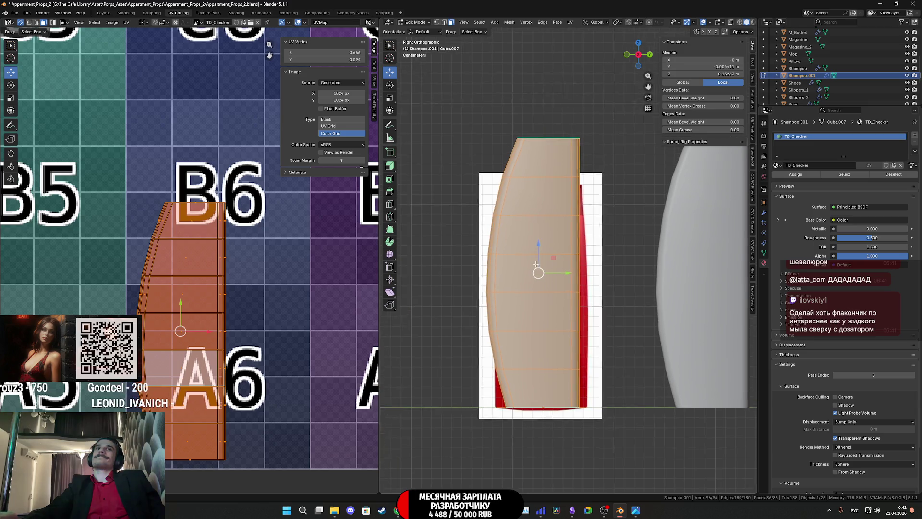
pyautogui.keyDown('shift'); pyautogui.moveTo(520, 236); pyautogui.dragTo(554, 290, button='middle'); pyautogui.keyUp('shift')
pyautogui.scroll(1, 591, 373)
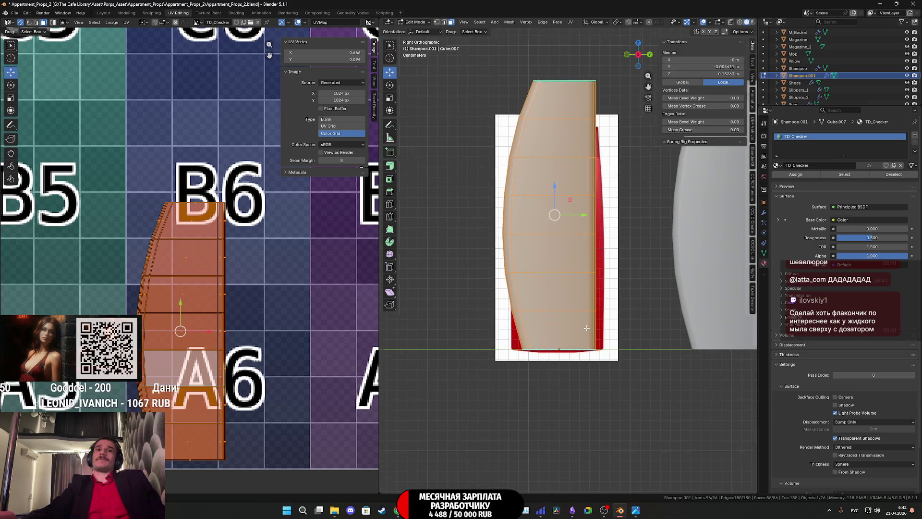
pyautogui.scroll(3, 582, 263)
pyautogui.hotkey('shift', 'a')
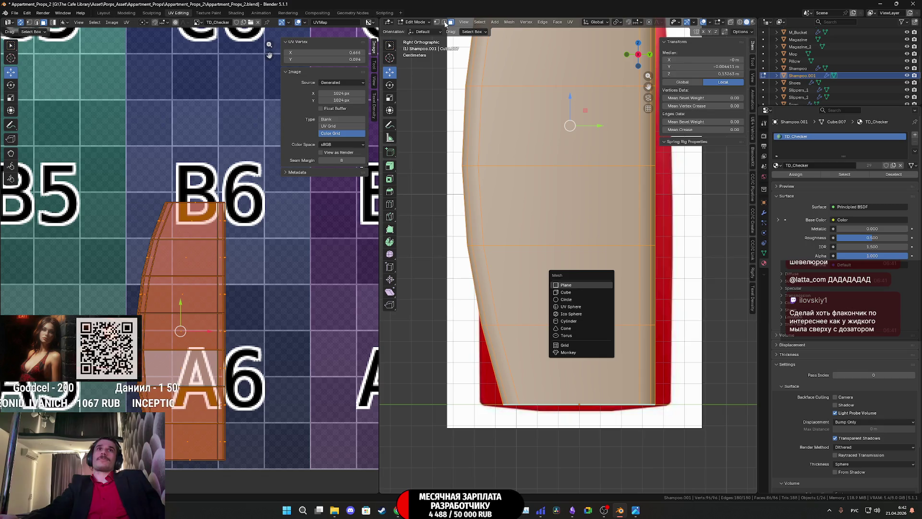
pyautogui.keyDown('shift'); pyautogui.moveTo(515, 406); pyautogui.dragTo(556, 352, button='middle'); pyautogui.keyUp('shift')
pyautogui.keyDown('alt'); pyautogui.click(556, 353); pyautogui.keyUp('alt')
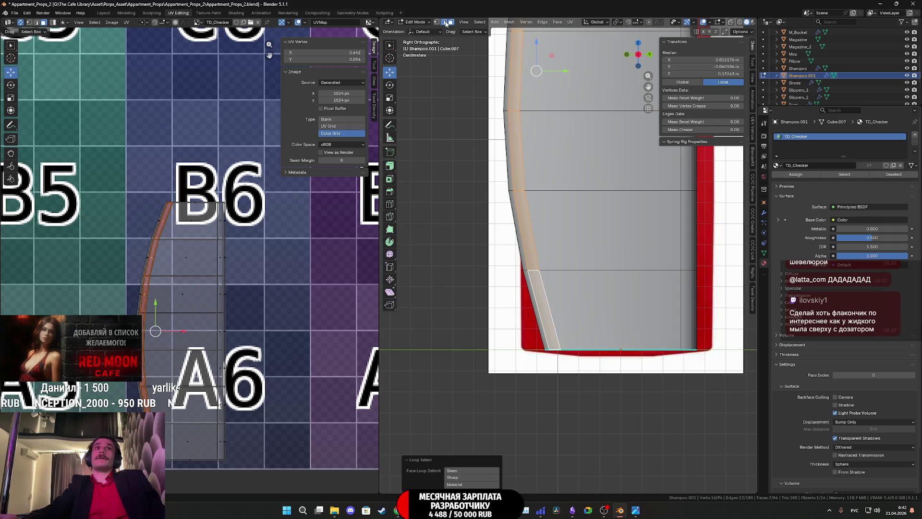
pyautogui.click(531, 307)
pyautogui.keyDown('alt'); pyautogui.click(556, 348); pyautogui.keyUp('alt')
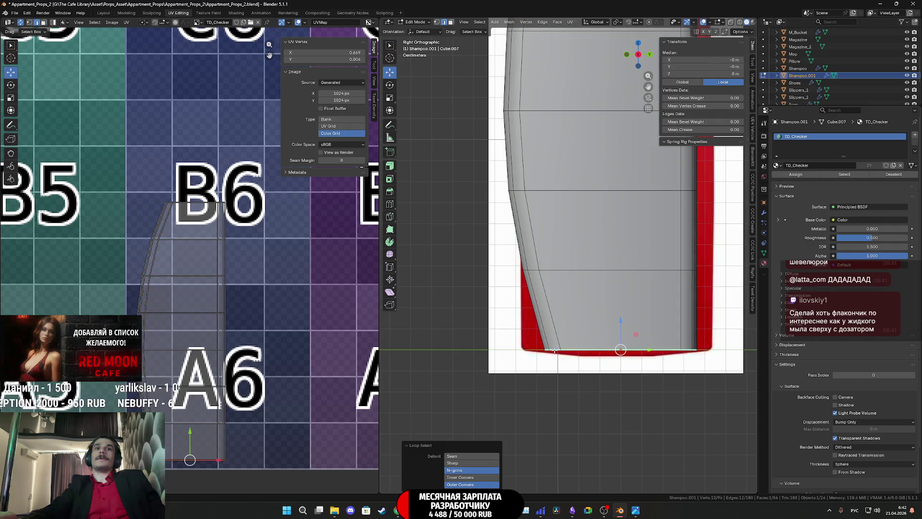
pyautogui.moveTo(553, 348)
pyautogui.mouseDown(button='middle')
pyautogui.moveTo(646, 406)
pyautogui.moveTo(591, 216)
pyautogui.mouseUp(button='middle')
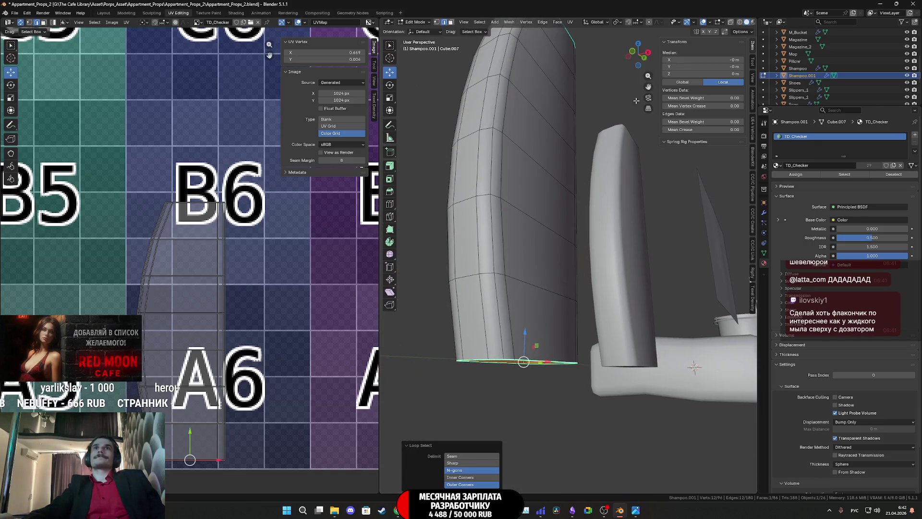
pyautogui.scroll(3, 576, 180)
pyautogui.moveTo(574, 124); pyautogui.dragTo(596, 116, button='middle')
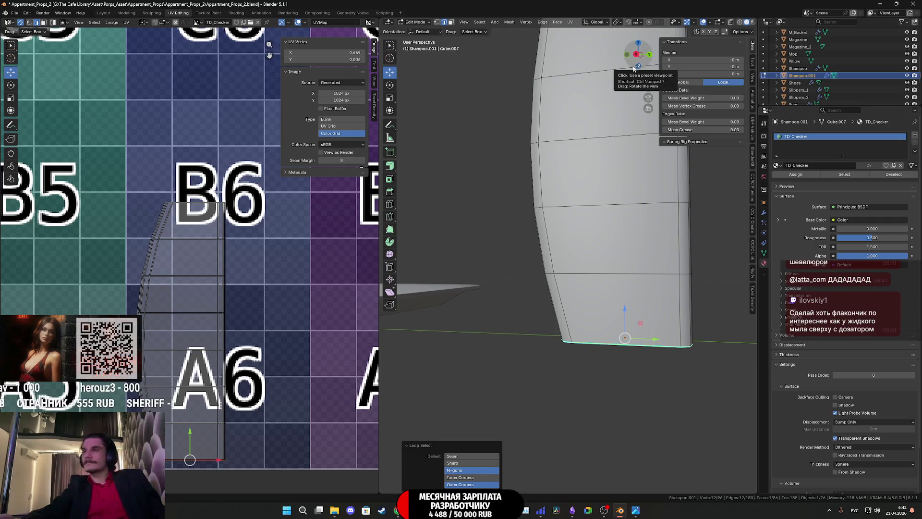
pyautogui.press('Tab')
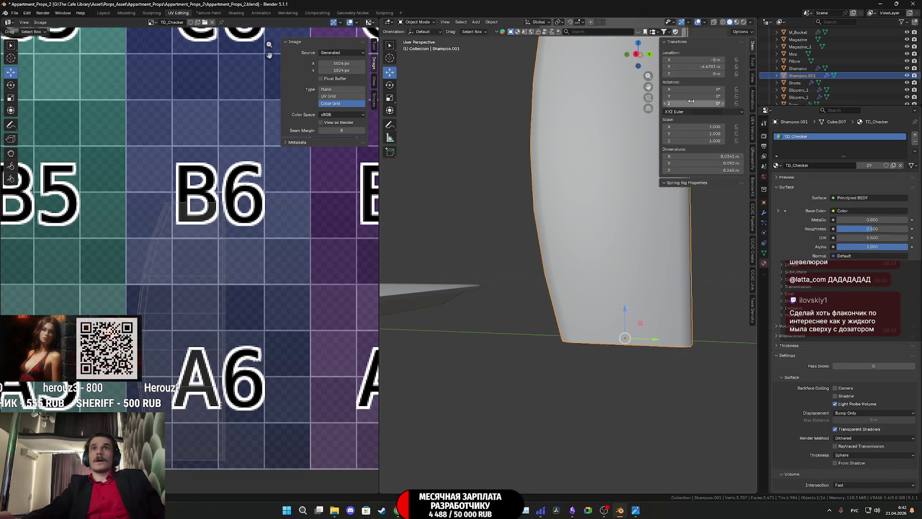
# - Set the reference image Empty to Depth Front with Opacity enabled at about 0.3
pyautogui.moveTo(636, 55); pyautogui.dragTo(635, 60)
pyautogui.click(634, 59)
pyautogui.click(710, 268)
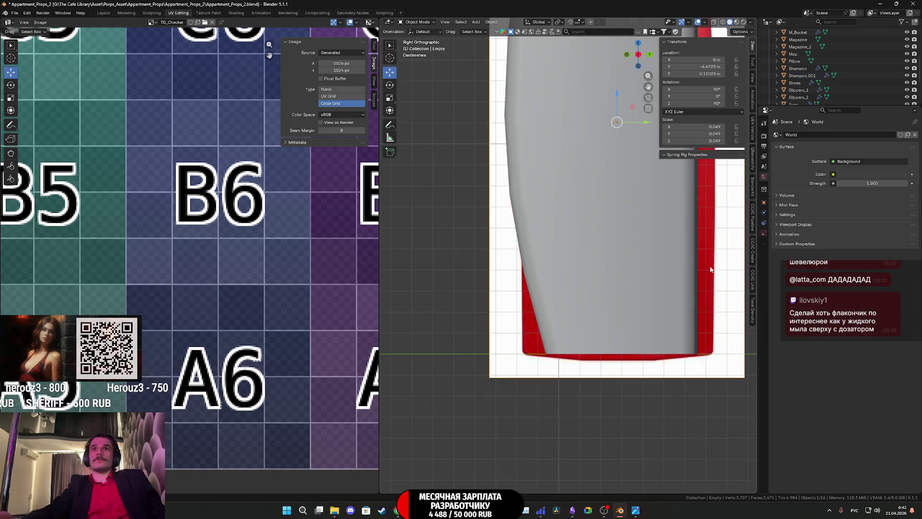
pyautogui.click(765, 232)
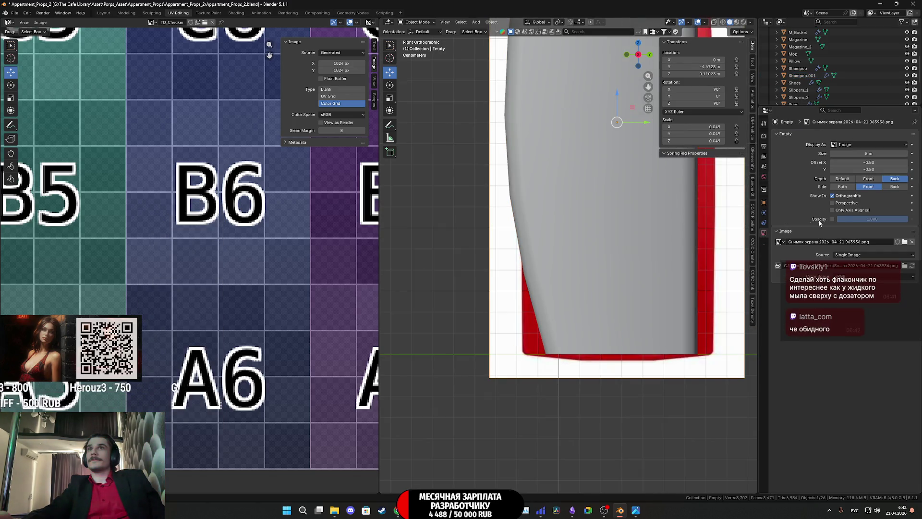
pyautogui.click(880, 179)
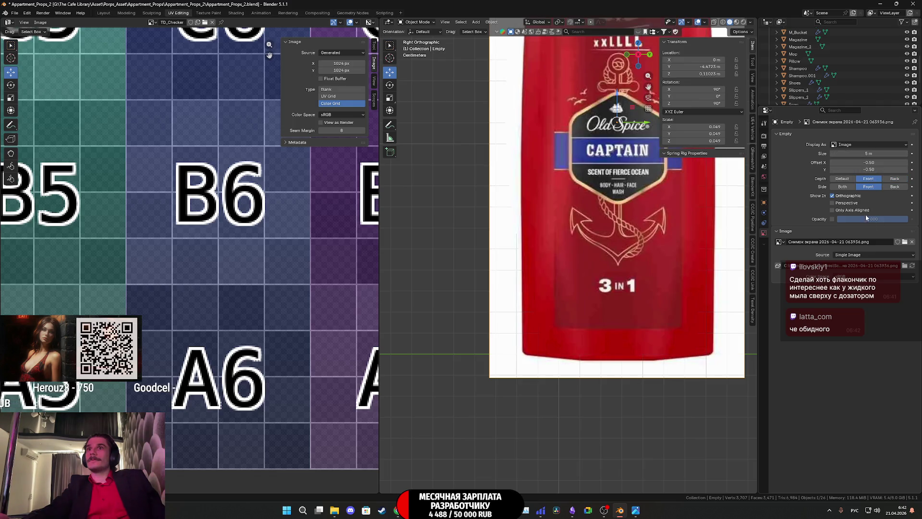
pyautogui.click(833, 219)
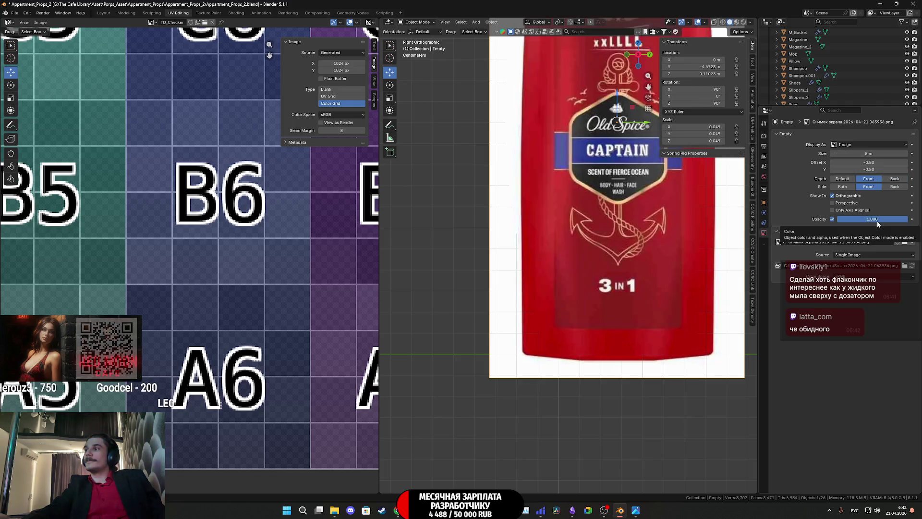
pyautogui.moveTo(877, 218); pyautogui.dragTo(858, 218)
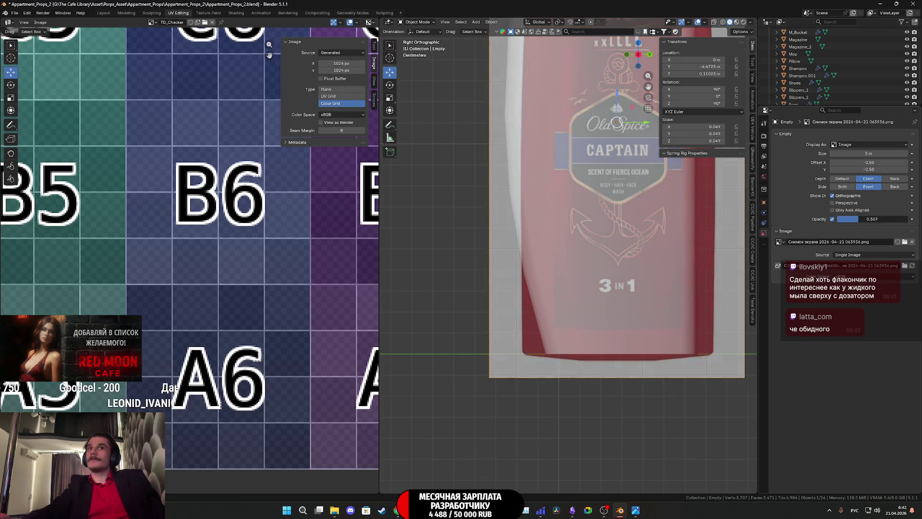
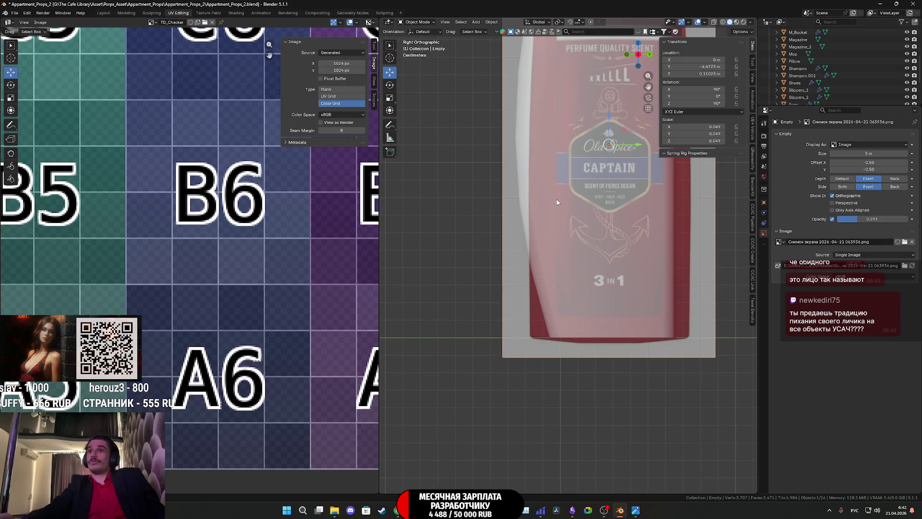
pyautogui.scroll(-1, 638, 209)
pyautogui.scroll(1, 646, 212)
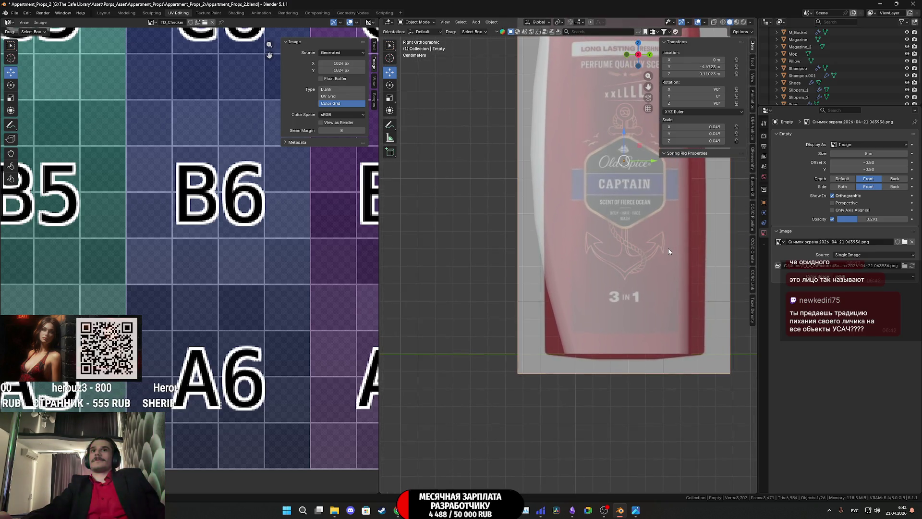
# - Select the Shampoo.001 bottle mesh and enter Edit Mode on it
pyautogui.click(668, 248)
pyautogui.keyDown('shift'); pyautogui.moveTo(668, 248); pyautogui.dragTo(662, 241, button='middle'); pyautogui.keyUp('shift')
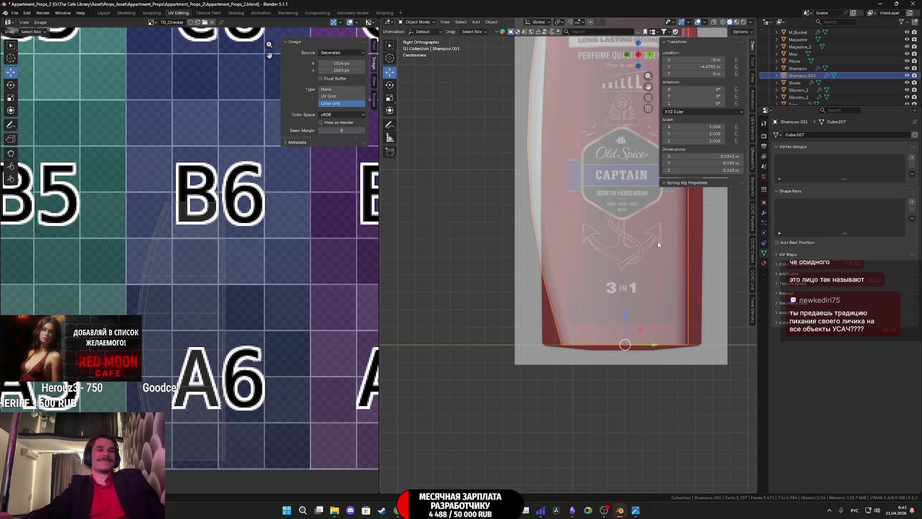
pyautogui.press('Tab')
# - From the side view, scale the bottle's bottom edge loop along Y to widen the base
pyautogui.moveTo(658, 244); pyautogui.dragTo(634, 237, button='middle')
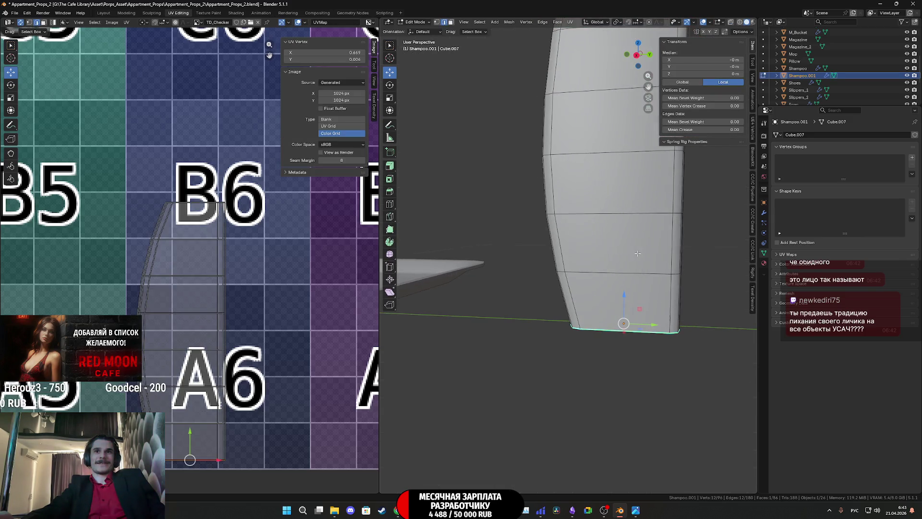
pyautogui.click(638, 54)
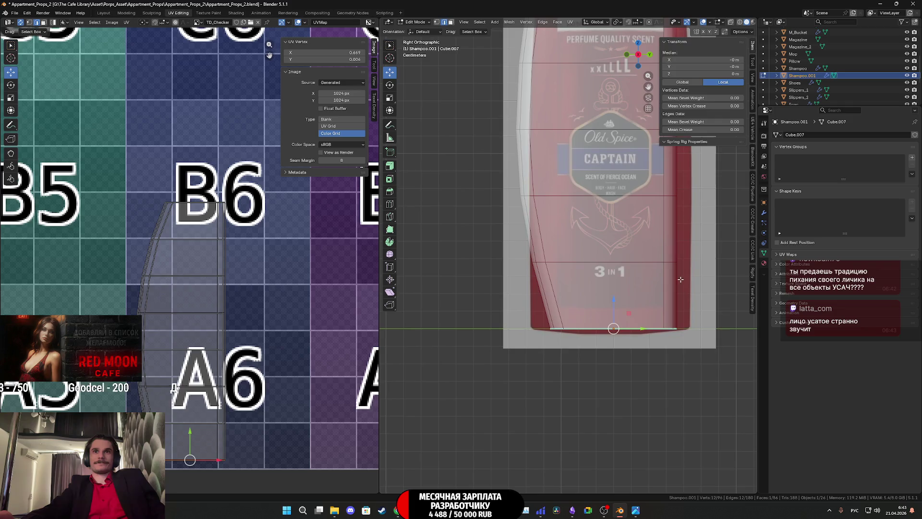
pyautogui.press('s')
pyautogui.click(695, 283)
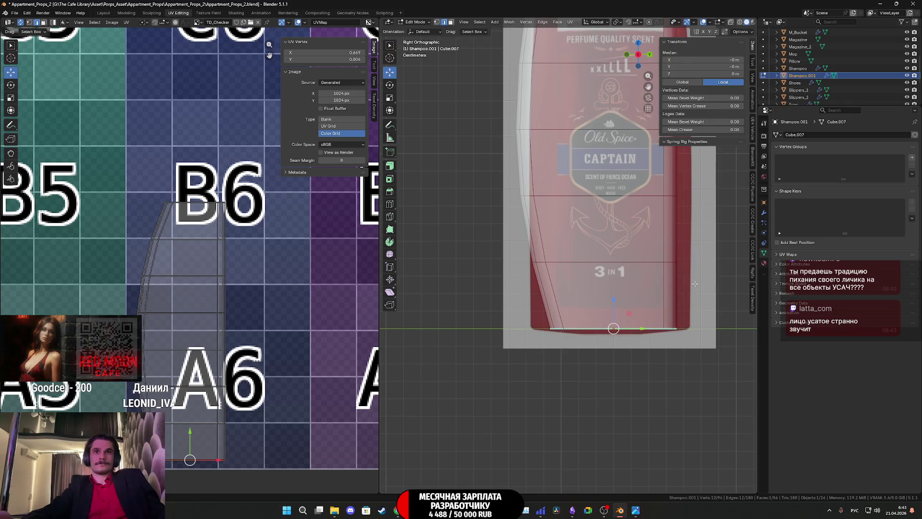
pyautogui.press('s')
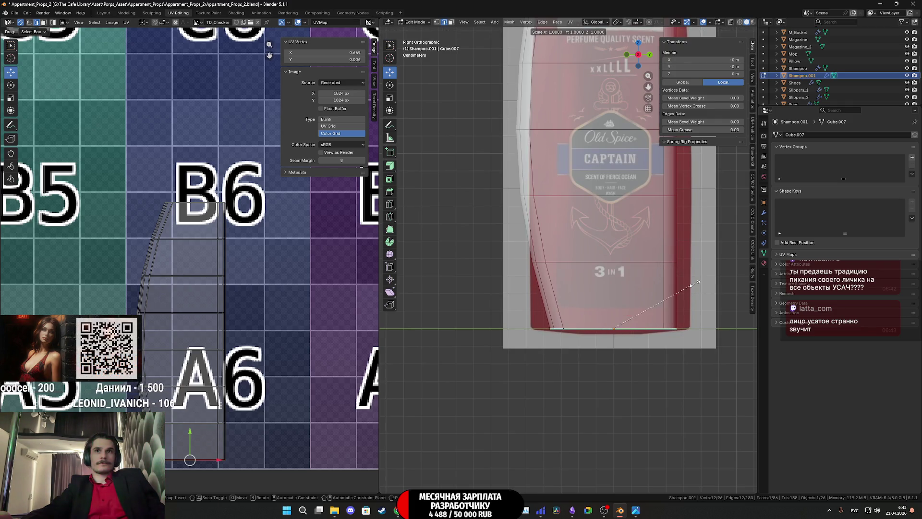
pyautogui.press('y')
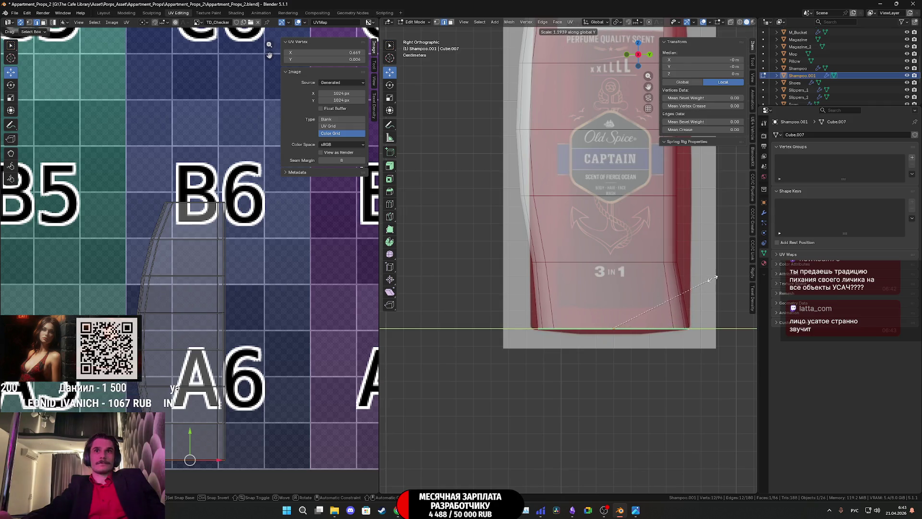
pyautogui.click(718, 276)
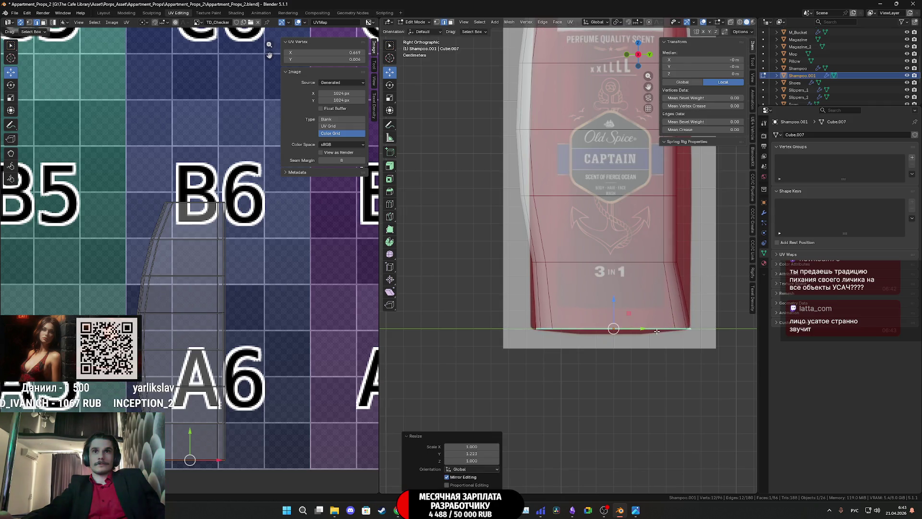
# - Nudge the base loop slightly, leave Edit Mode and select the reference image Empty
pyautogui.press('g')
pyautogui.press('z')
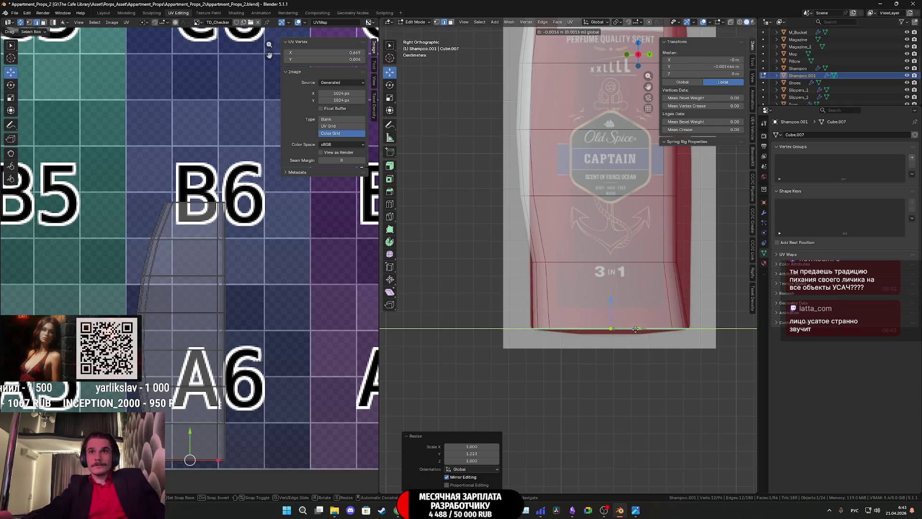
pyautogui.click(635, 329)
pyautogui.scroll(1, 694, 283)
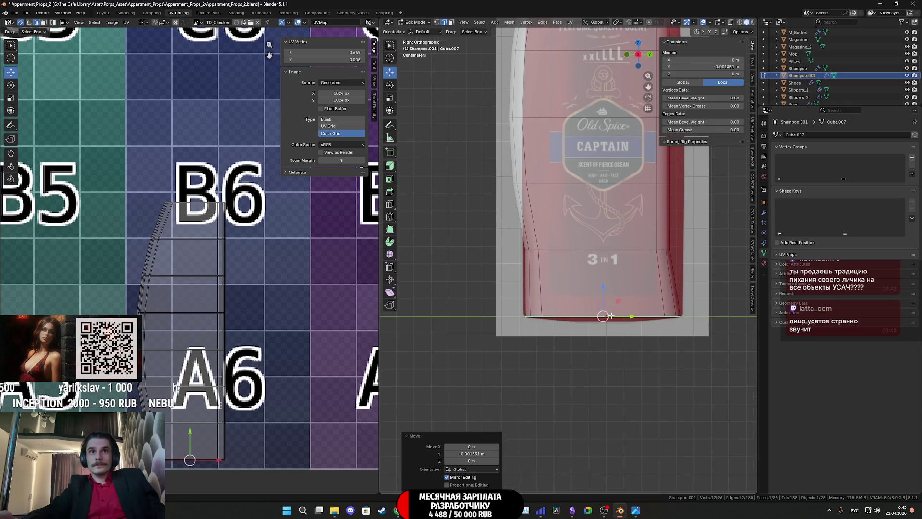
pyautogui.scroll(1, 694, 284)
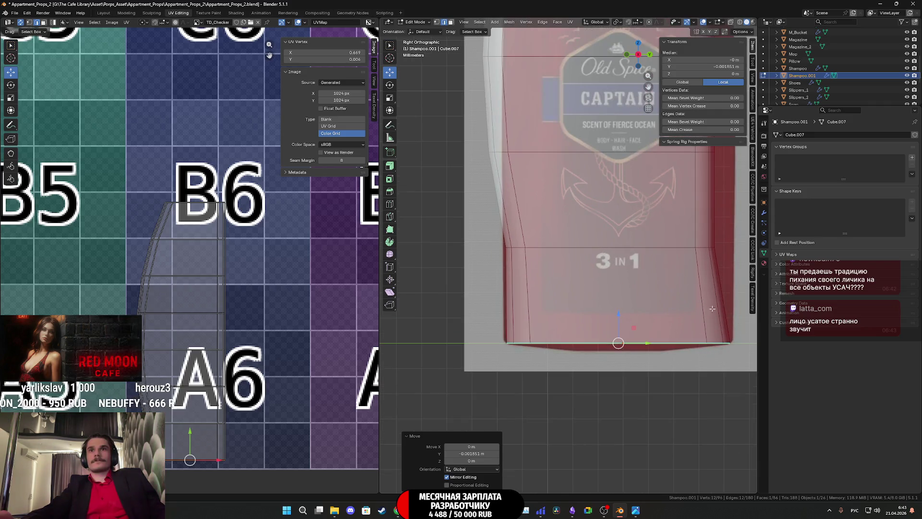
pyautogui.press('Tab')
pyautogui.click(727, 304)
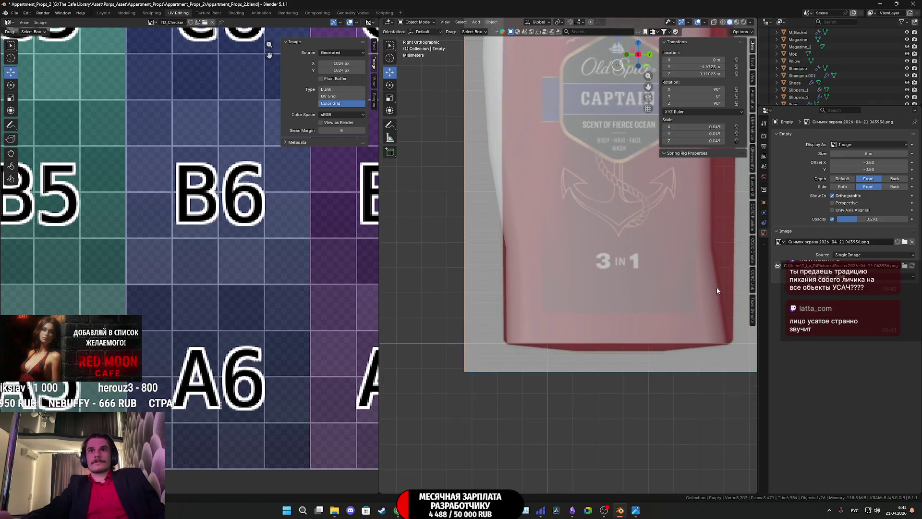
# - Set the reference Empty's Location Z to 0.10923 m, then re-enter Edit Mode on Shampoo.001
pyautogui.moveTo(702, 74); pyautogui.dragTo(702, 74)
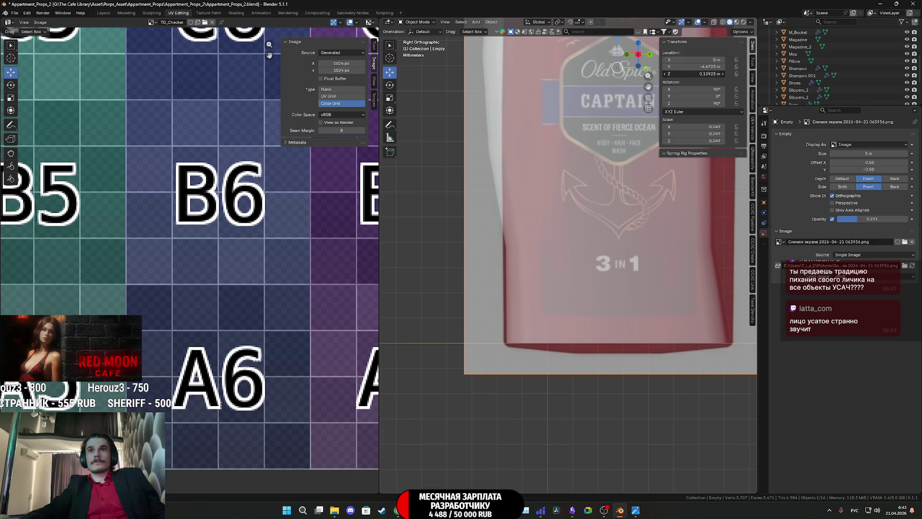
pyautogui.moveTo(702, 74); pyautogui.dragTo(701, 73)
pyautogui.keyDown('shift'); pyautogui.moveTo(614, 172); pyautogui.dragTo(590, 281, button='middle'); pyautogui.keyUp('shift')
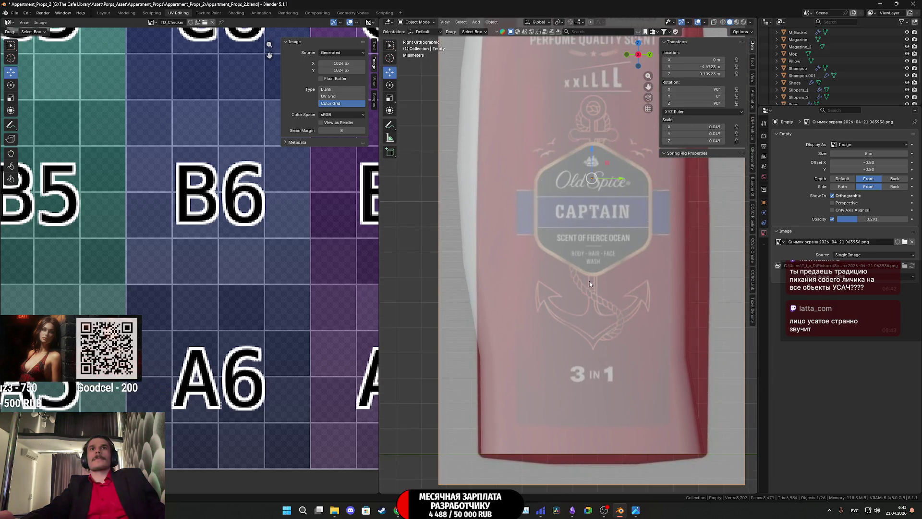
pyautogui.click(591, 279)
pyautogui.press('Tab')
# - Select the edge loop near the '3 in 1' label and move it into place
pyautogui.keyDown('shift'); pyautogui.moveTo(594, 322); pyautogui.dragTo(559, 324, button='middle'); pyautogui.keyUp('shift')
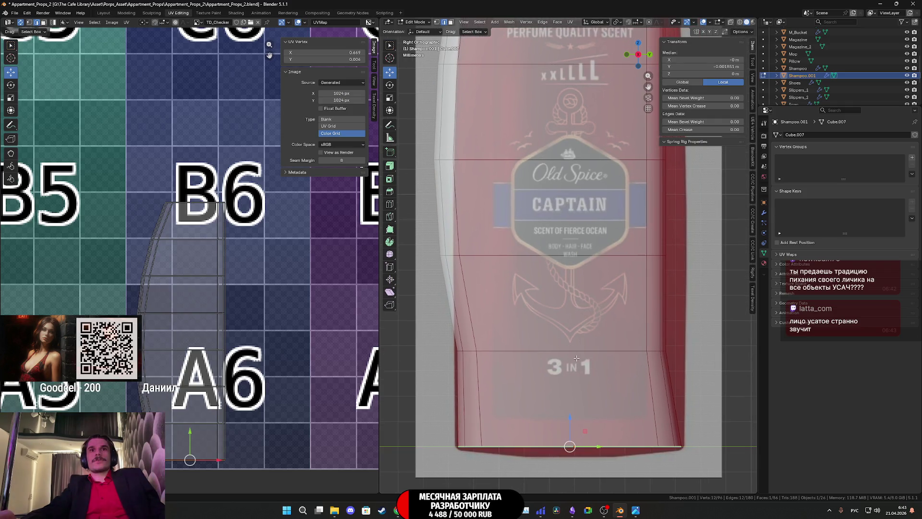
pyautogui.keyDown('alt'); pyautogui.click(577, 358); pyautogui.keyUp('alt')
pyautogui.keyDown('shift'); pyautogui.moveTo(574, 358); pyautogui.dragTo(567, 339, button='middle'); pyautogui.keyUp('shift')
pyautogui.press('g')
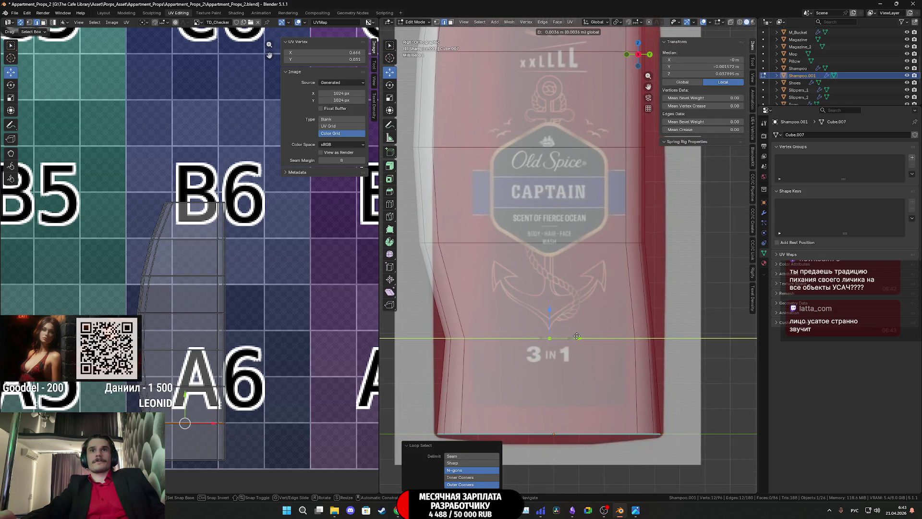
pyautogui.click(635, 338)
# - Widen that loop along Y and shift it about 0.000724 m in Y to follow the outline
pyautogui.press('s')
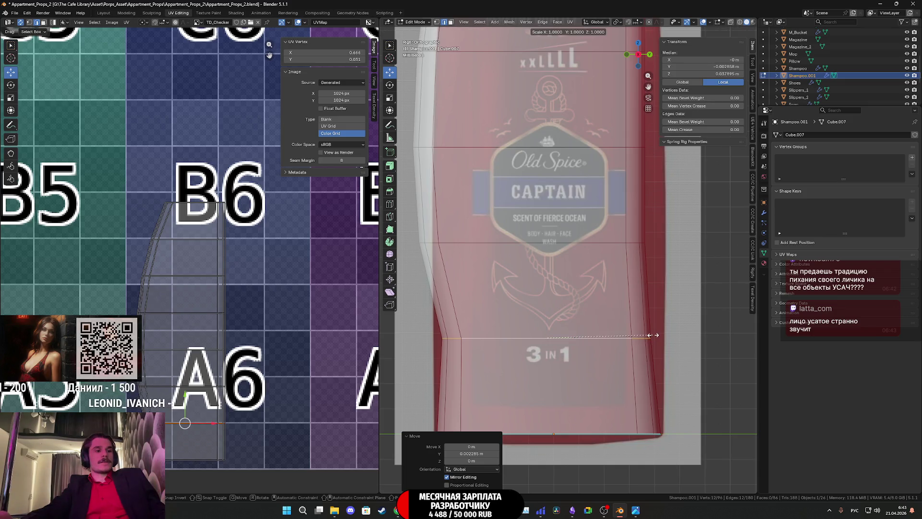
pyautogui.press('y')
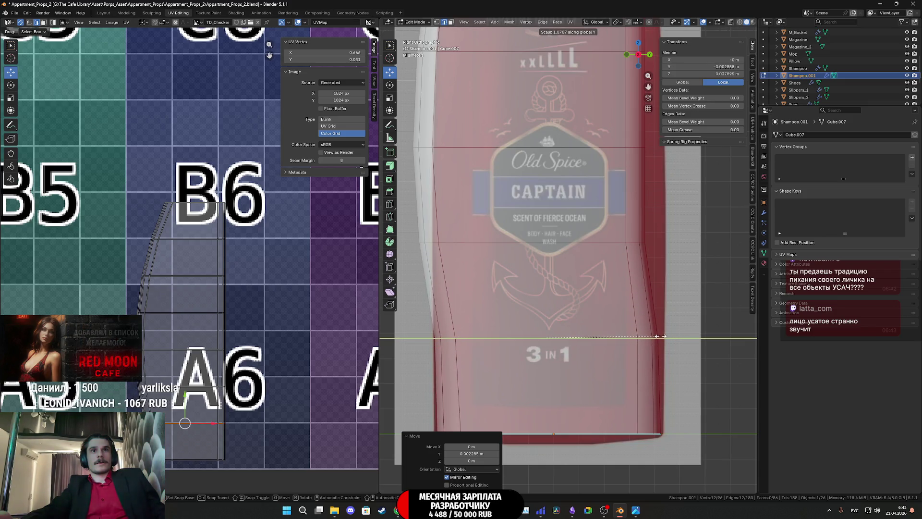
pyautogui.click(660, 335)
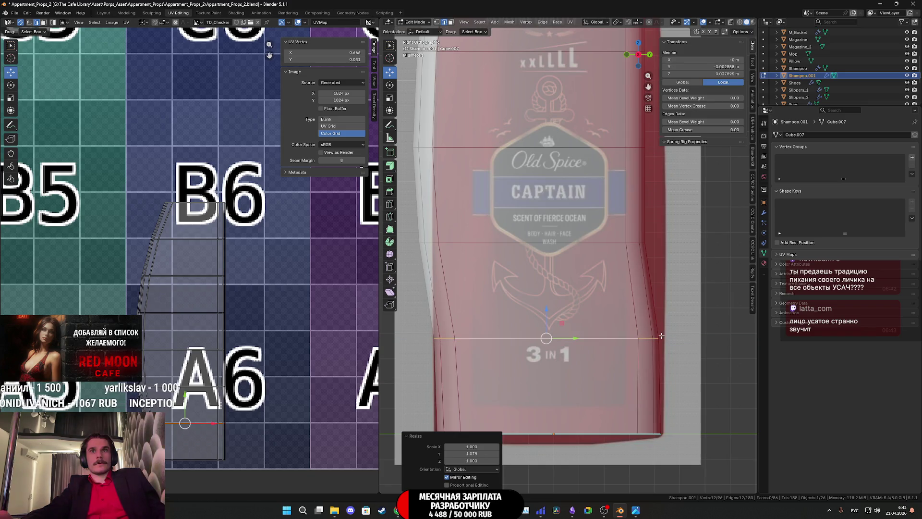
pyautogui.press('g')
pyautogui.press('y')
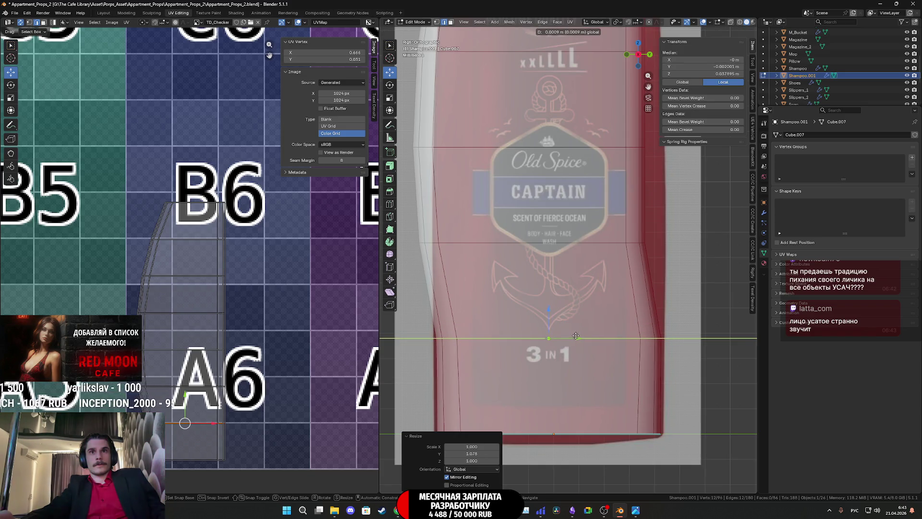
pyautogui.click(575, 335)
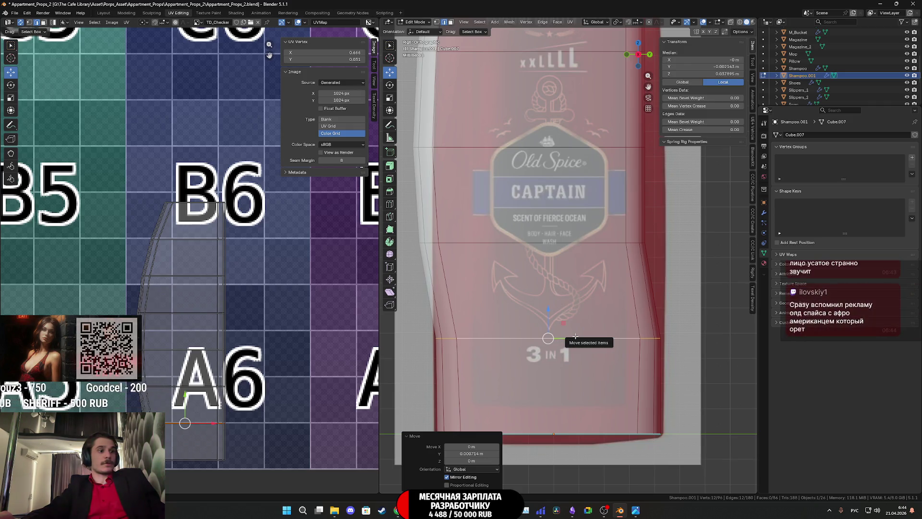
# - Select a higher edge loop on the bottle and move it along Y onto the reference outline
pyautogui.keyDown('alt'); pyautogui.click(558, 243); pyautogui.keyUp('alt')
pyautogui.keyDown('shift'); pyautogui.moveTo(558, 244); pyautogui.dragTo(560, 277, button='middle'); pyautogui.keyUp('shift')
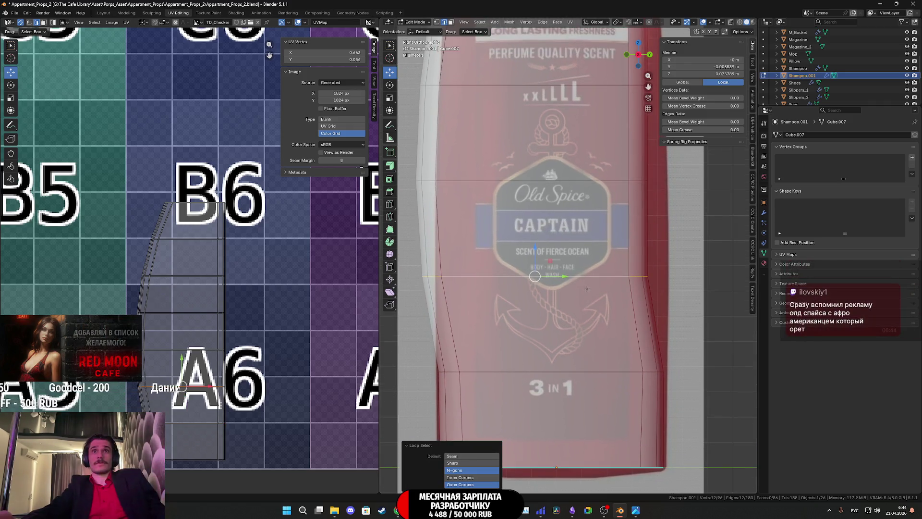
pyautogui.press('g')
pyautogui.press('y')
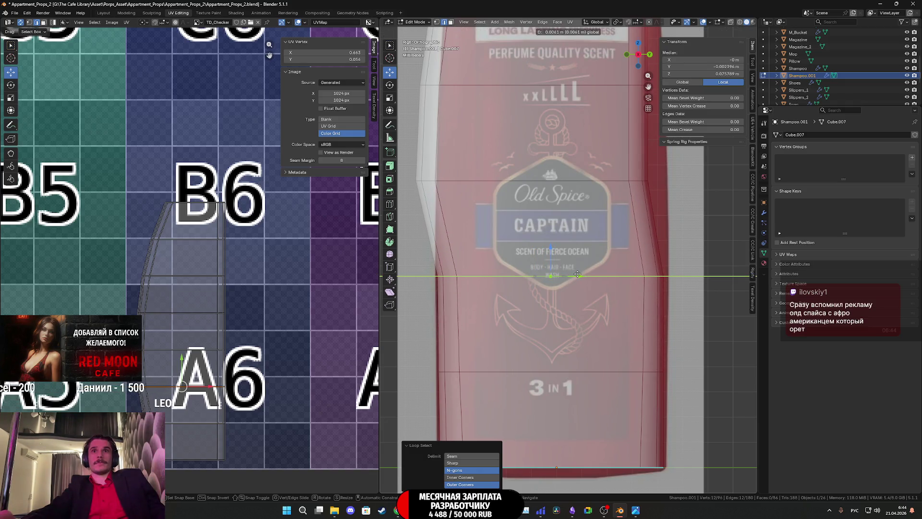
pyautogui.click(577, 273)
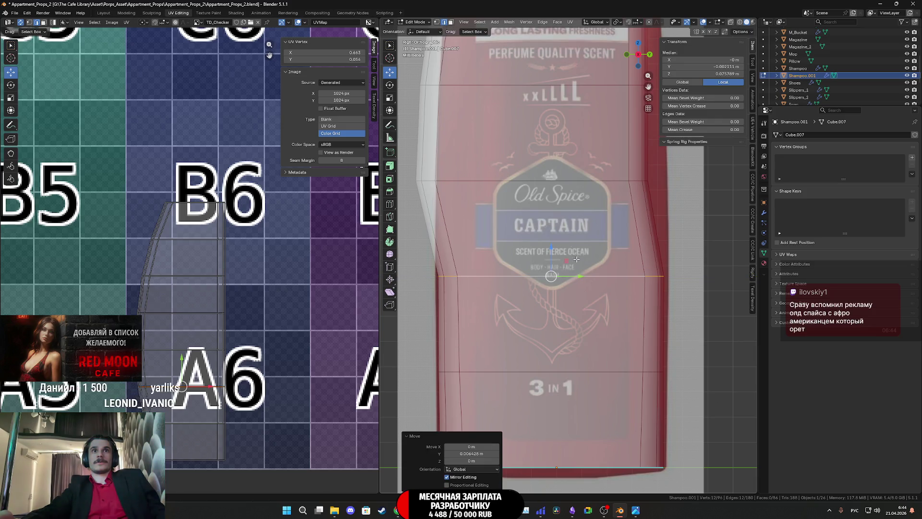
pyautogui.scroll(2, 552, 295)
# - Move the loop at the top of the badge along Y, narrow it slightly in Y and nudge it into place
pyautogui.keyDown('alt'); pyautogui.click(540, 258); pyautogui.keyUp('alt')
pyautogui.press('g')
pyautogui.press('y')
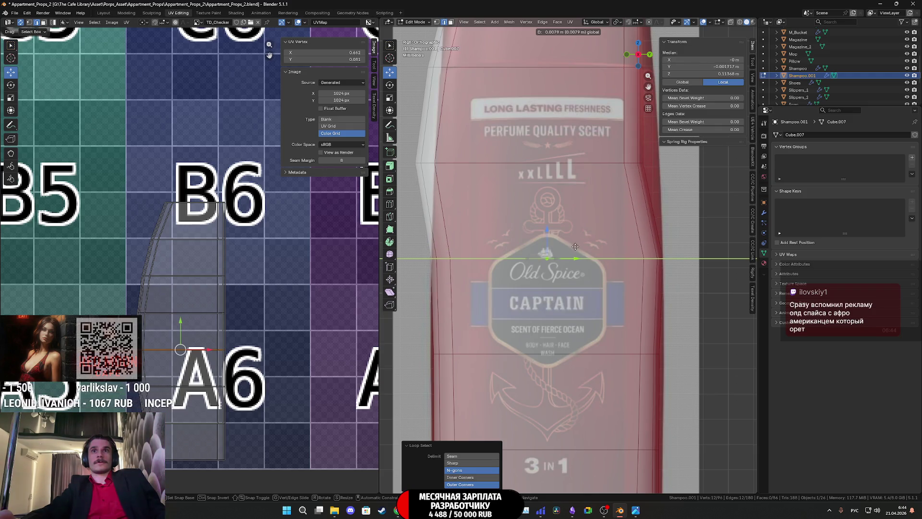
pyautogui.click(612, 255)
pyautogui.press('s')
pyautogui.press('y')
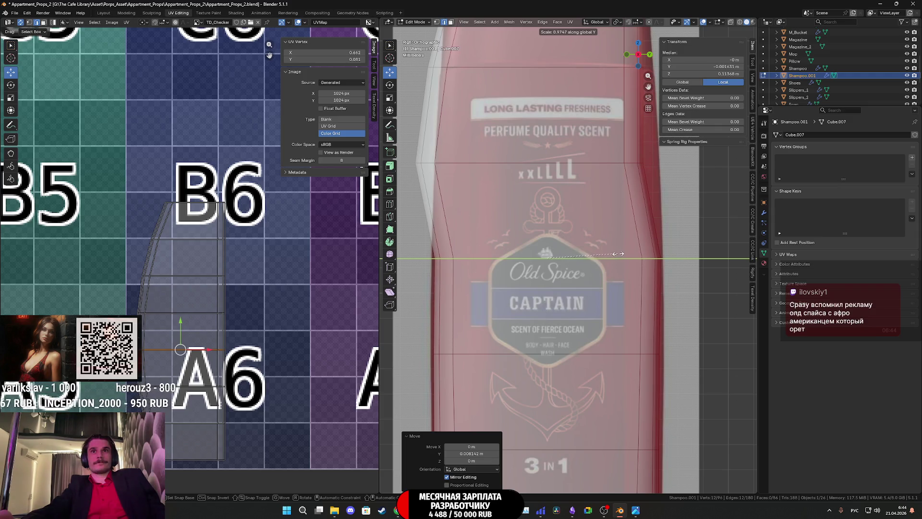
pyautogui.click(613, 254)
pyautogui.scroll(1, 612, 253)
pyautogui.scroll(1, 591, 258)
pyautogui.scroll(-1, 578, 259)
pyautogui.press('g')
pyautogui.press('y')
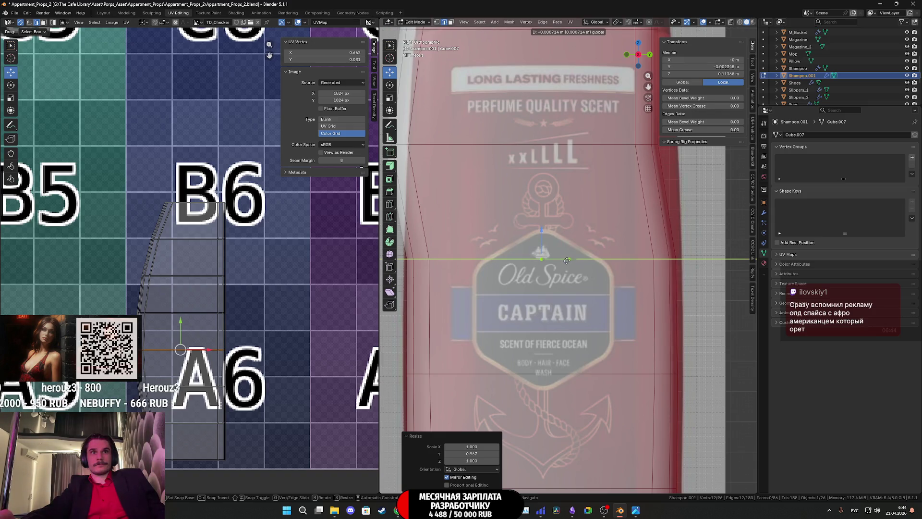
pyautogui.click(574, 257)
pyautogui.scroll(1, 576, 254)
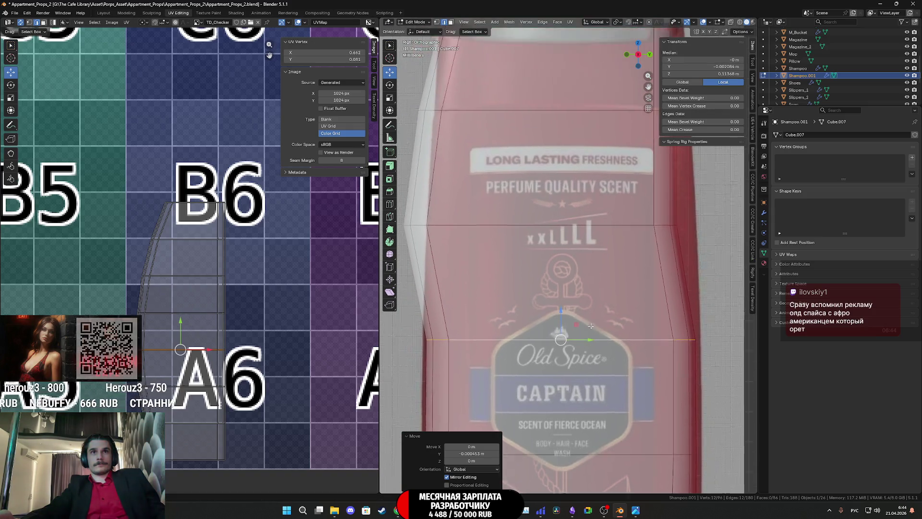
pyautogui.scroll(1, 580, 251)
# - Move the loop near the 'xxLLL' text along Y, narrow it to about 0.955 in Y and nudge it −0.000476 m
pyautogui.keyDown('alt'); pyautogui.click(583, 249); pyautogui.keyUp('alt')
pyautogui.press('g')
pyautogui.press('y')
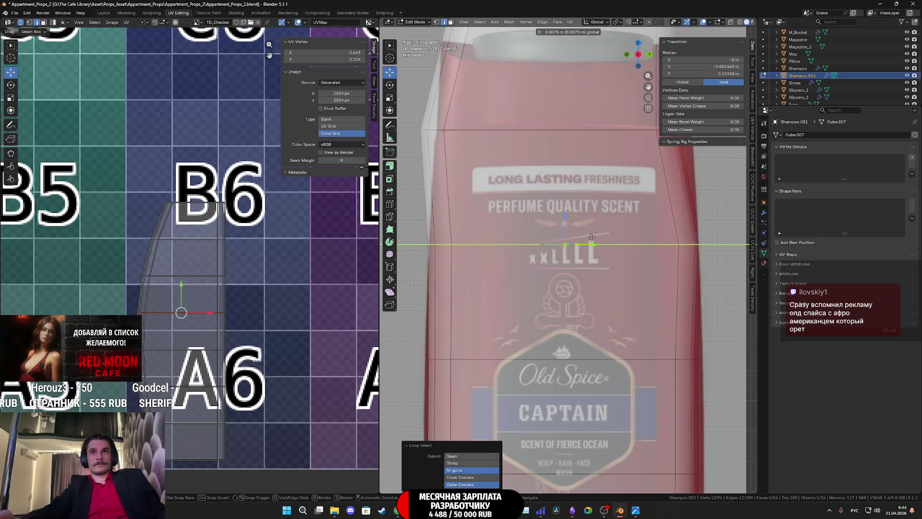
pyautogui.click(587, 238)
pyautogui.press('s')
pyautogui.press('y')
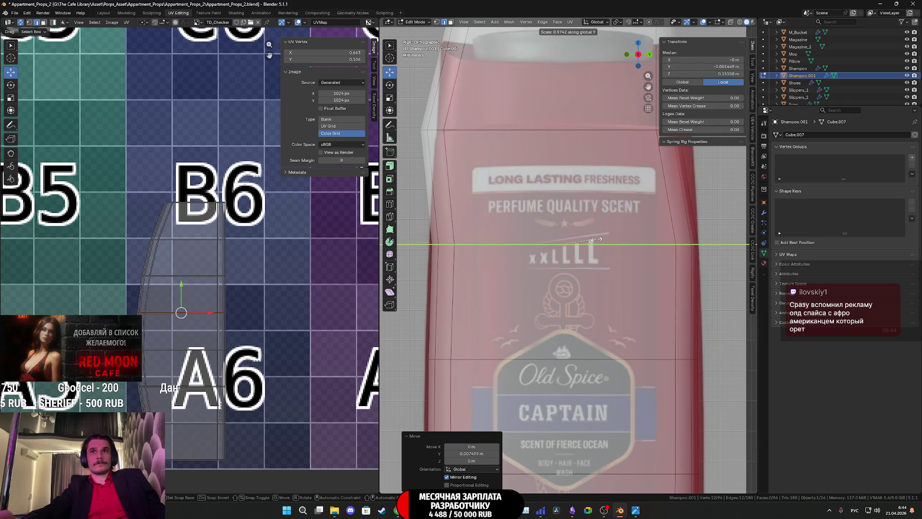
pyautogui.click(591, 240)
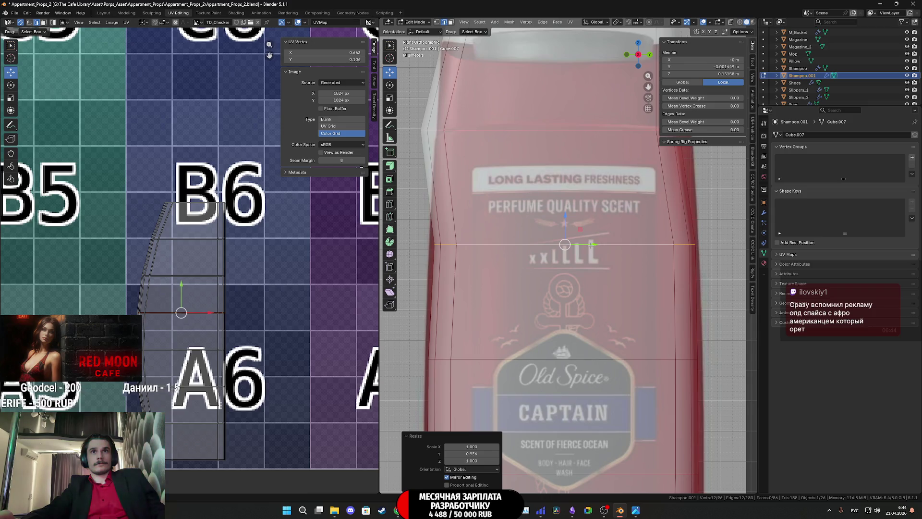
pyautogui.press('g')
pyautogui.press('y')
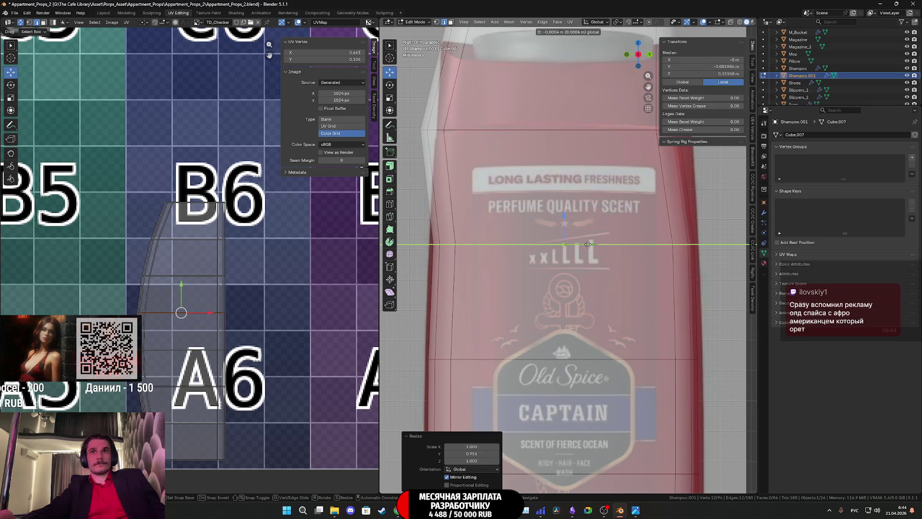
pyautogui.click(588, 244)
# - Select the next loop above the label and narrow it to 0.963 in Y
pyautogui.keyDown('shift'); pyautogui.moveTo(535, 133); pyautogui.dragTo(515, 210, button='middle'); pyautogui.keyUp('shift')
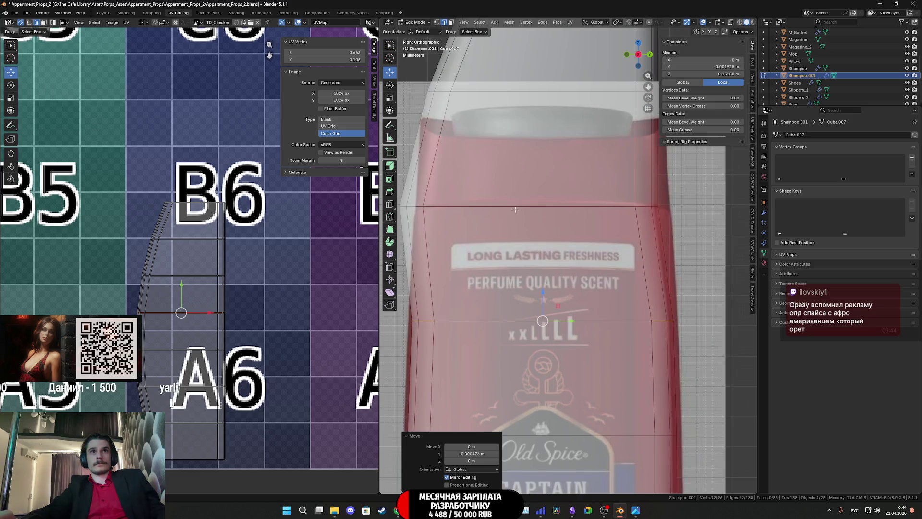
pyautogui.keyDown('alt'); pyautogui.click(515, 210); pyautogui.keyUp('alt')
pyautogui.keyDown('shift'); pyautogui.moveTo(597, 236); pyautogui.dragTo(607, 264, button='middle'); pyautogui.keyUp('shift')
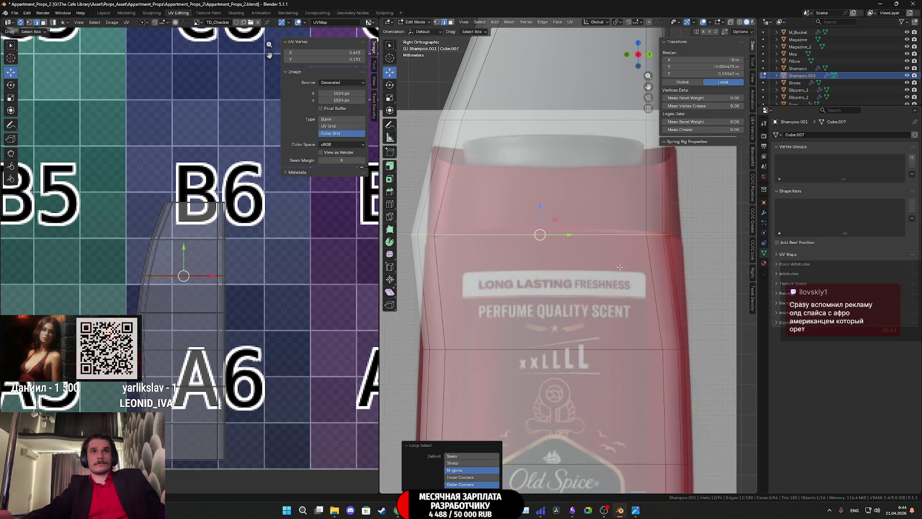
pyautogui.press('s')
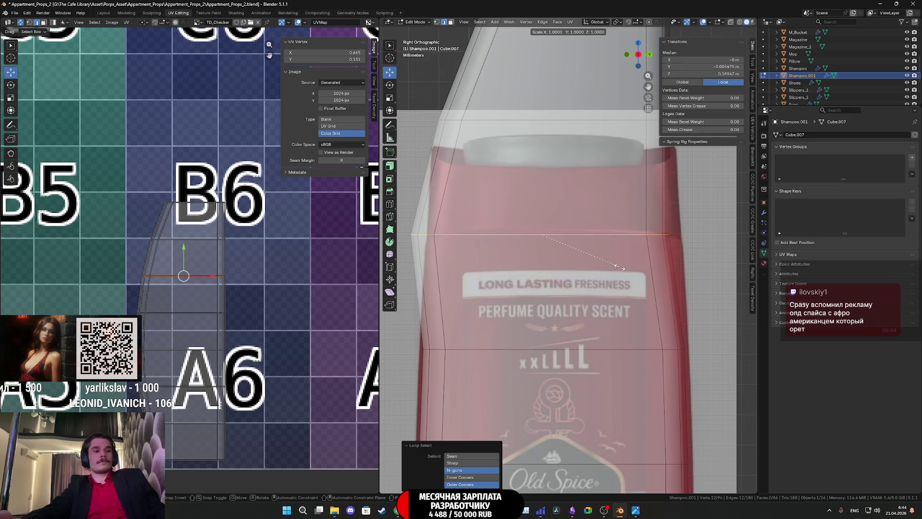
pyautogui.press('y')
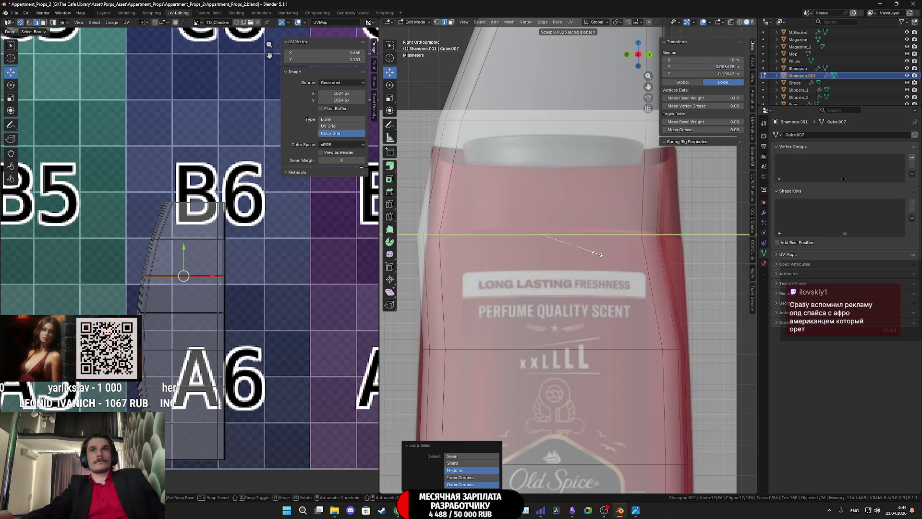
pyautogui.click(605, 257)
# - Shift that loop 0.004442 m along Y, then select an extra shoulder loop for deletion
pyautogui.press('g')
pyautogui.press('y')
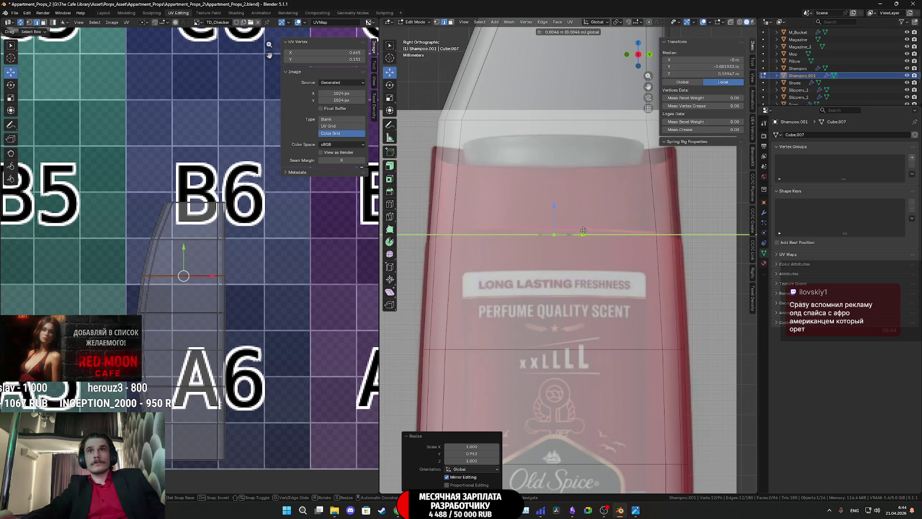
pyautogui.click(584, 232)
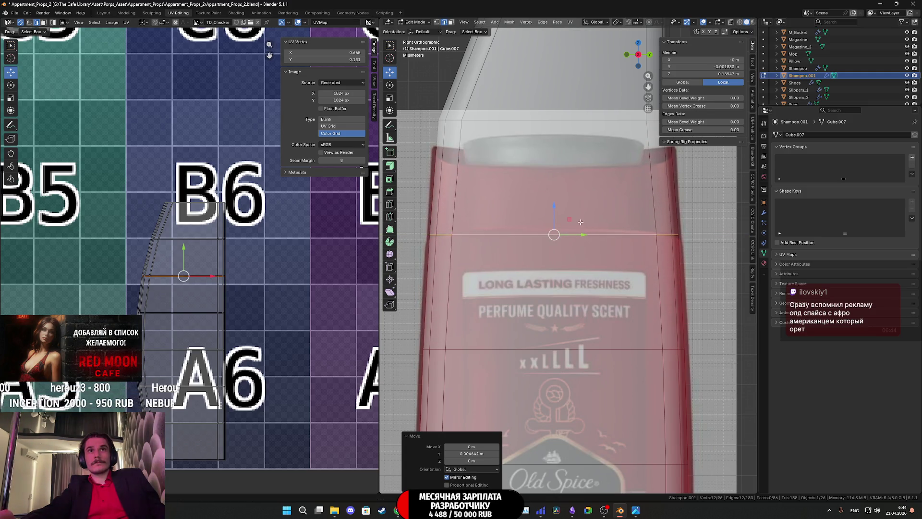
pyautogui.keyDown('shift'); pyautogui.scroll(2, 552, 199); pyautogui.keyUp('shift')
pyautogui.keyDown('alt'); pyautogui.click(544, 152); pyautogui.keyUp('alt')
pyautogui.keyDown('shift'); pyautogui.scroll(2, 562, 216); pyautogui.keyUp('shift')
pyautogui.keyDown('shift'); pyautogui.scroll(1, 574, 255); pyautogui.keyUp('shift')
pyautogui.press('x')
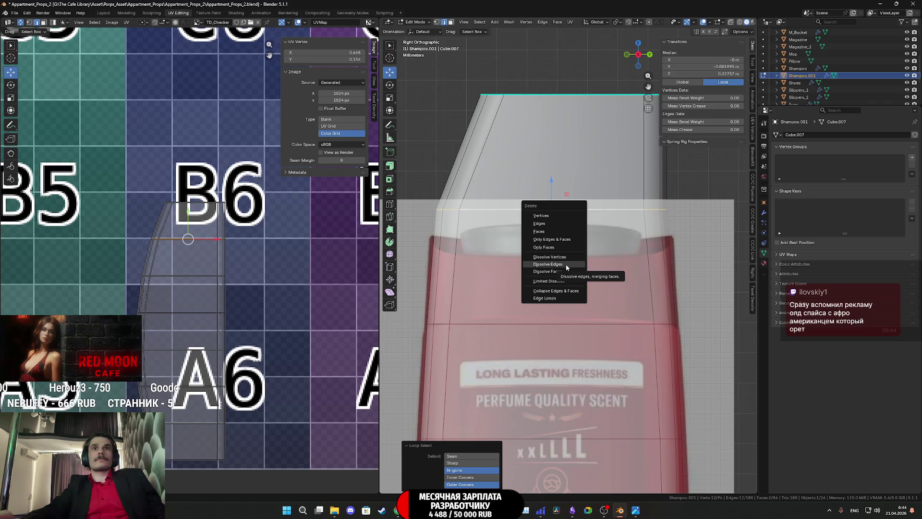
# - Dissolve the extra shoulder edge loop, select the bottle top and return to Right Orthographic view
pyautogui.click(566, 265)
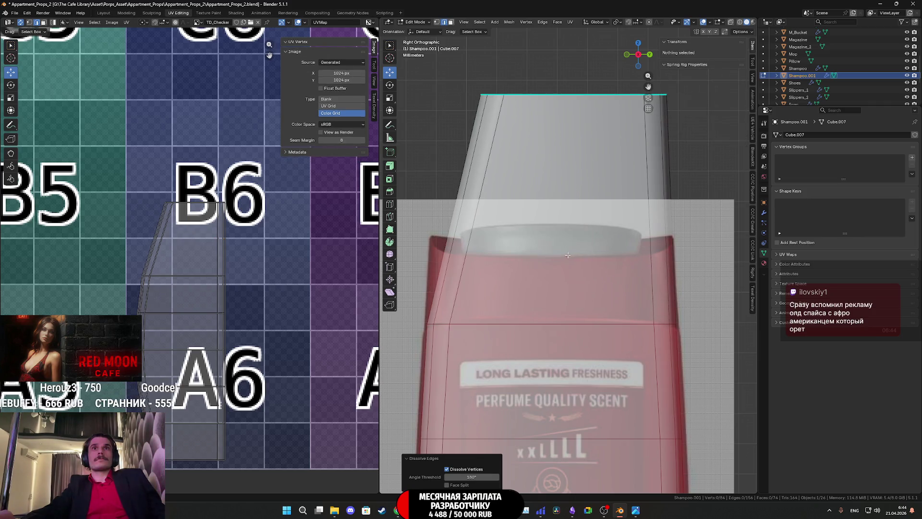
pyautogui.moveTo(566, 265); pyautogui.dragTo(495, 71, button='middle')
pyautogui.scroll(-3, 496, 71)
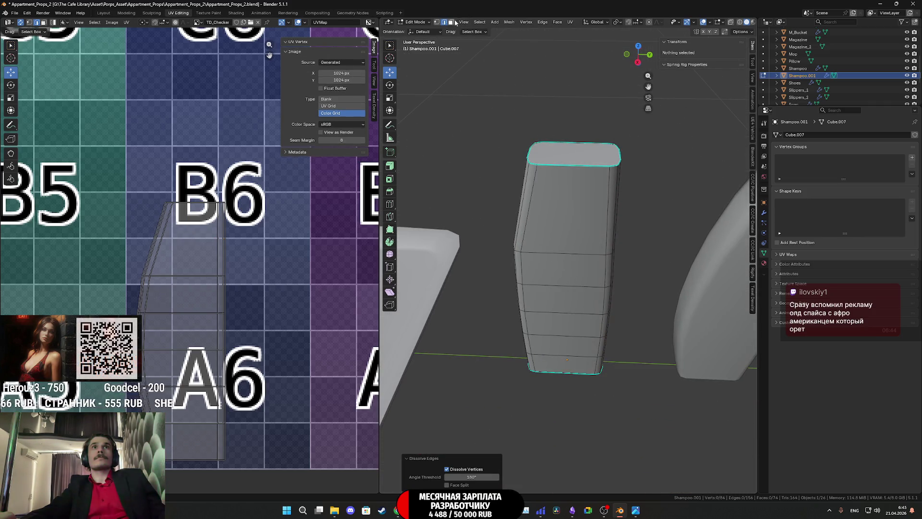
pyautogui.click(574, 155)
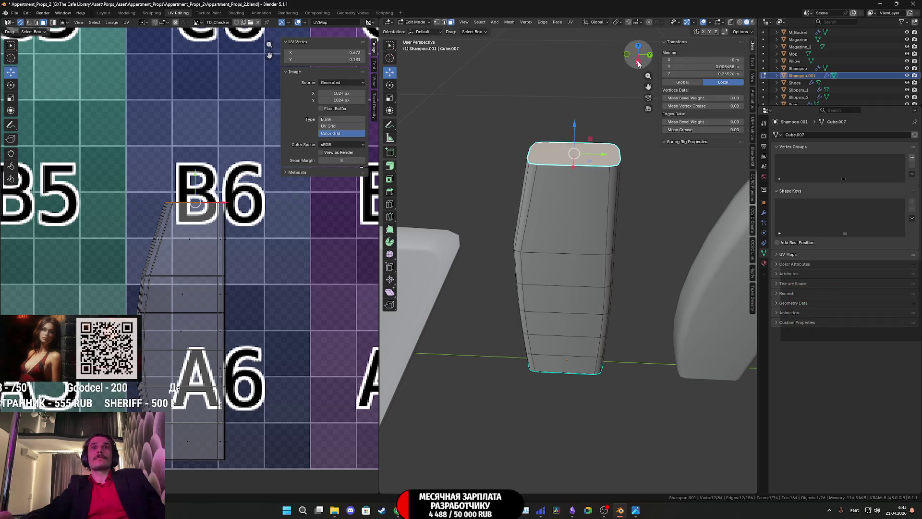
pyautogui.click(637, 61)
pyautogui.scroll(2, 569, 289)
pyautogui.scroll(2, 570, 288)
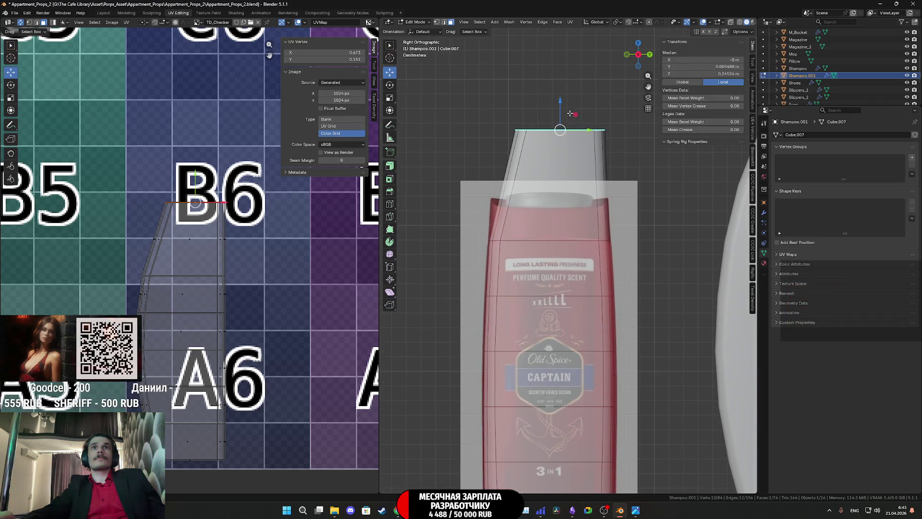
# - Move the top rim loop down onto the cap line in the side plane and widen it along Y
pyautogui.press('g')
pyautogui.hotkey('shift', 'x')
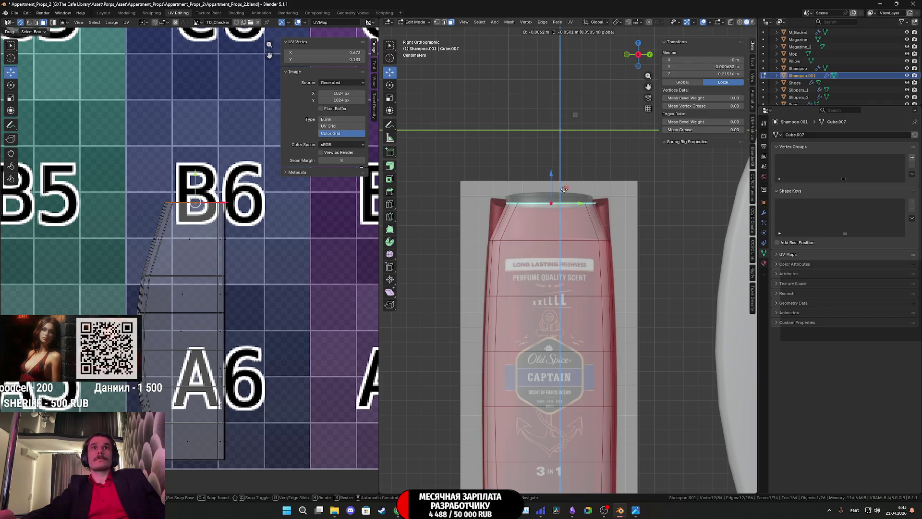
pyautogui.click(565, 188)
pyautogui.scroll(1, 567, 193)
pyautogui.scroll(1, 566, 193)
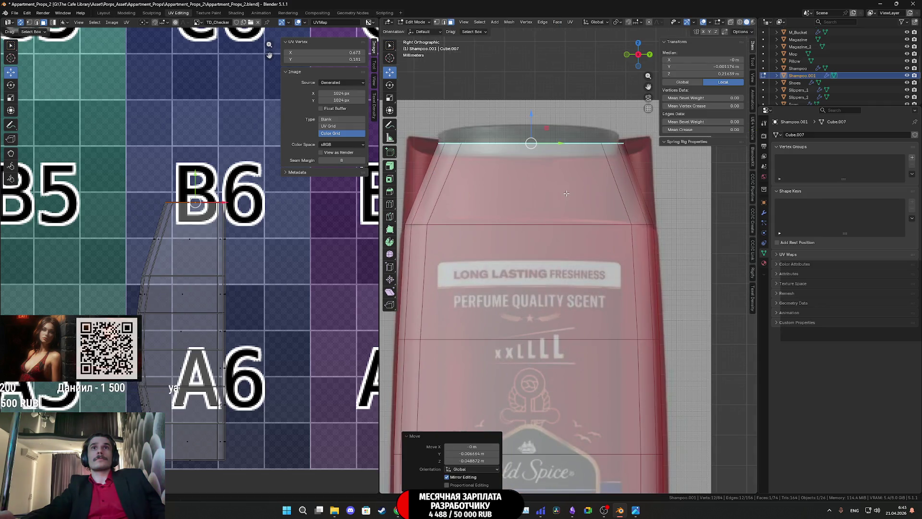
pyautogui.scroll(2, 577, 201)
pyautogui.scroll(2, 611, 250)
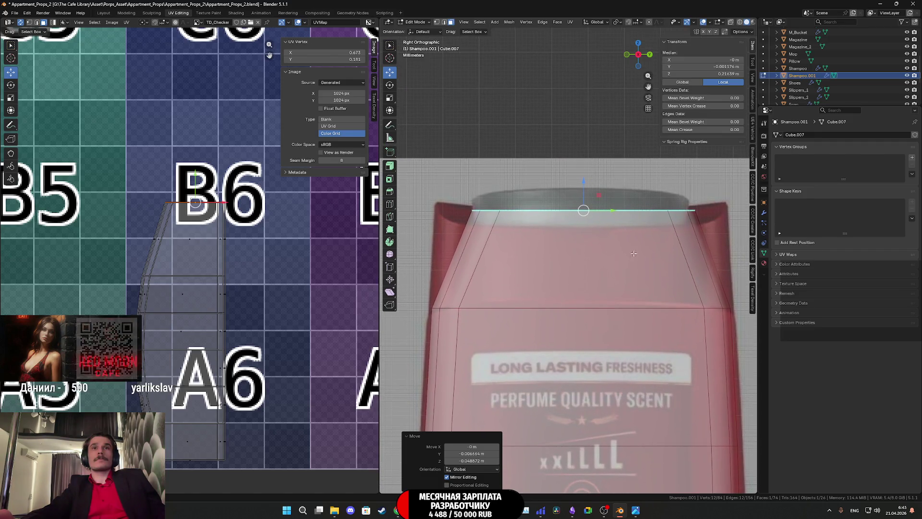
pyautogui.press('s')
pyautogui.press('y')
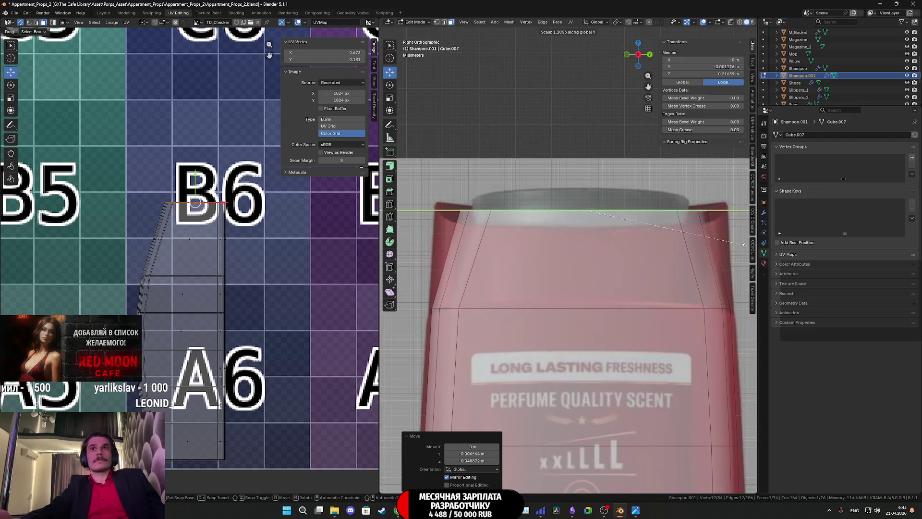
pyautogui.click(552, 236)
# - Adjust the top rim's position along Y and check it in perspective
pyautogui.press('g')
pyautogui.press('y')
pyautogui.click(606, 210)
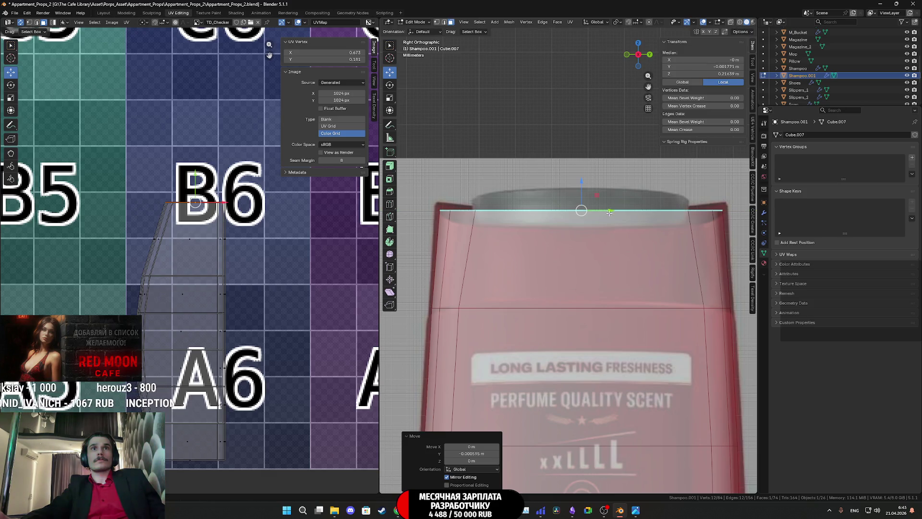
pyautogui.scroll(-1, 598, 231)
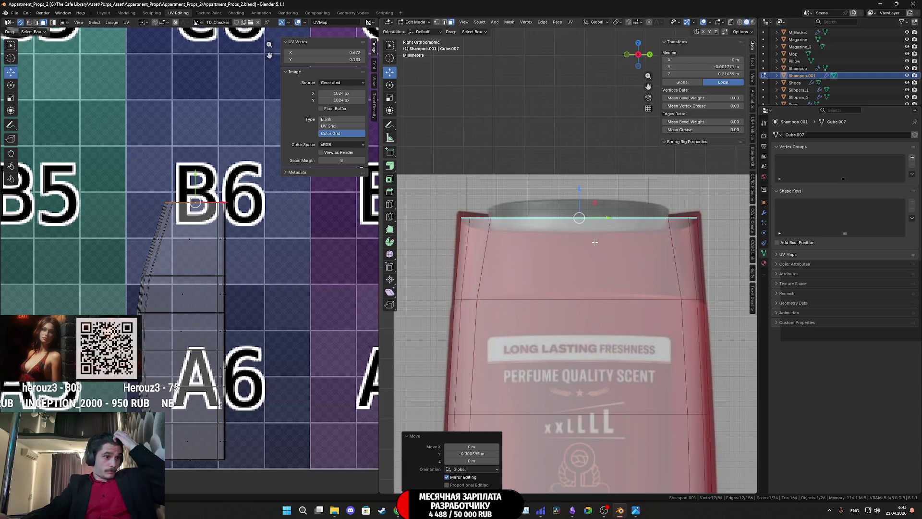
pyautogui.scroll(-3, 594, 241)
pyautogui.moveTo(593, 241)
pyautogui.mouseDown(button='middle')
pyautogui.moveTo(595, 321)
pyautogui.moveTo(739, 320)
pyautogui.moveTo(570, 283)
pyautogui.moveTo(606, 250)
pyautogui.moveTo(590, 271)
pyautogui.mouseUp(button='middle')
pyautogui.scroll(3, 739, 320)
pyautogui.scroll(1, 590, 271)
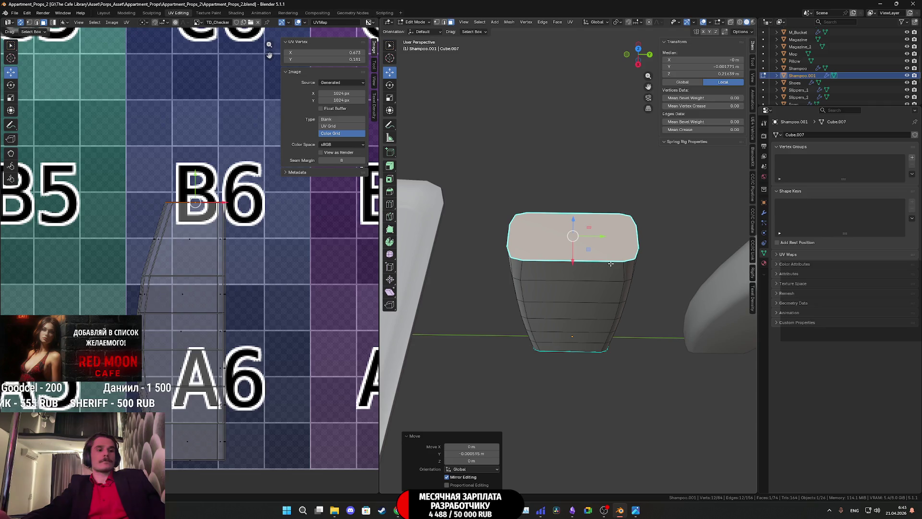
# - Add a centred vertical loop cut near the bottle's side corner and select the top face
pyautogui.moveTo(584, 261); pyautogui.dragTo(552, 262, button='middle')
pyautogui.hotkey('ctrl', 'r')
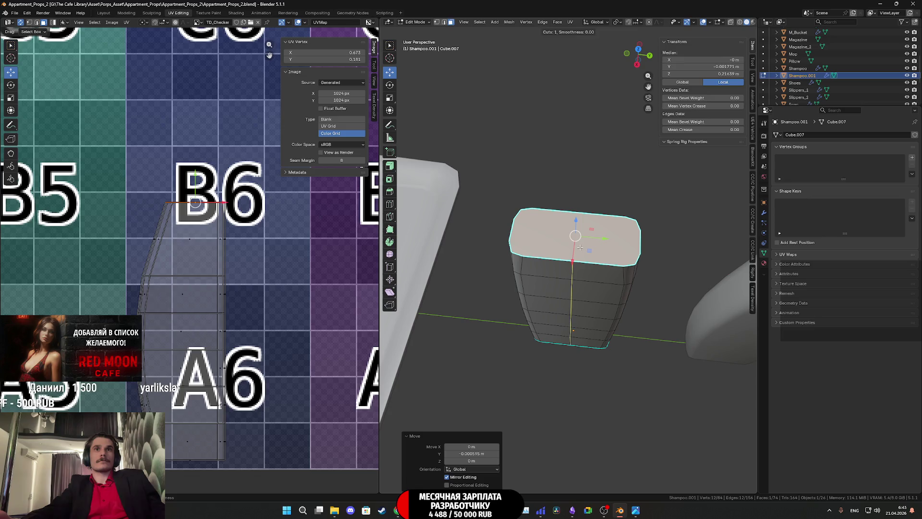
pyautogui.click(554, 265)
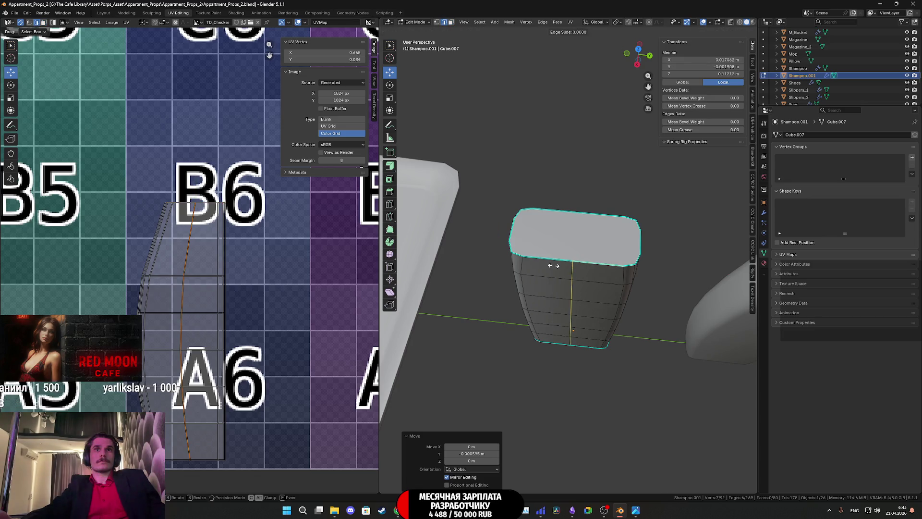
pyautogui.rightClick(553, 265)
pyautogui.click(583, 255)
pyautogui.moveTo(582, 254); pyautogui.dragTo(577, 236, button='middle')
pyautogui.scroll(2, 584, 242)
pyautogui.scroll(1, 584, 238)
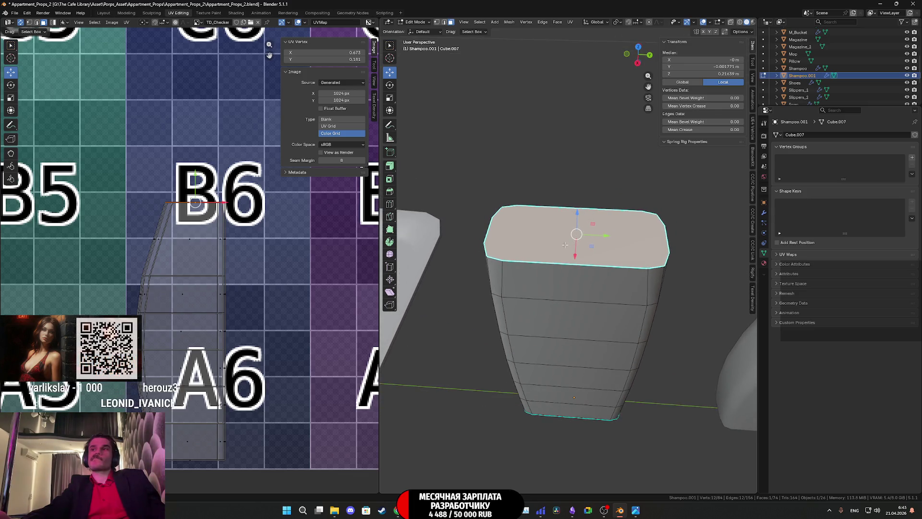
# - Switch to vertex select, start a second loop cut at a top corner and undo it
pyautogui.click(438, 22)
pyautogui.click(502, 260)
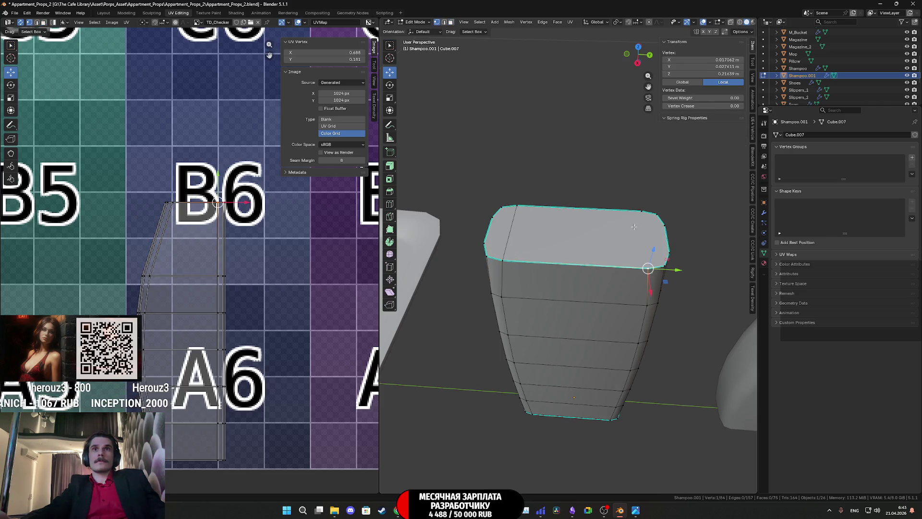
pyautogui.hotkey('ctrl', 'r')
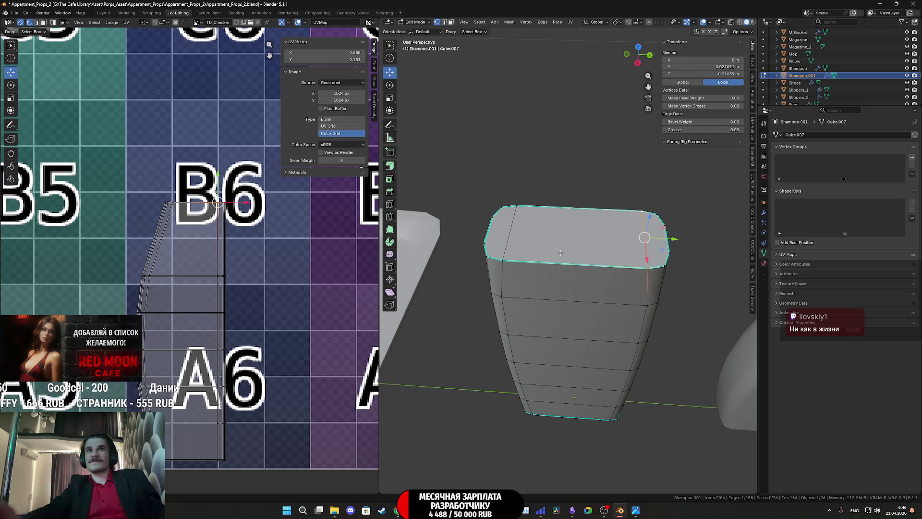
pyautogui.hotkey('ctrl', 'z')
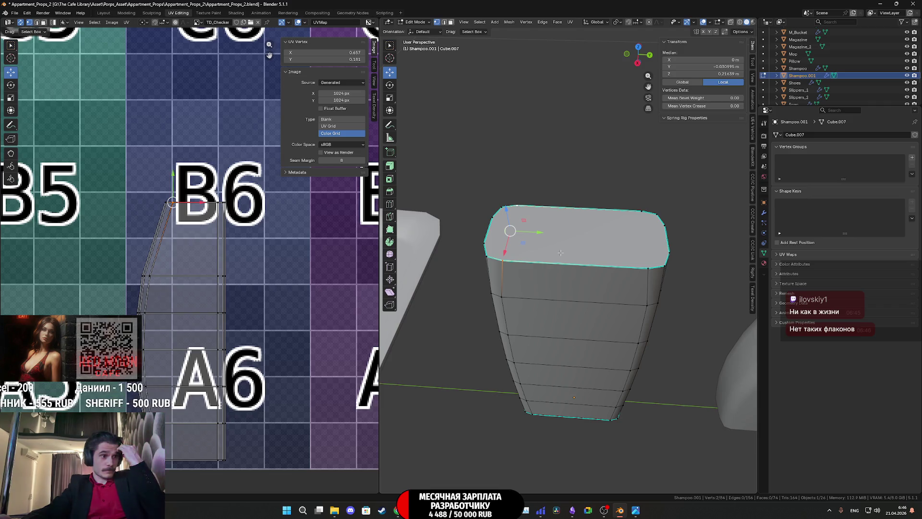
pyautogui.moveTo(565, 326); pyautogui.dragTo(574, 292, button='middle')
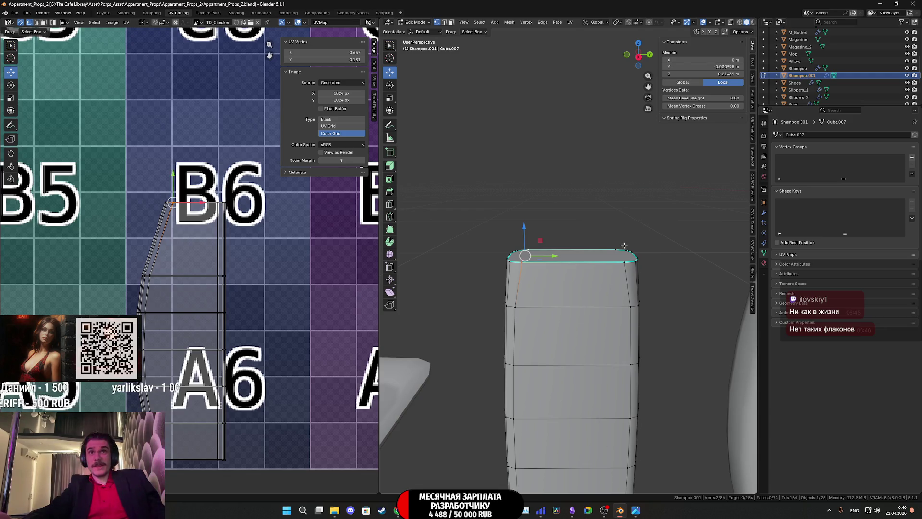
pyautogui.click(640, 57)
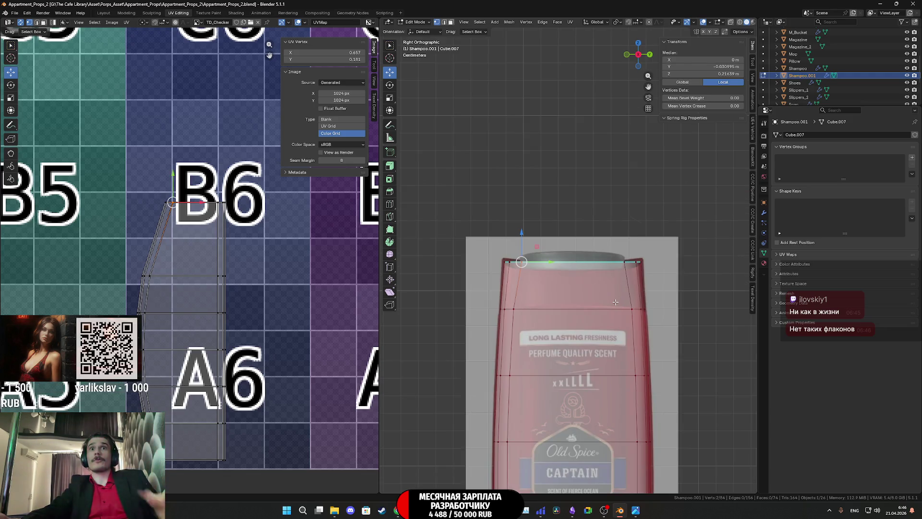
pyautogui.scroll(-3, 608, 328)
pyautogui.moveTo(598, 310)
pyautogui.mouseDown(button='middle')
pyautogui.moveTo(592, 294)
pyautogui.moveTo(598, 315)
pyautogui.mouseUp(button='middle')
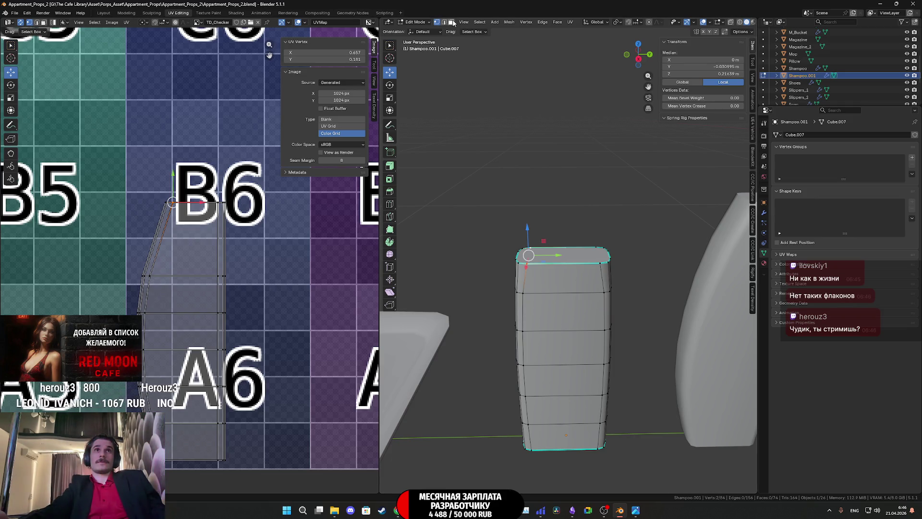
pyautogui.click(633, 253)
pyautogui.scroll(3, 569, 258)
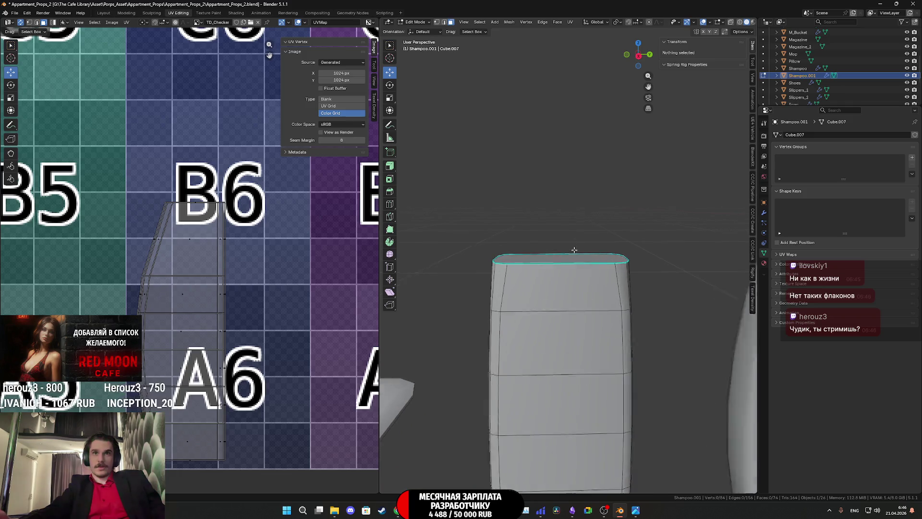
pyautogui.keyDown('alt'); pyautogui.click(568, 255); pyautogui.keyUp('alt')
pyautogui.moveTo(569, 256); pyautogui.dragTo(622, 119, button='middle')
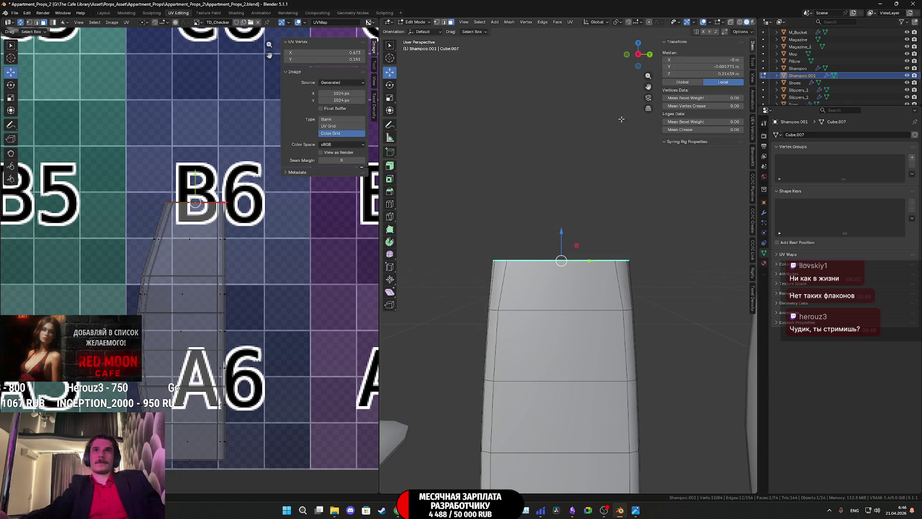
pyautogui.click(638, 56)
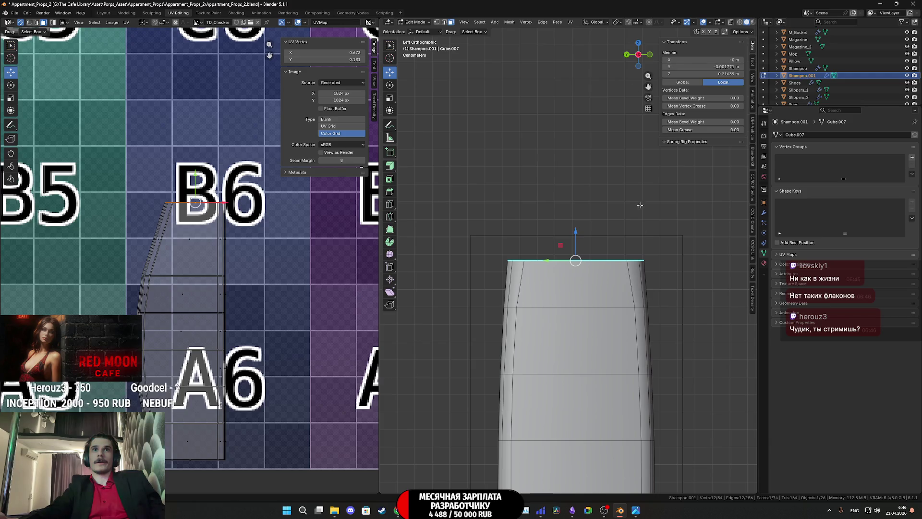
pyautogui.click(638, 55)
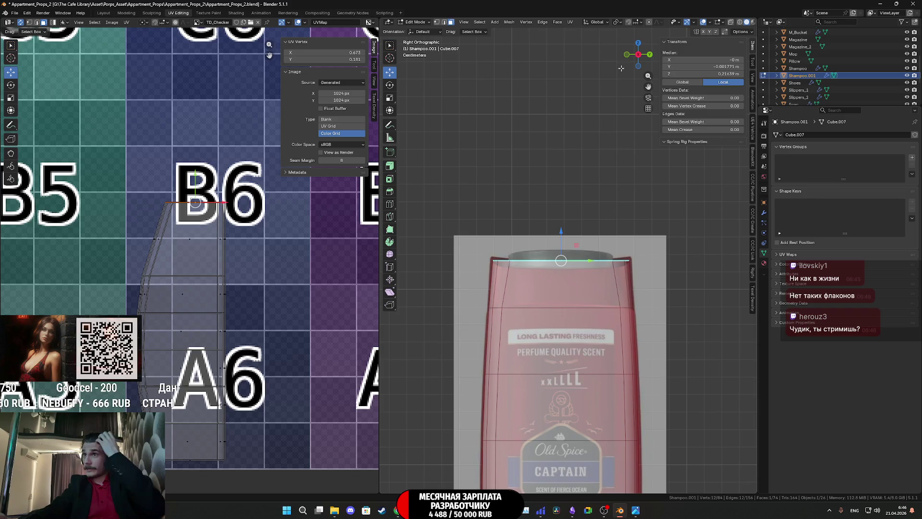
pyautogui.scroll(2, 626, 99)
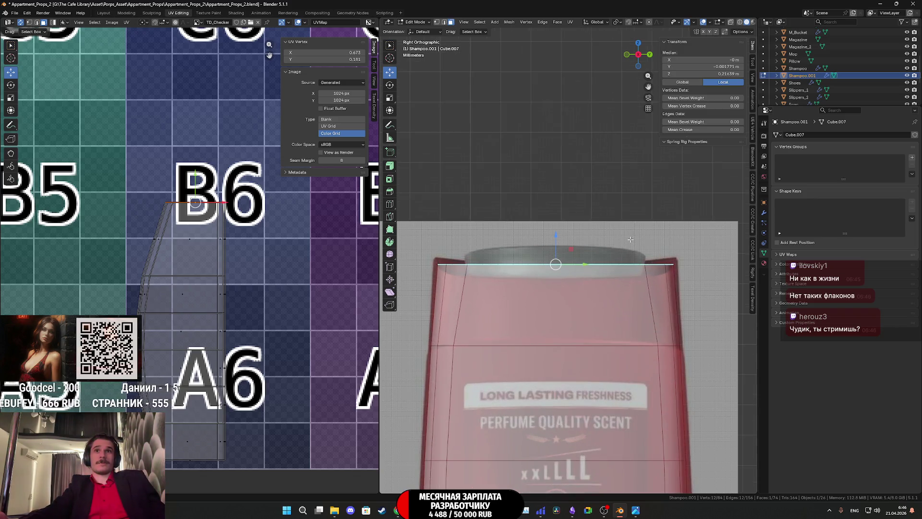
pyautogui.scroll(1, 639, 223)
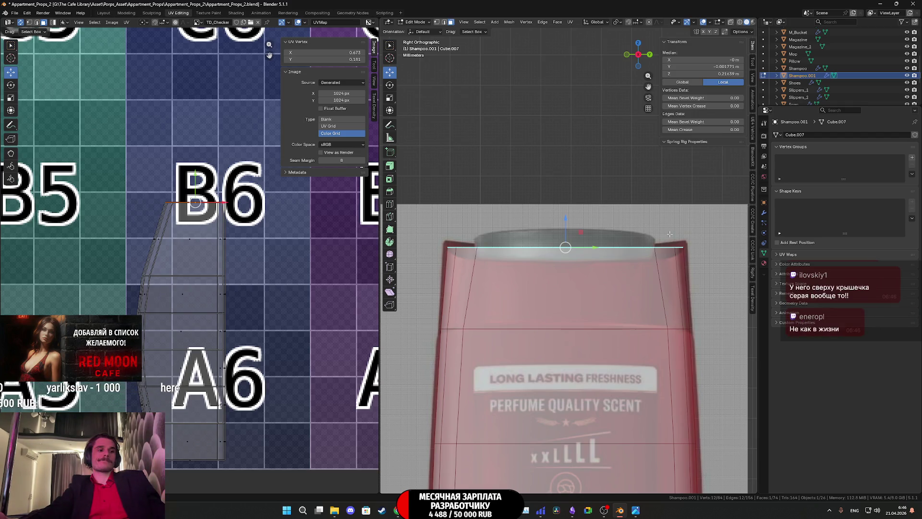
pyautogui.moveTo(667, 230); pyautogui.dragTo(679, 272, button='middle')
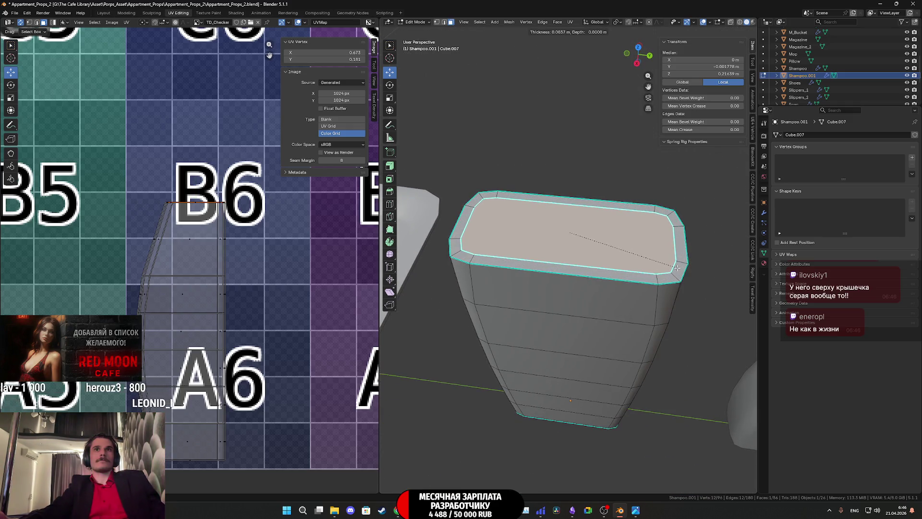
# - Inset the bottle's top face and narrow the inset along Y to match the reference cap
pyautogui.click(671, 229)
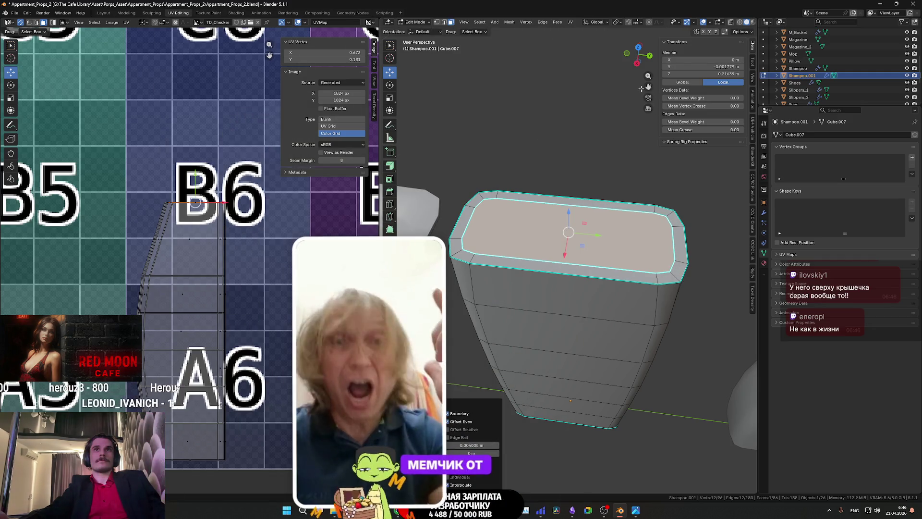
pyautogui.moveTo(638, 57); pyautogui.dragTo(599, 68)
pyautogui.moveTo(599, 68); pyautogui.dragTo(619, 68, button='middle')
pyautogui.press('`')
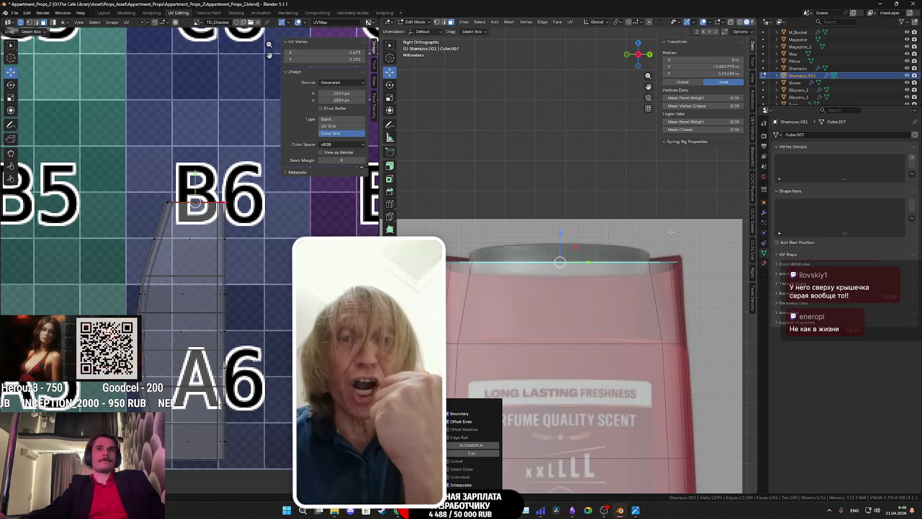
pyautogui.press('s')
pyautogui.press('y')
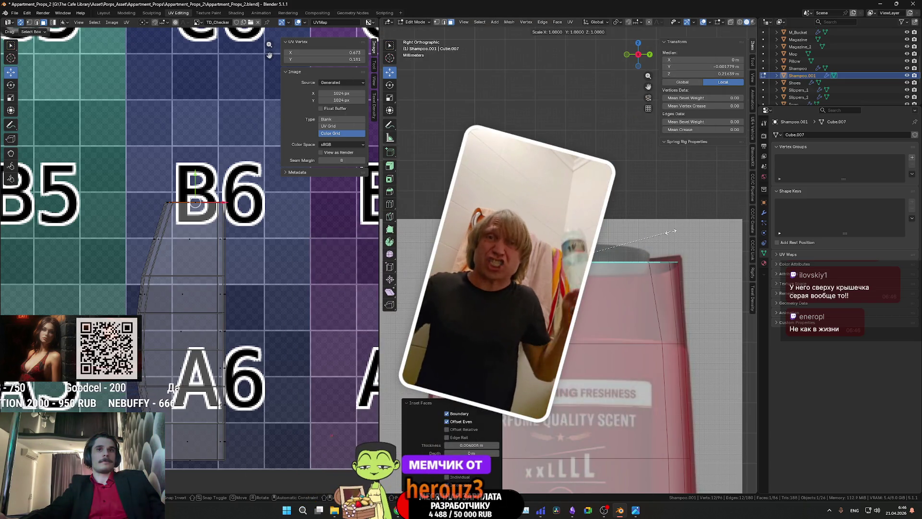
pyautogui.click(627, 237)
pyautogui.moveTo(648, 245)
pyautogui.mouseDown(button='middle')
pyautogui.moveTo(628, 238)
pyautogui.moveTo(634, 217)
pyautogui.mouseUp(button='middle')
pyautogui.click(637, 62)
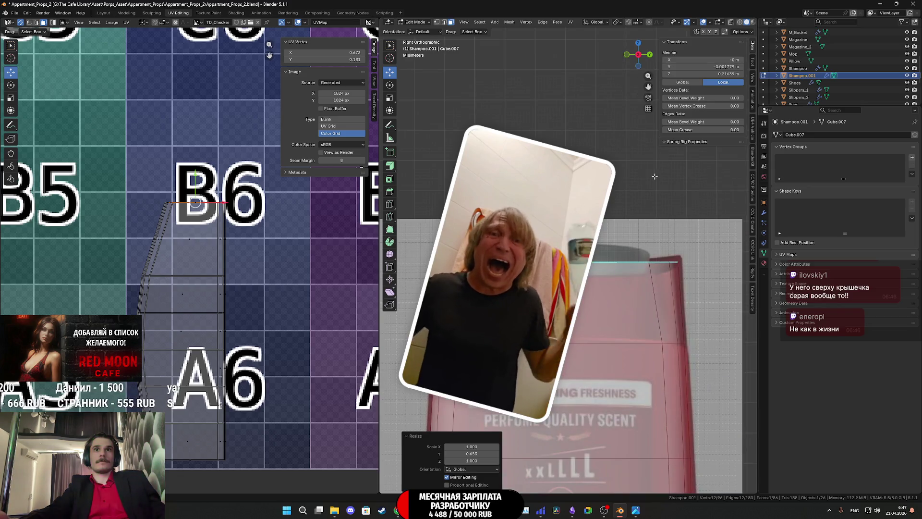
pyautogui.scroll(2, 656, 238)
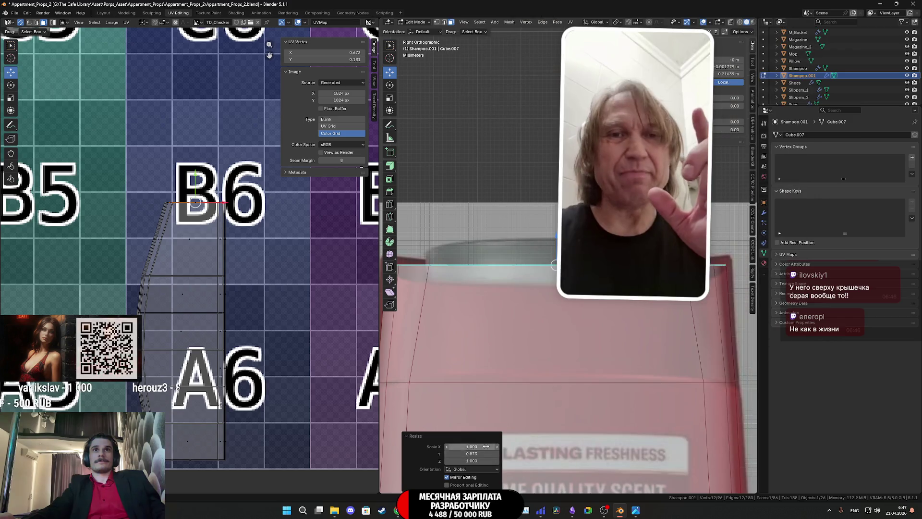
# - Raise the inset face straight up along Z and shrink it evenly to form a stepped cap
pyautogui.moveTo(557, 389); pyautogui.dragTo(557, 411, button='middle')
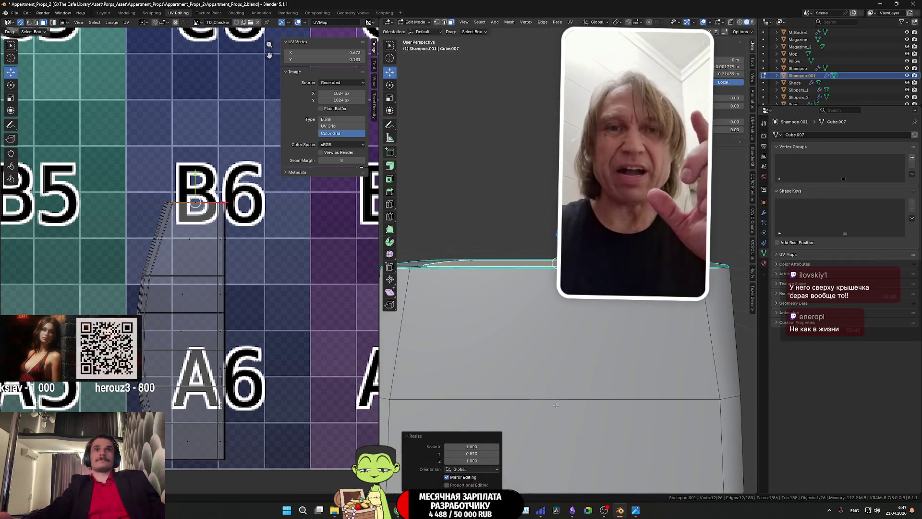
pyautogui.press('KP_3')
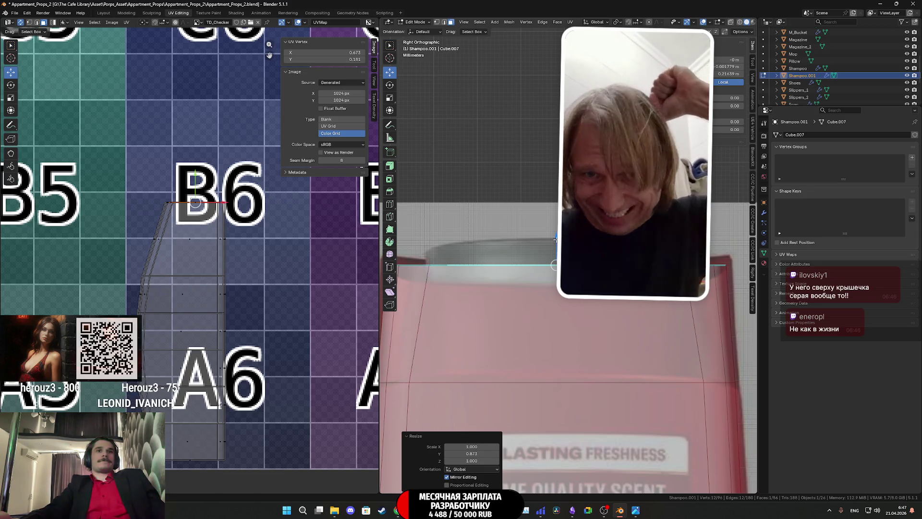
pyautogui.press('g')
pyautogui.press('z')
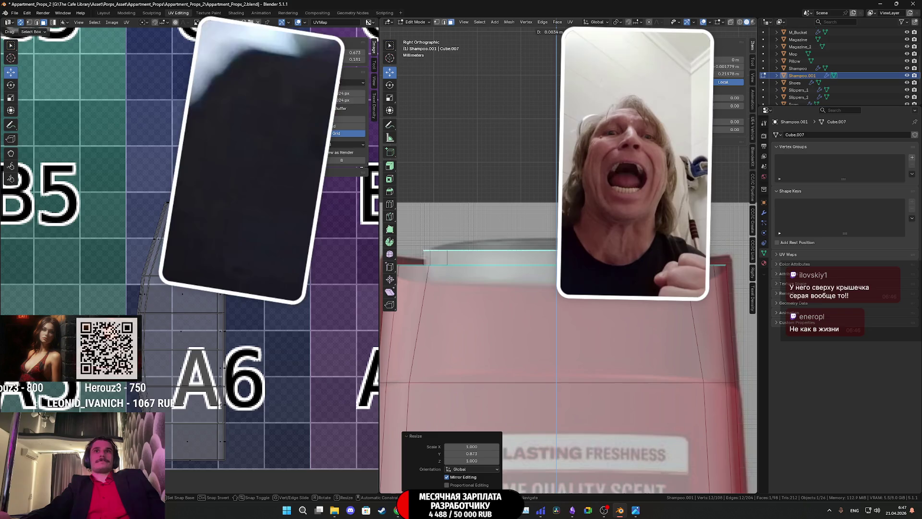
pyautogui.click(565, 220)
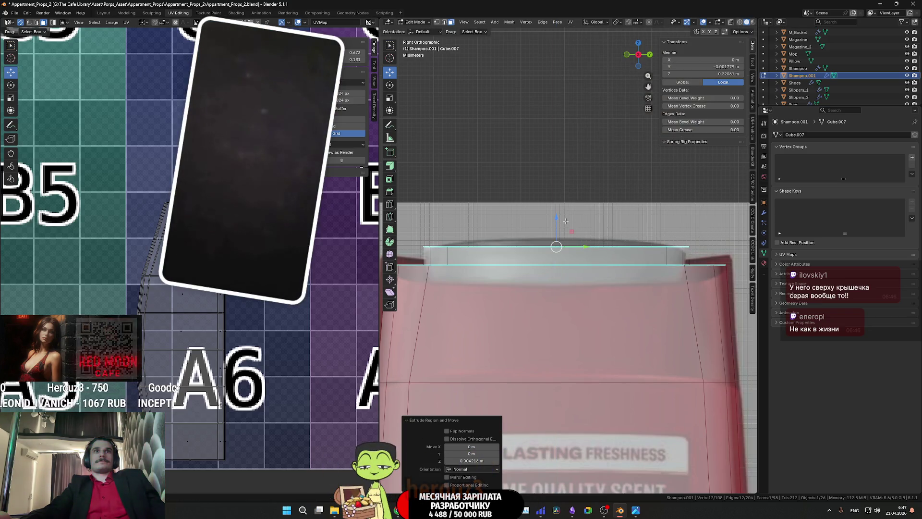
pyautogui.press('s')
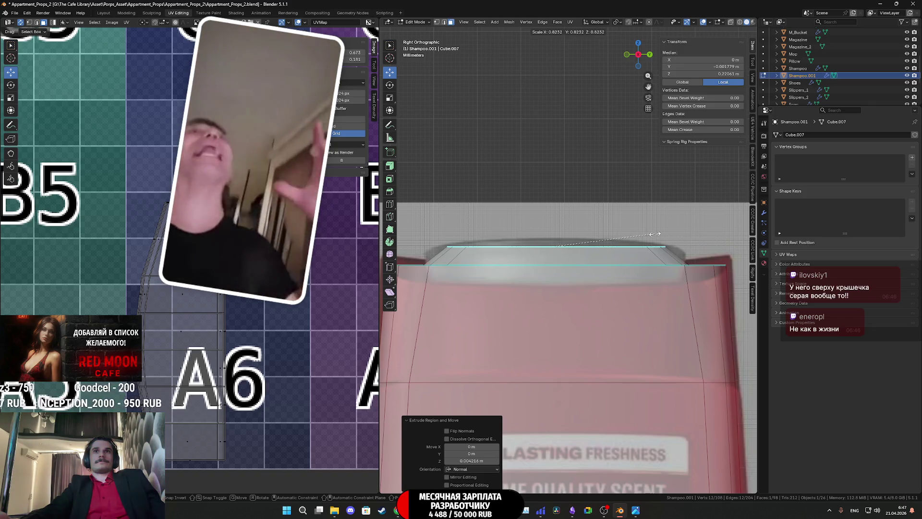
pyautogui.click(656, 233)
# - Lower the cap's top face about 0.001 m in Z, forming a shallow recess inside the rim
pyautogui.press('g')
pyautogui.press('z')
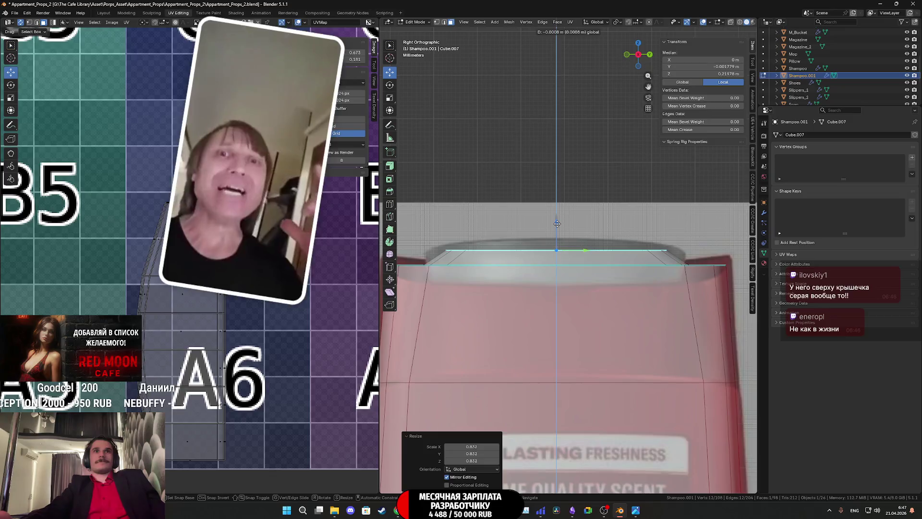
pyautogui.click(557, 224)
pyautogui.moveTo(557, 225)
pyautogui.mouseDown(button='middle')
pyautogui.moveTo(572, 281)
pyautogui.moveTo(587, 283)
pyautogui.moveTo(585, 262)
pyautogui.mouseUp(button='middle')
pyautogui.moveTo(530, 253)
pyautogui.mouseDown(button='middle')
pyautogui.moveTo(550, 269)
pyautogui.moveTo(606, 267)
pyautogui.mouseUp(button='middle')
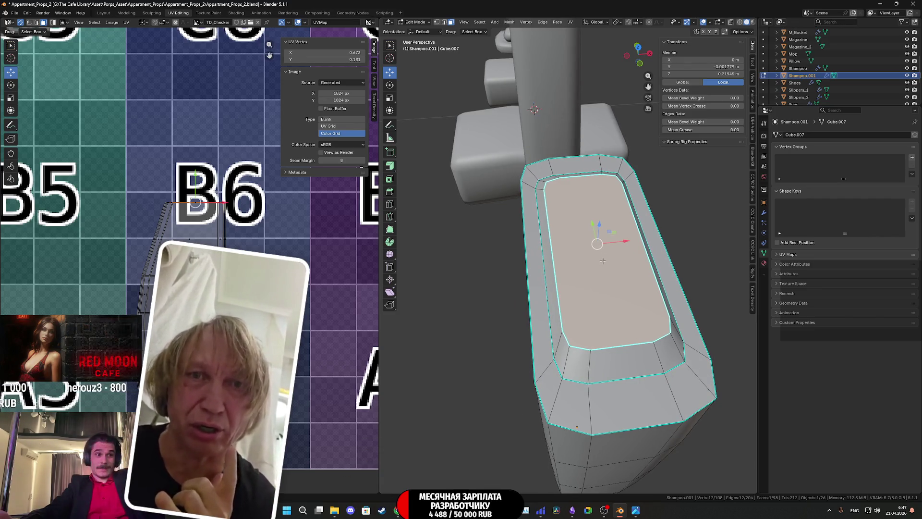
pyautogui.scroll(-1, 604, 265)
pyautogui.scroll(-2, 602, 263)
pyautogui.scroll(-1, 600, 260)
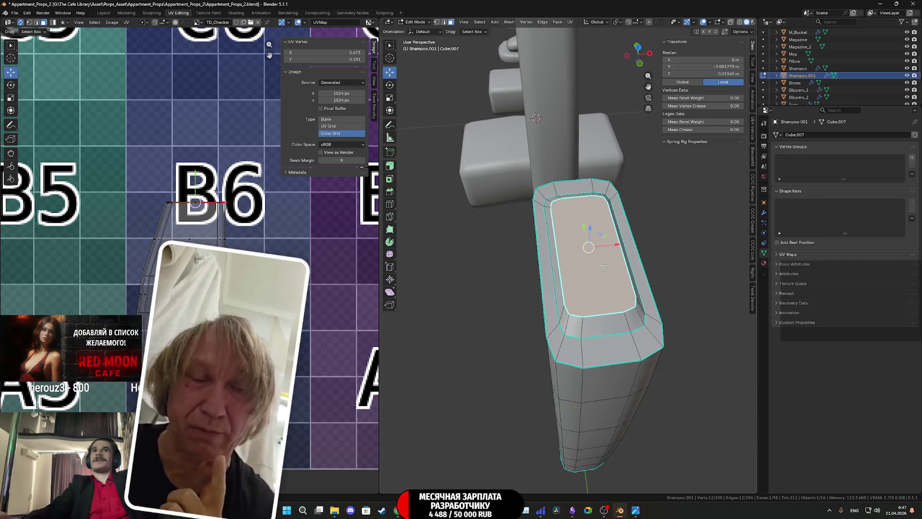
pyautogui.scroll(-1, 599, 258)
pyautogui.moveTo(599, 257); pyautogui.dragTo(591, 251, button='middle')
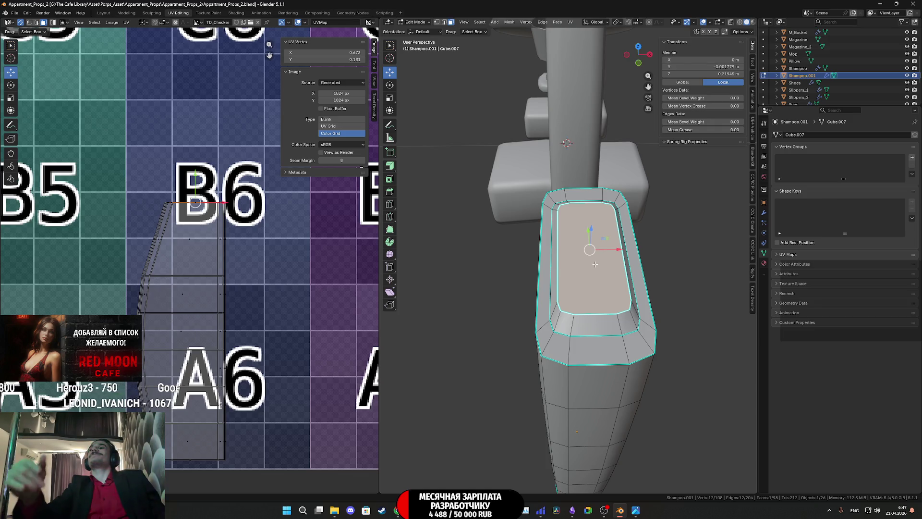
pyautogui.moveTo(595, 263); pyautogui.dragTo(528, 249, button='middle')
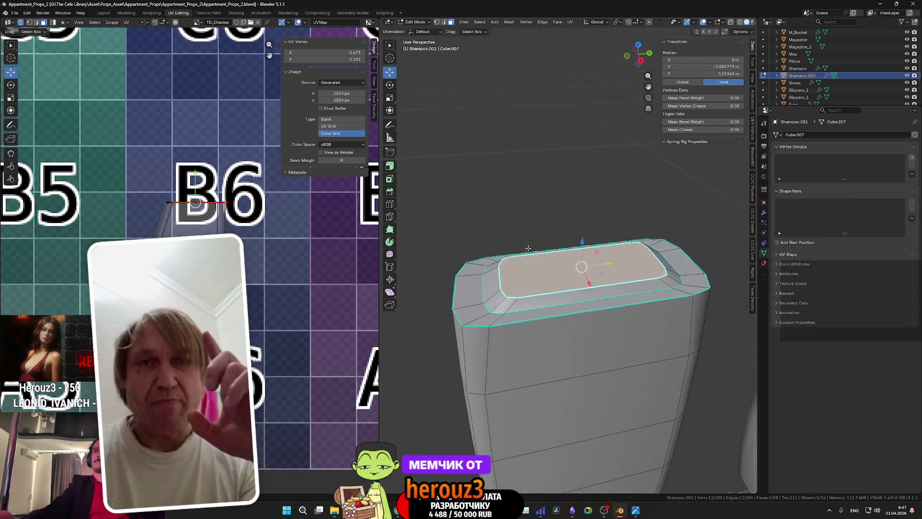
pyautogui.scroll(3, 562, 273)
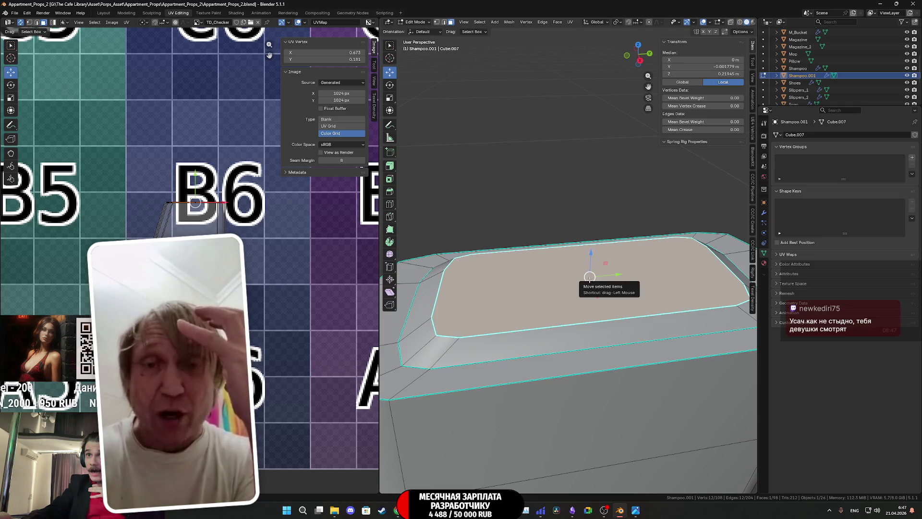
pyautogui.scroll(-2, 589, 277)
pyautogui.scroll(-2, 594, 283)
pyautogui.moveTo(593, 283)
pyautogui.mouseDown(button='middle')
pyautogui.moveTo(569, 248)
pyautogui.moveTo(538, 266)
pyautogui.moveTo(536, 247)
pyautogui.moveTo(554, 259)
pyautogui.mouseUp(button='middle')
pyautogui.press('Tab')
# - Apply Shade Auto Smooth to the shampoo bottle and re-enter Edit Mode
pyautogui.rightClick(555, 259)
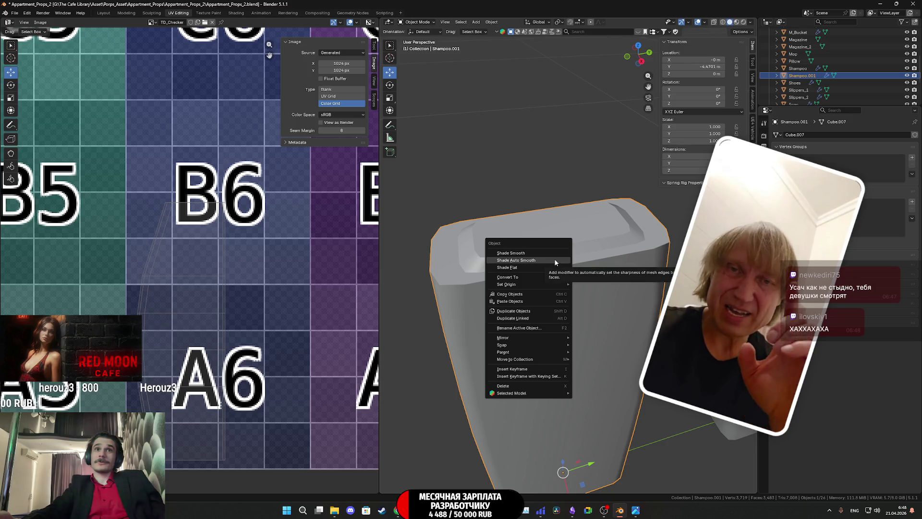
pyautogui.click(554, 260)
pyautogui.press('Tab')
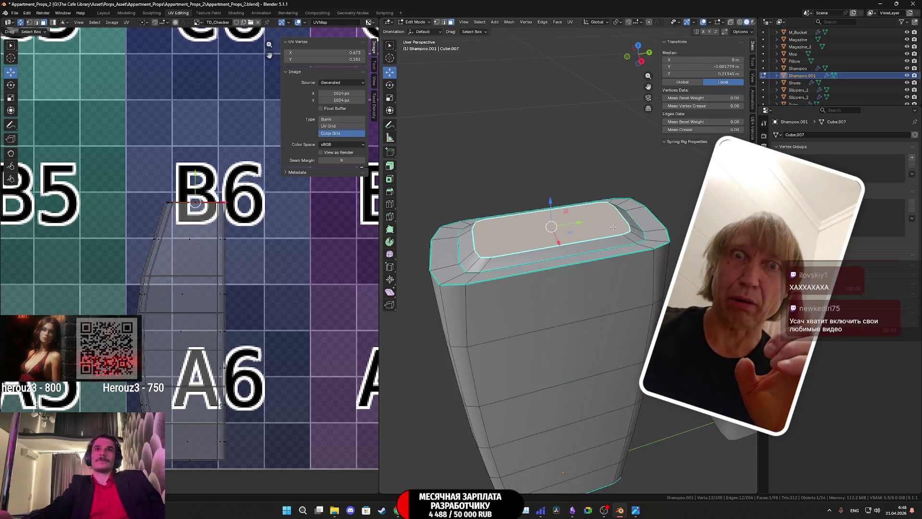
# - Mark the edge loop around the bottle cap as a UV seam and return to Object Mode
pyautogui.keyDown('alt'); pyautogui.click(541, 250); pyautogui.keyUp('alt')
pyautogui.rightClick(541, 248)
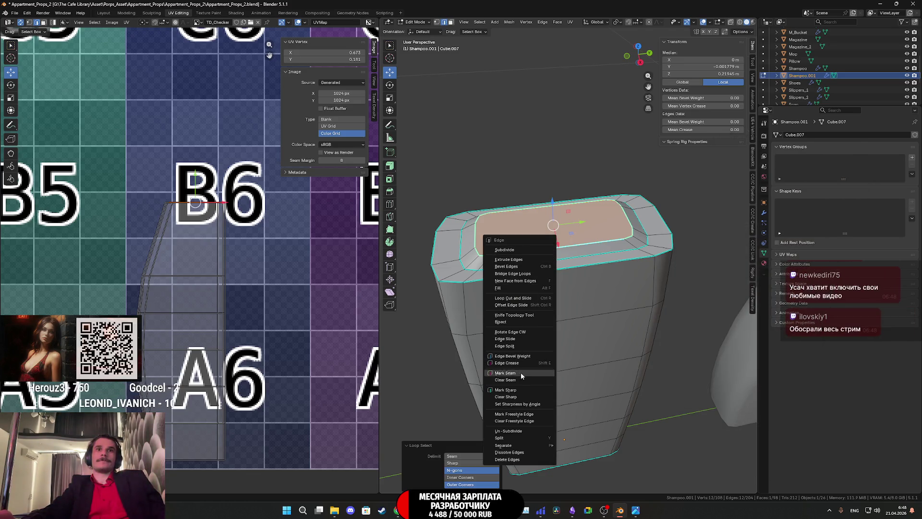
pyautogui.click(513, 398)
pyautogui.press('Tab')
pyautogui.moveTo(513, 398)
pyautogui.mouseDown(button='middle')
pyautogui.moveTo(566, 346)
pyautogui.moveTo(583, 368)
pyautogui.moveTo(550, 309)
pyautogui.moveTo(602, 278)
pyautogui.moveTo(604, 291)
pyautogui.moveTo(620, 283)
pyautogui.mouseUp(button='middle')
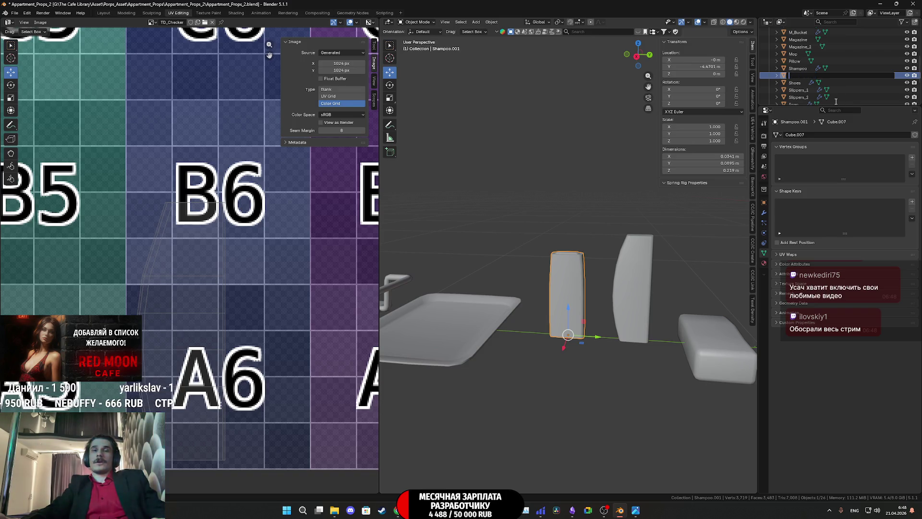
pyautogui.write('Co')
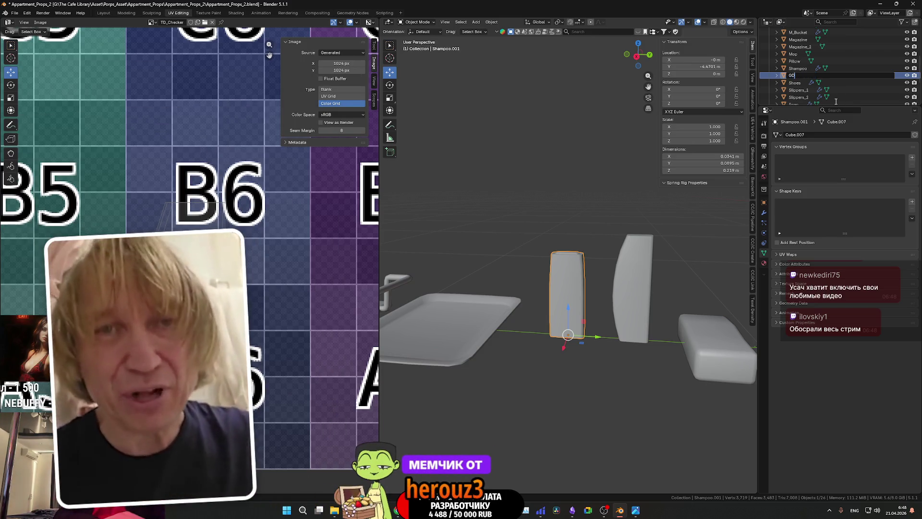
# - Finish naming the first bottle Shampoo and delete the reference-image empty from the Outliner
pyautogui.press('BackSpace')
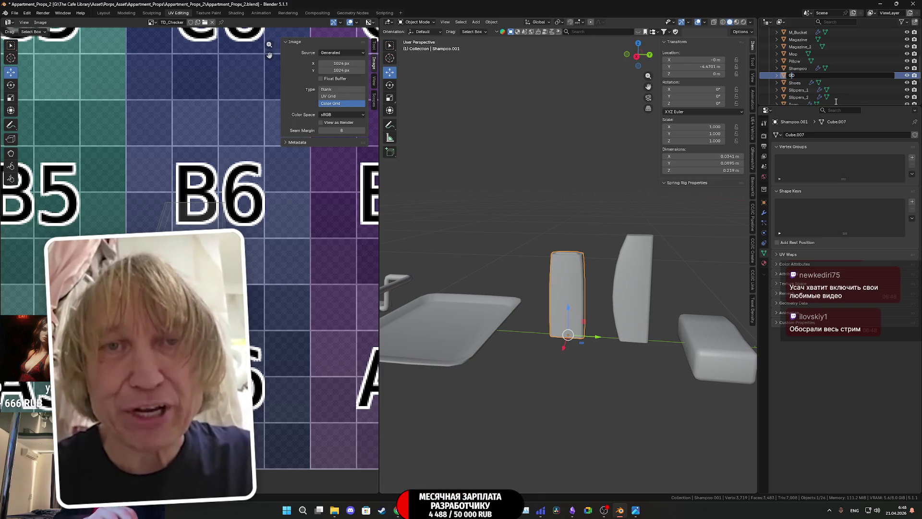
pyautogui.write('el')
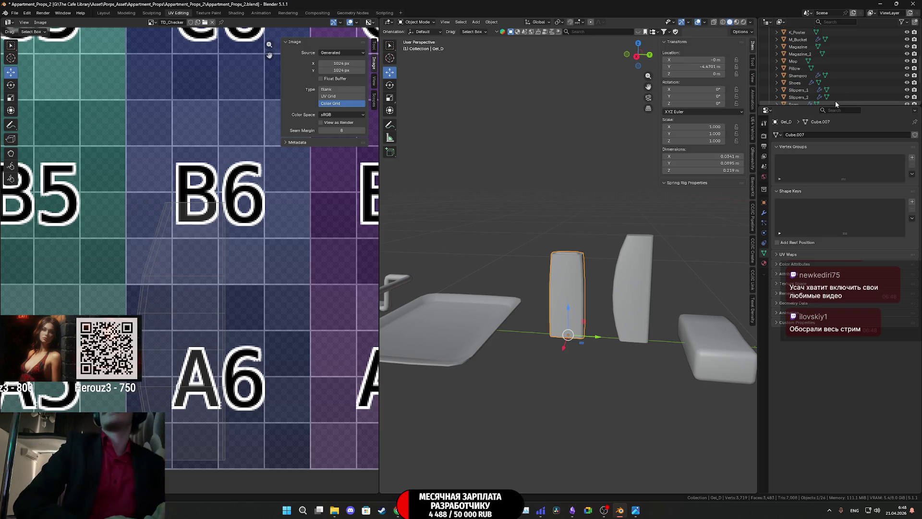
pyautogui.scroll(-3, 839, 87)
pyautogui.scroll(-3, 838, 82)
pyautogui.scroll(3, 834, 85)
pyautogui.scroll(3, 814, 72)
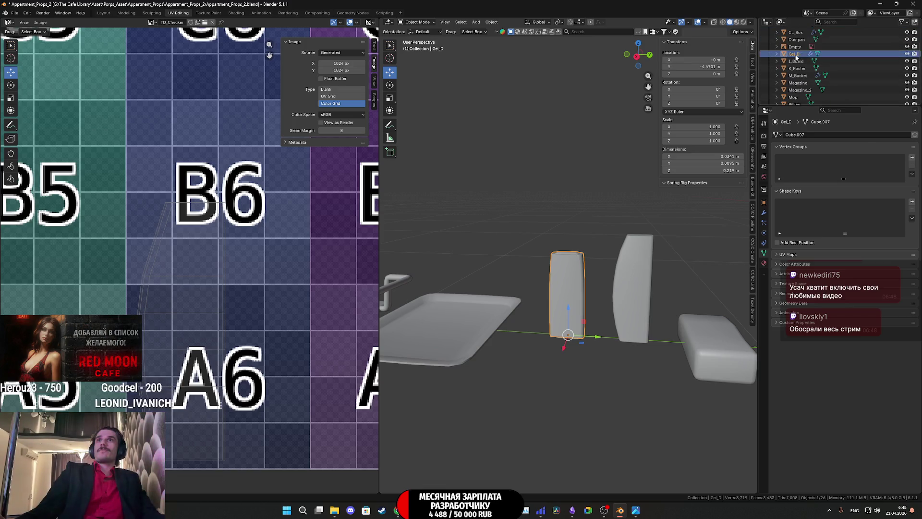
pyautogui.scroll(3, 829, 76)
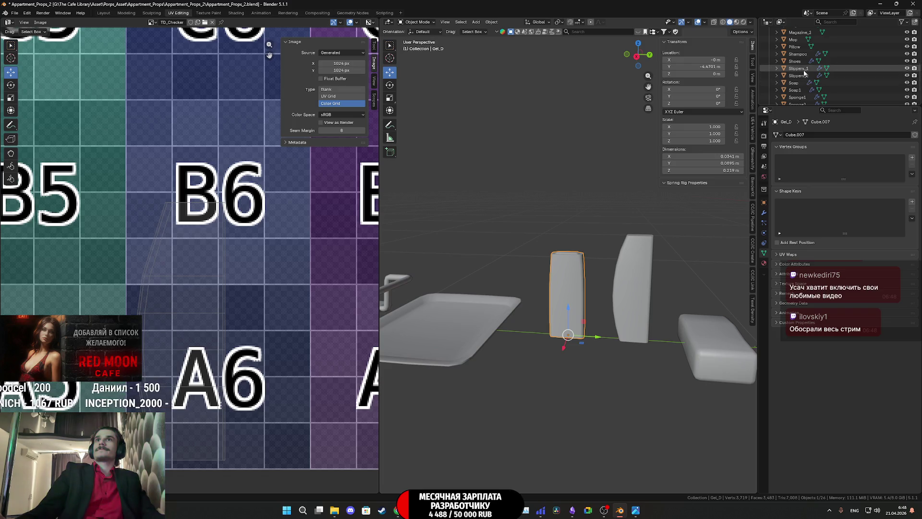
pyautogui.click(800, 57)
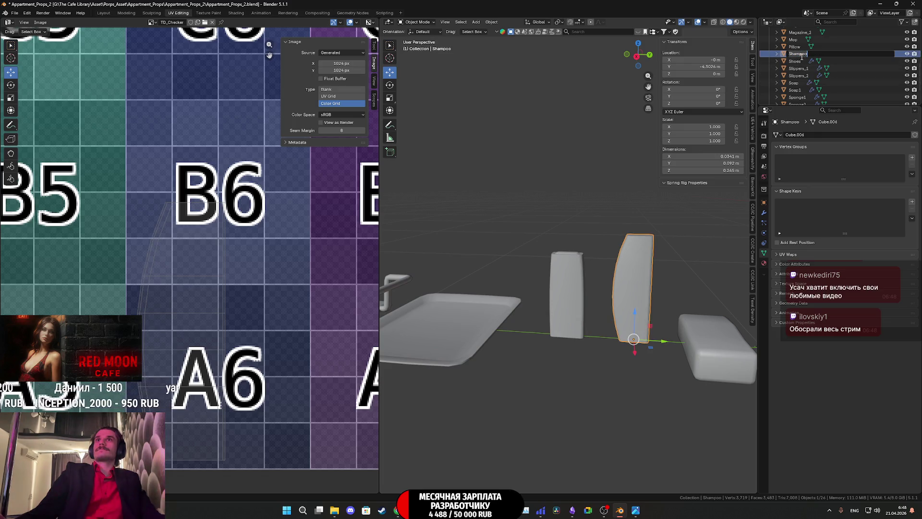
pyautogui.scroll(4, 834, 47)
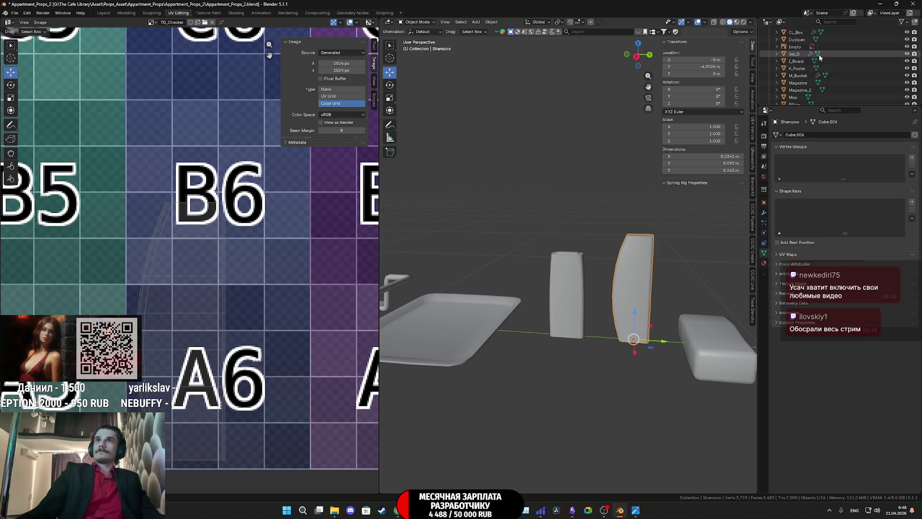
pyautogui.scroll(2, 814, 88)
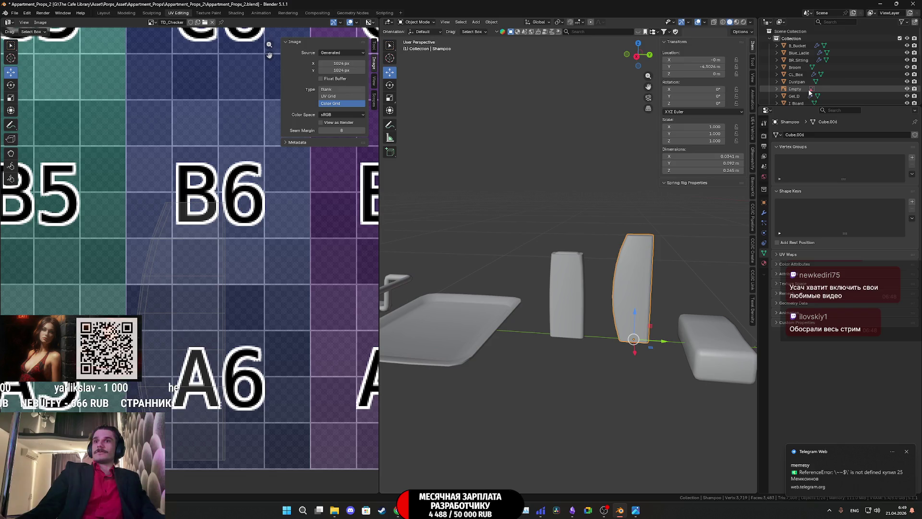
pyautogui.click(907, 450)
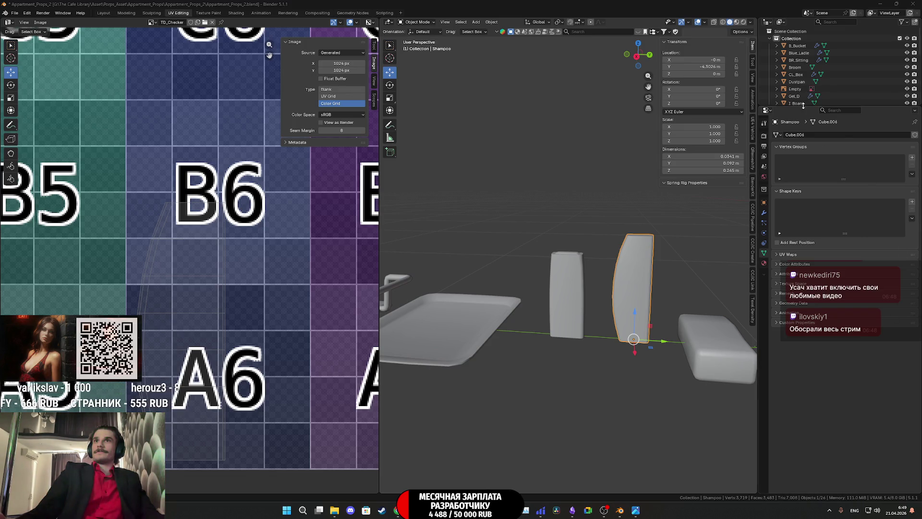
pyautogui.click(800, 89)
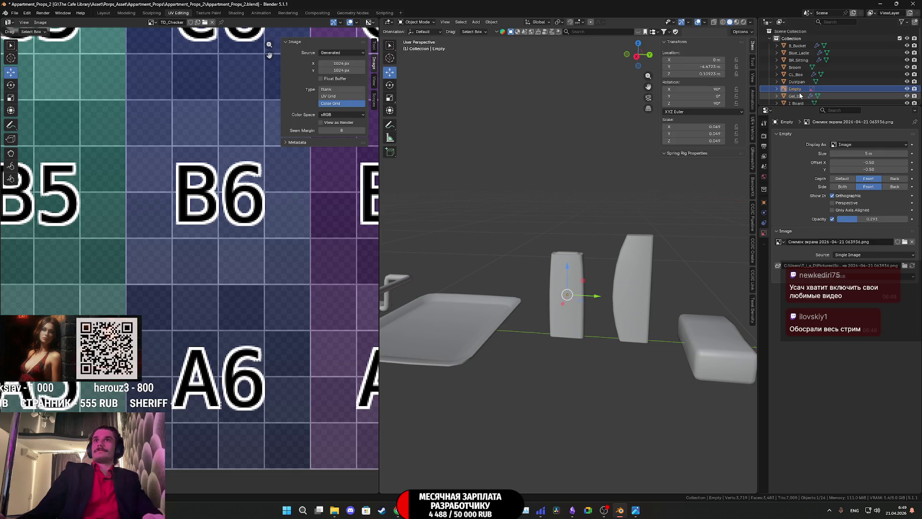
pyautogui.press('Delete')
pyautogui.scroll(-1, 809, 72)
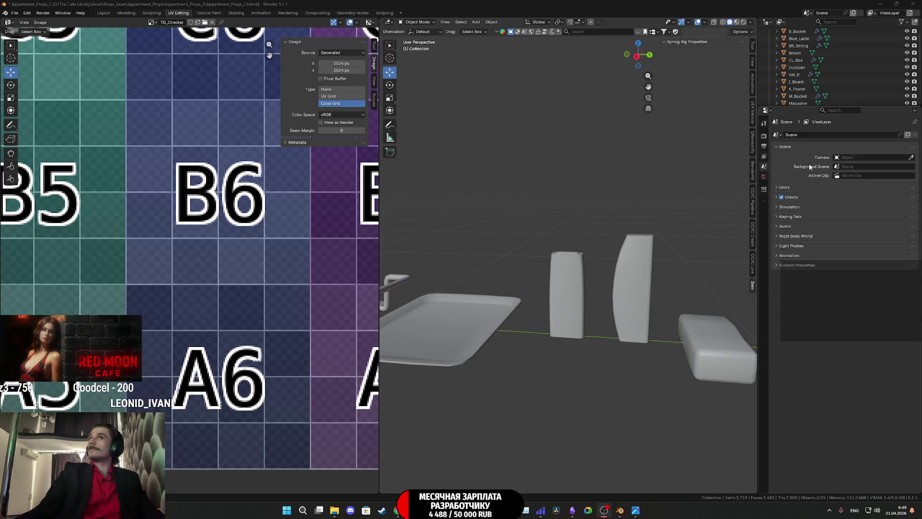
pyautogui.scroll(-5, 841, 85)
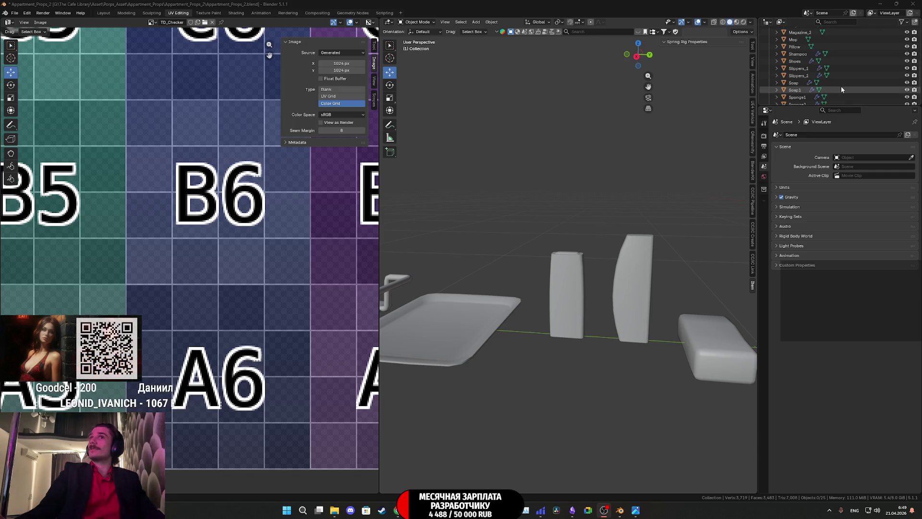
# - Select the Gel_D bottle, renamed Shampoo2, and enter Edit Mode on it
pyautogui.click(643, 262)
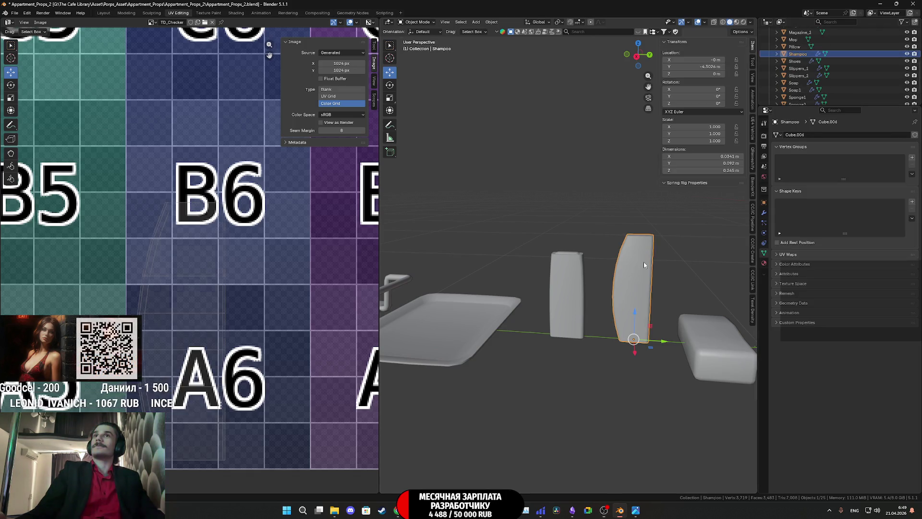
pyautogui.click(572, 271)
pyautogui.press('KP_Decimal')
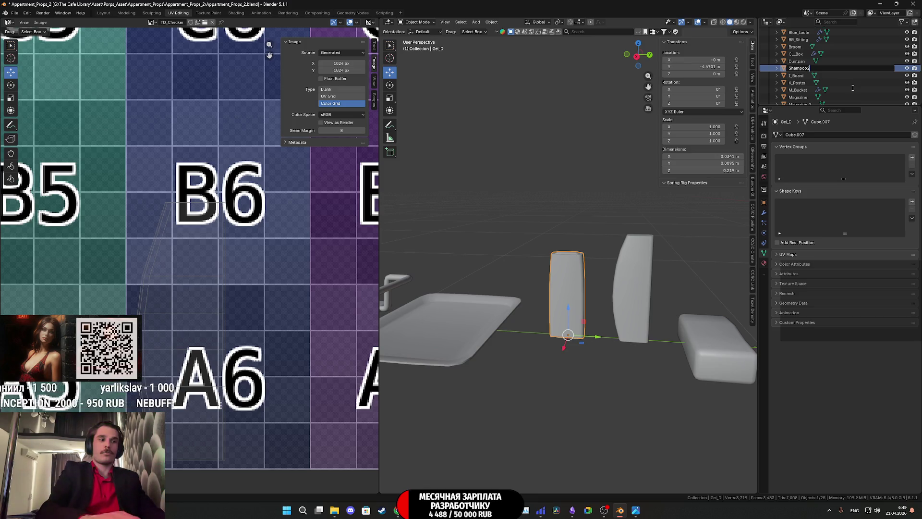
pyautogui.moveTo(604, 251)
pyautogui.mouseDown(button='middle')
pyautogui.moveTo(614, 259)
pyautogui.moveTo(635, 237)
pyautogui.moveTo(633, 244)
pyautogui.mouseUp(button='middle')
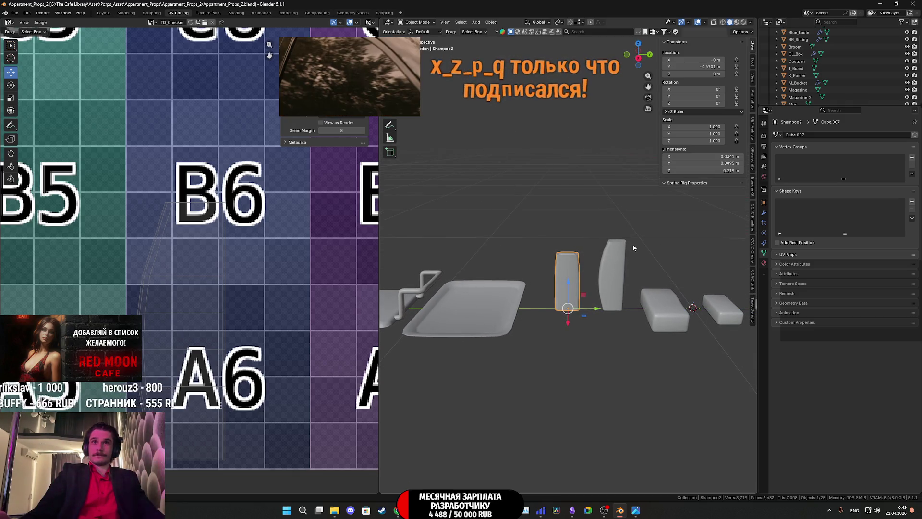
pyautogui.press('Tab')
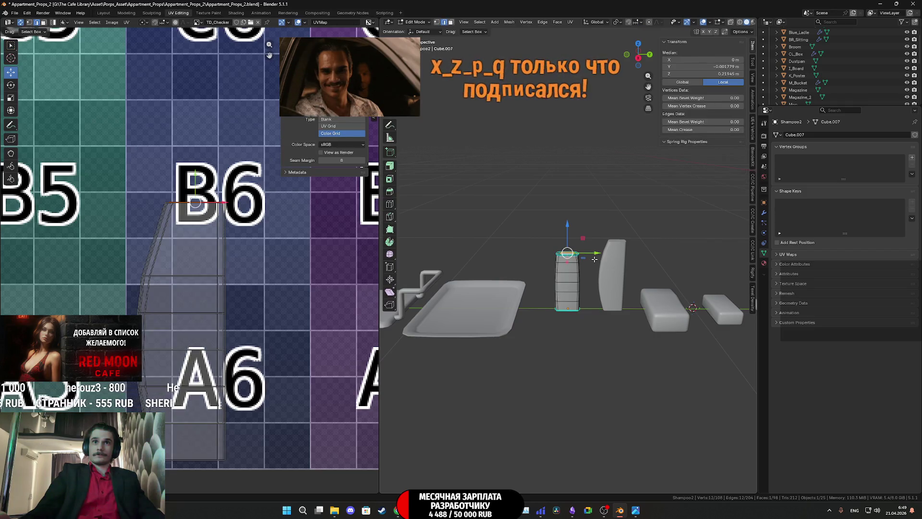
# - Project Shampoo2's UVs from the right side view and move the island right of the atlas
pyautogui.press('a')
pyautogui.press('KP_1')
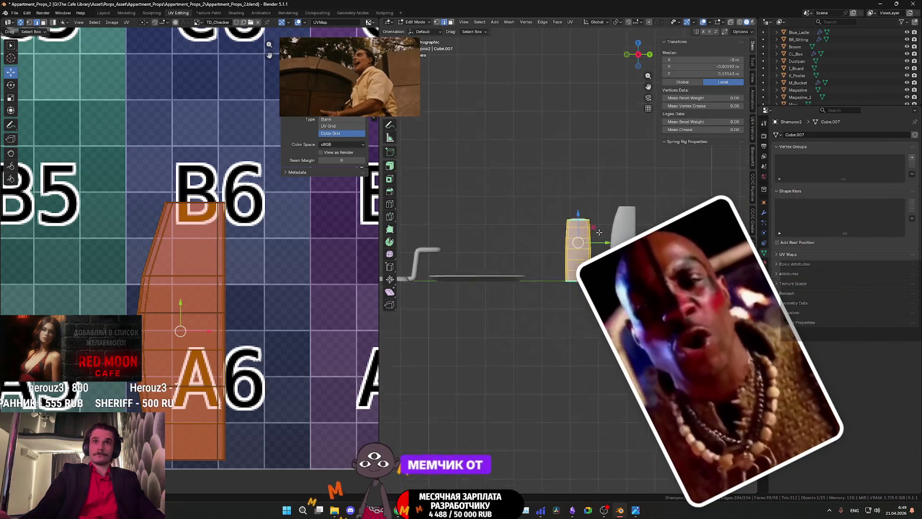
pyautogui.scroll(5, 599, 232)
pyautogui.scroll(1, 599, 231)
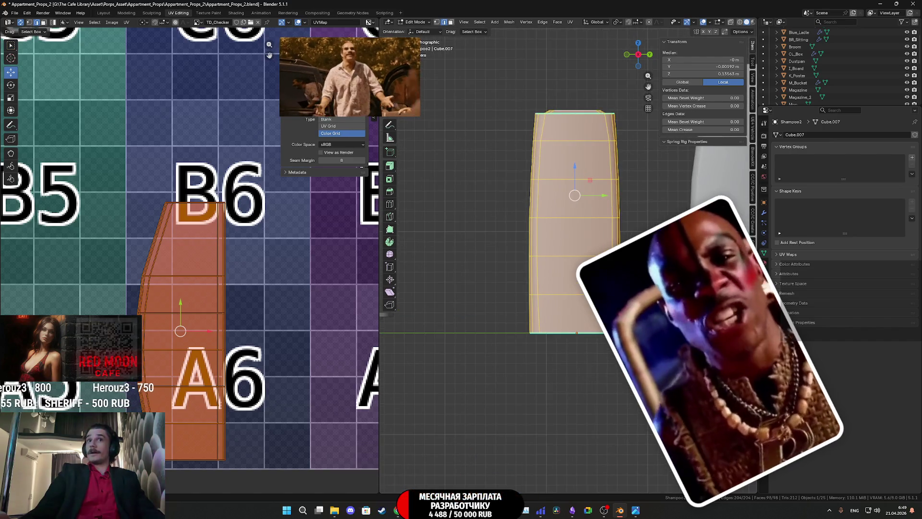
pyautogui.click(570, 22)
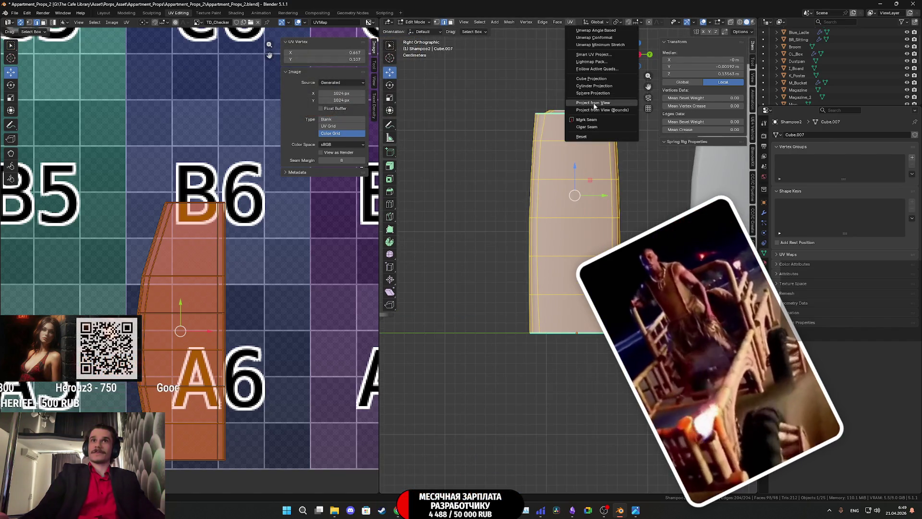
pyautogui.click(594, 103)
pyautogui.scroll(-3, 233, 300)
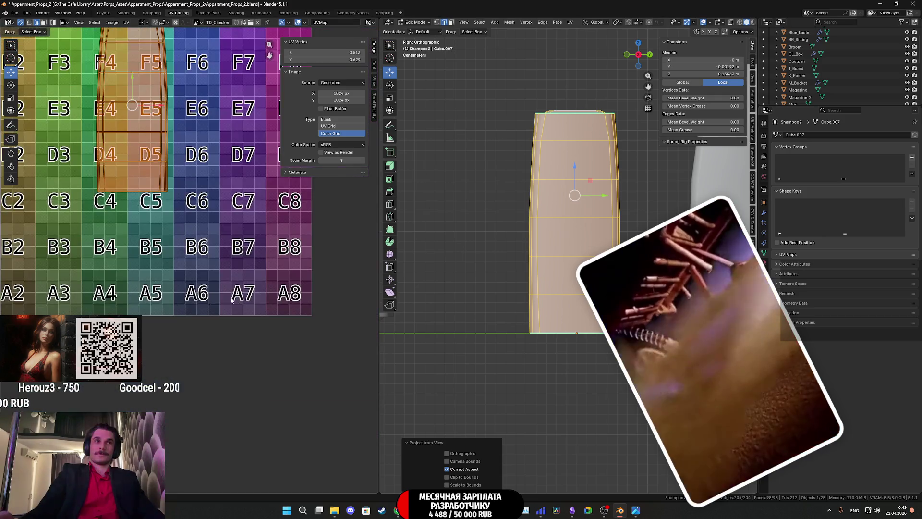
pyautogui.scroll(-1, 233, 300)
pyautogui.scroll(-1, 209, 267)
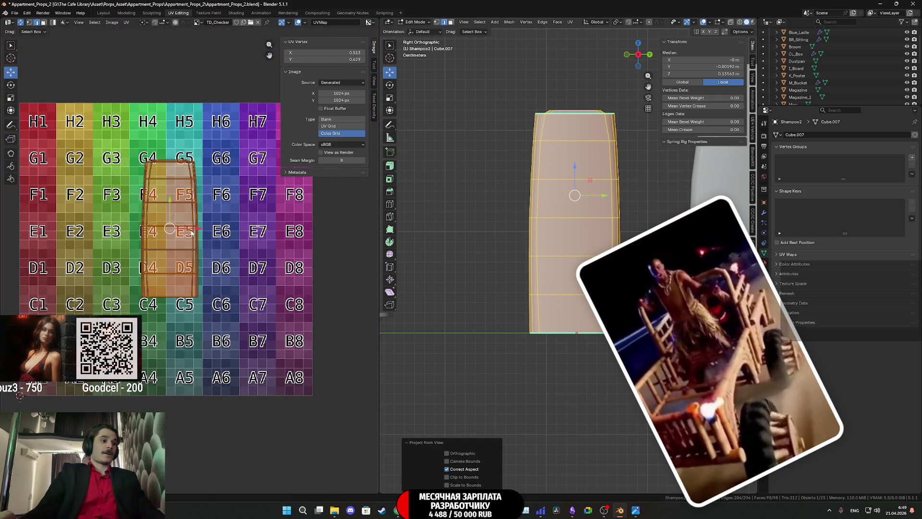
pyautogui.moveTo(191, 231); pyautogui.dragTo(370, 232)
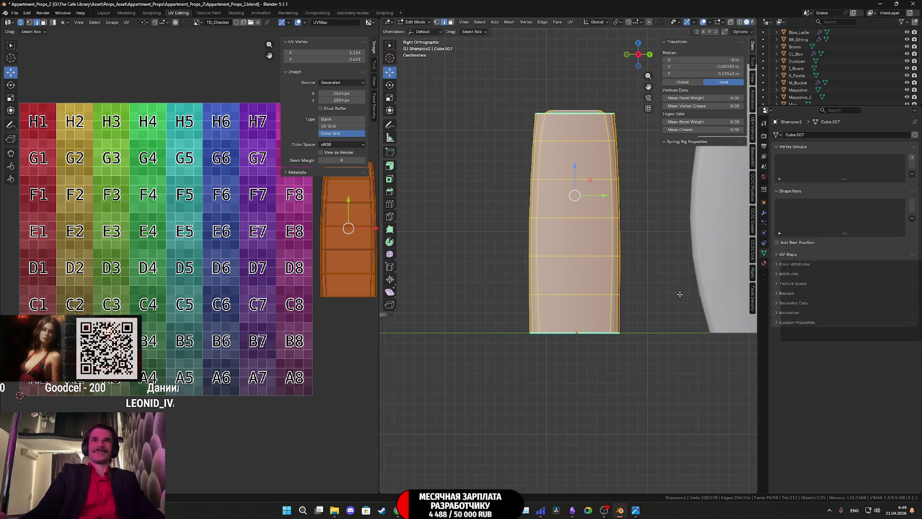
# - Edit Shampoo2 together with the neighbouring bottle and select the whole left bottle's mesh
pyautogui.press('Tab')
pyautogui.keyDown('shift'); pyautogui.click(703, 292); pyautogui.keyUp('shift')
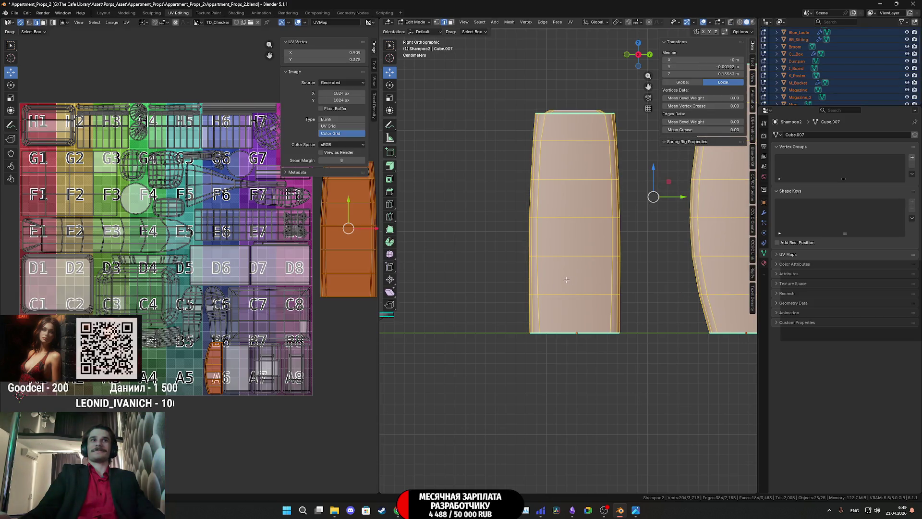
pyautogui.scroll(-1, 656, 291)
pyautogui.press('Tab')
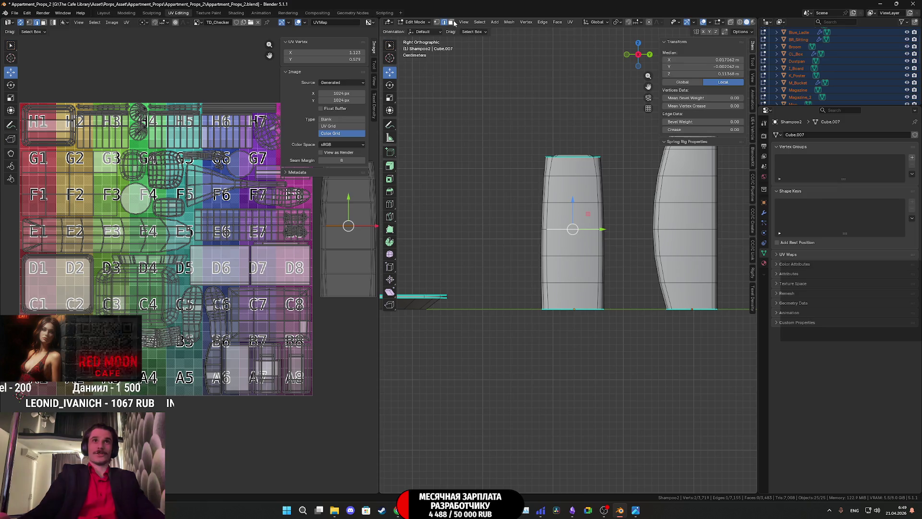
pyautogui.click(576, 219)
pyautogui.press('l')
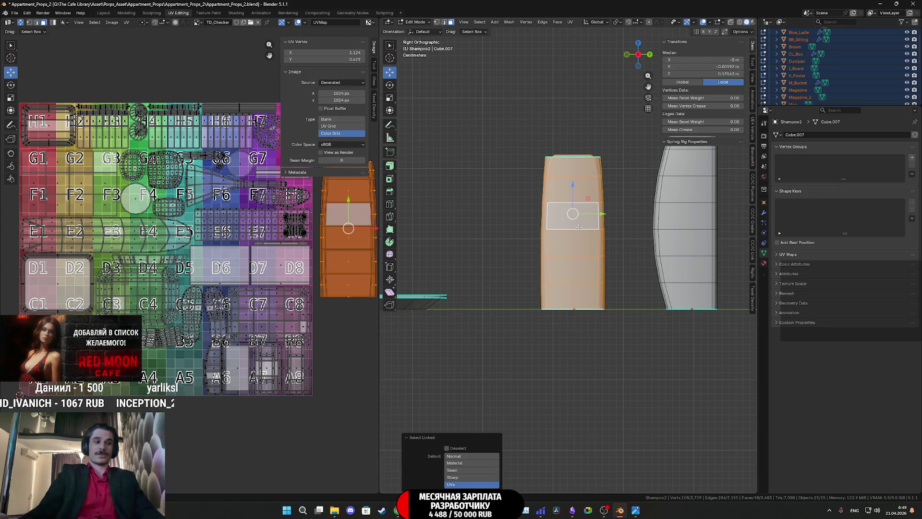
pyautogui.moveTo(577, 227); pyautogui.dragTo(583, 252, button='middle')
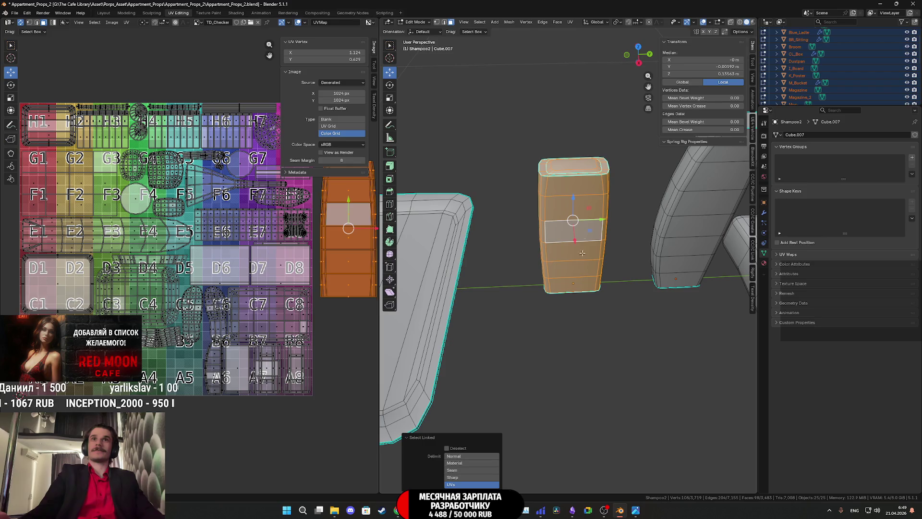
pyautogui.click(639, 64)
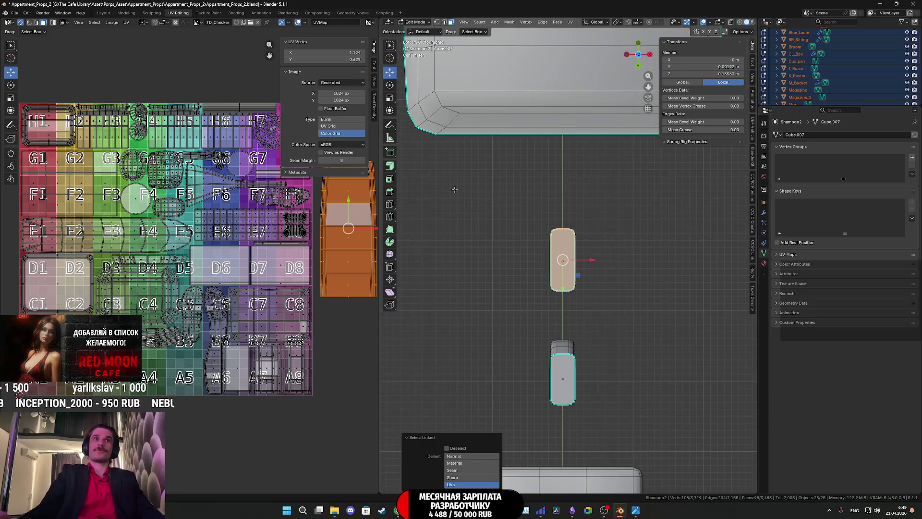
pyautogui.click(649, 56)
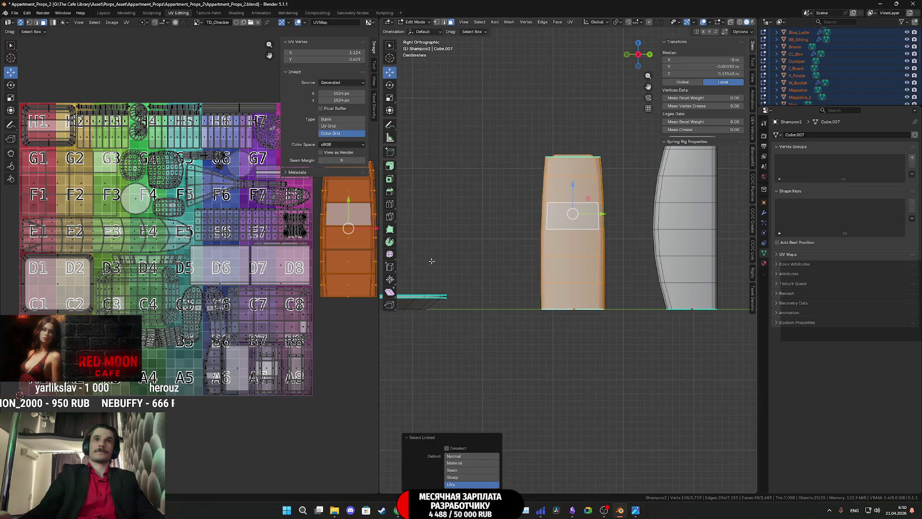
pyautogui.scroll(-2, 359, 227)
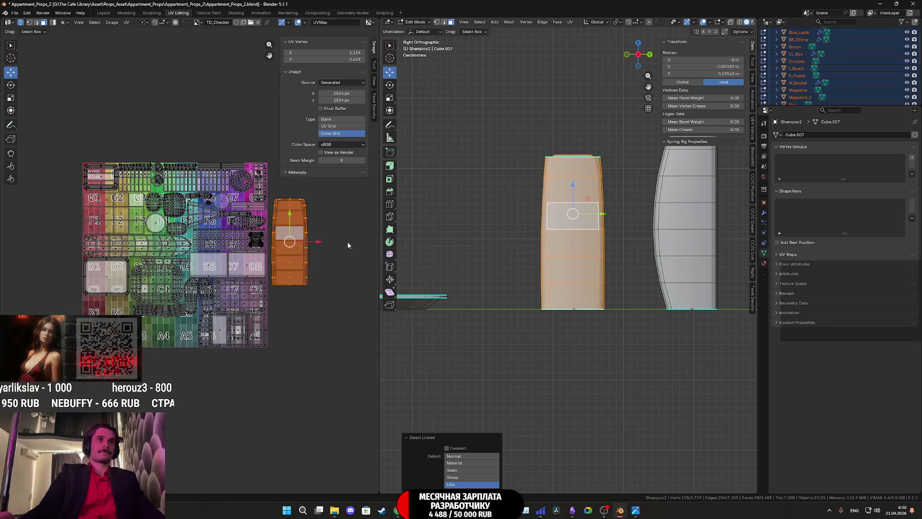
# - Bring Shampoo2's island onto the atlas, scale it down and move it near tile A5
pyautogui.press('g')
pyautogui.scroll(5, 237, 330)
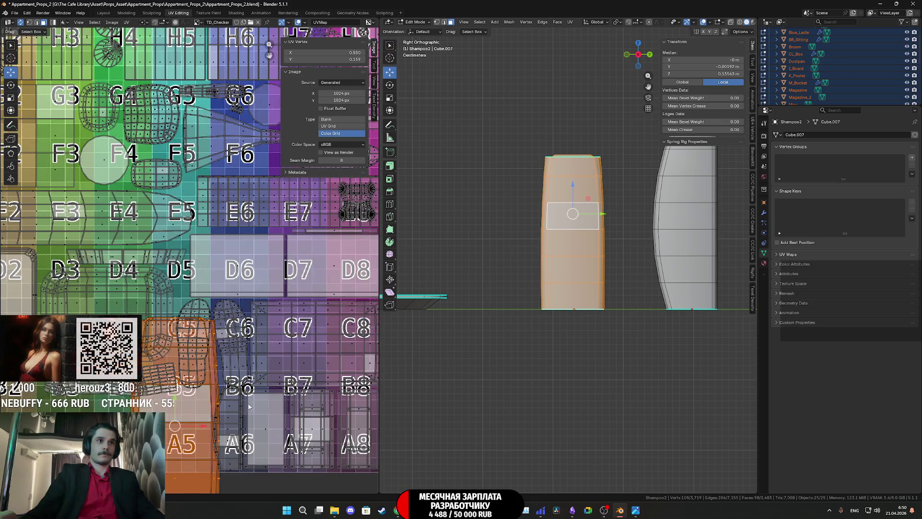
pyautogui.press('s')
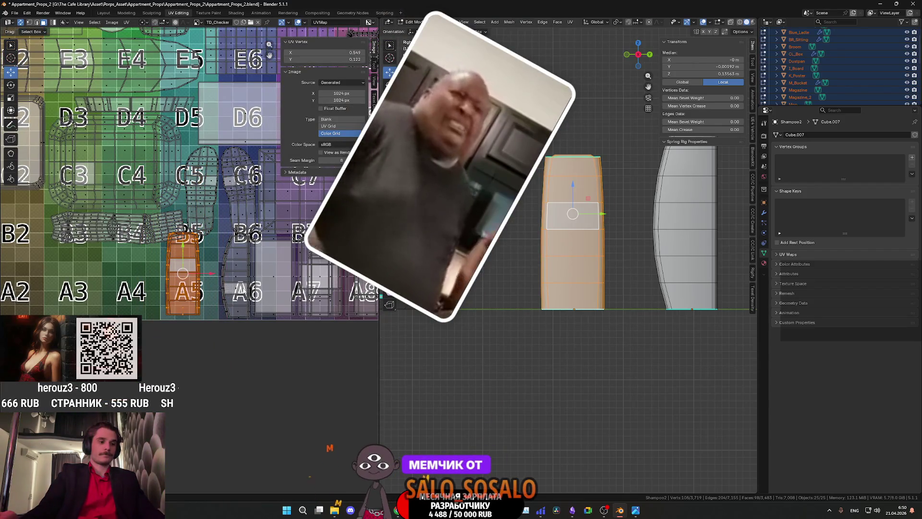
pyautogui.click(241, 288)
pyautogui.press('g')
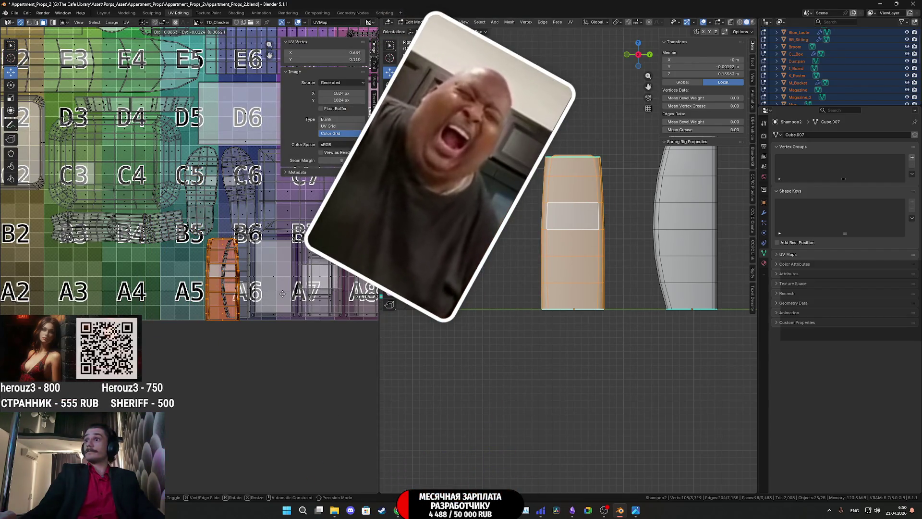
pyautogui.click(281, 296)
pyautogui.scroll(3, 284, 295)
pyautogui.keyDown('ctrl'); pyautogui.hscroll(2, 285, 297); pyautogui.keyUp('ctrl')
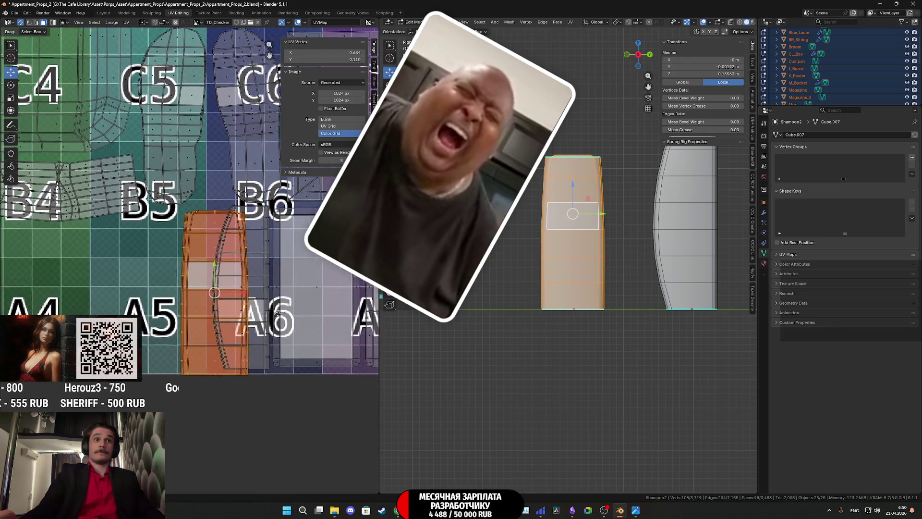
pyautogui.keyDown('ctrl'); pyautogui.hscroll(2, 274, 303); pyautogui.keyUp('ctrl')
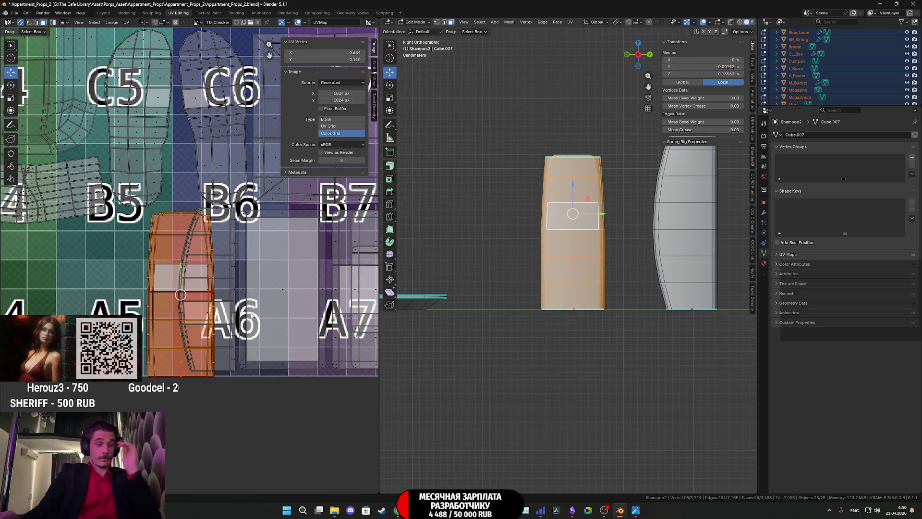
pyautogui.scroll(1, 250, 315)
pyautogui.scroll(1, 274, 317)
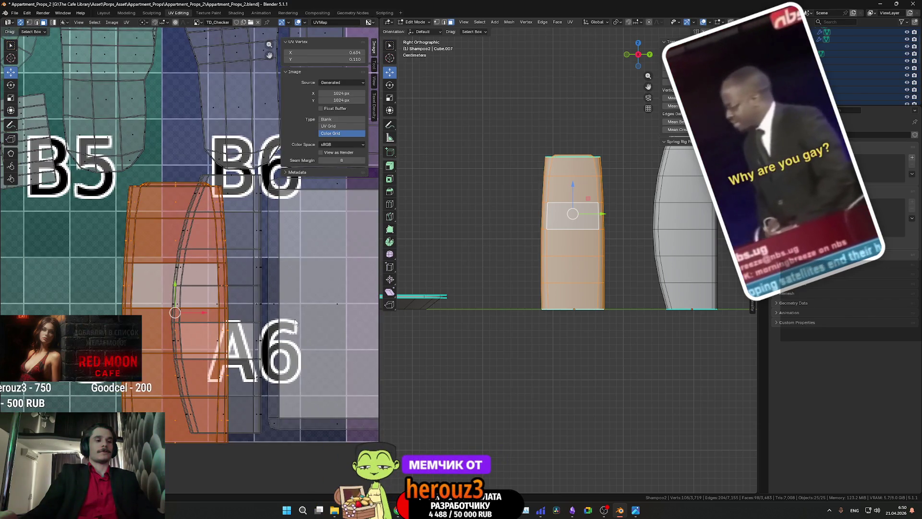
pyautogui.press('g')
pyautogui.click(321, 310)
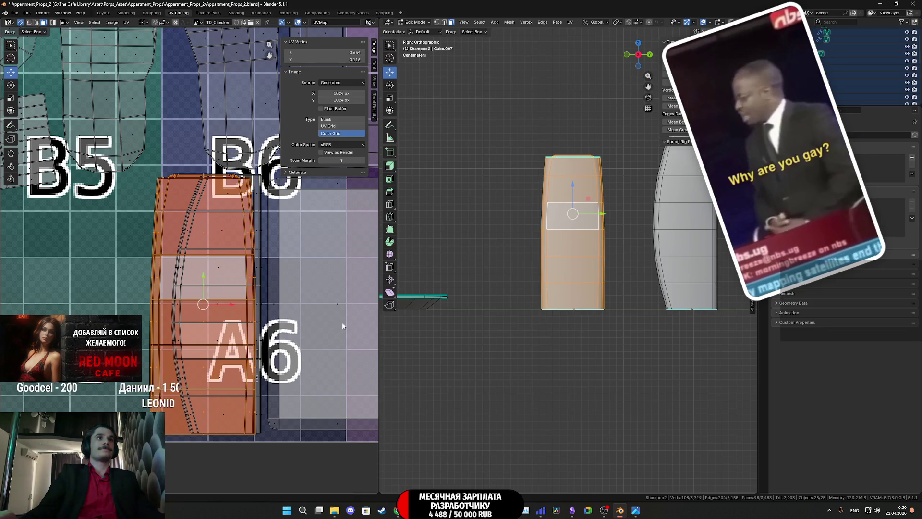
pyautogui.scroll(1, 332, 328)
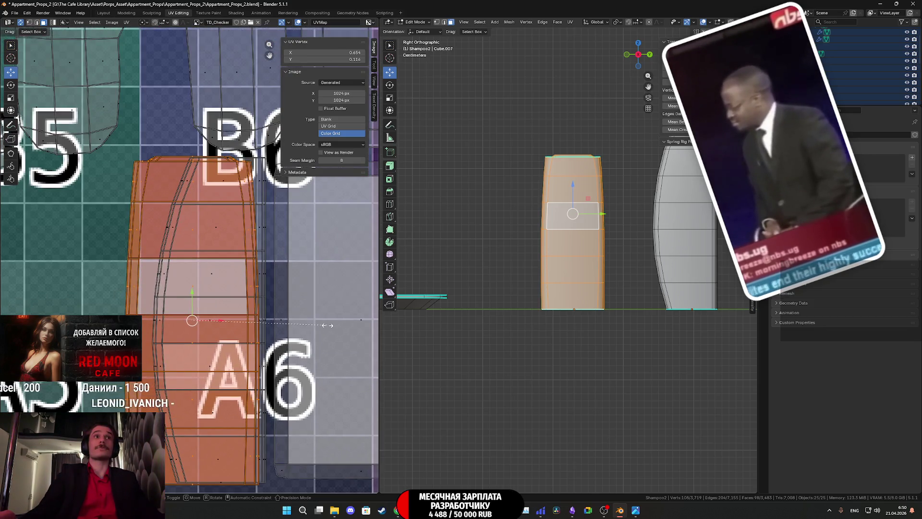
# - Shrink the island a little more, settle it over the A5 tile and return to Object Mode
pyautogui.moveTo(328, 325)
pyautogui.mouseDown(button='middle')
pyautogui.moveTo(22, 255)
pyautogui.moveTo(11, 263)
pyautogui.mouseUp(button='middle')
pyautogui.moveTo(301, 257); pyautogui.dragTo(183, 283)
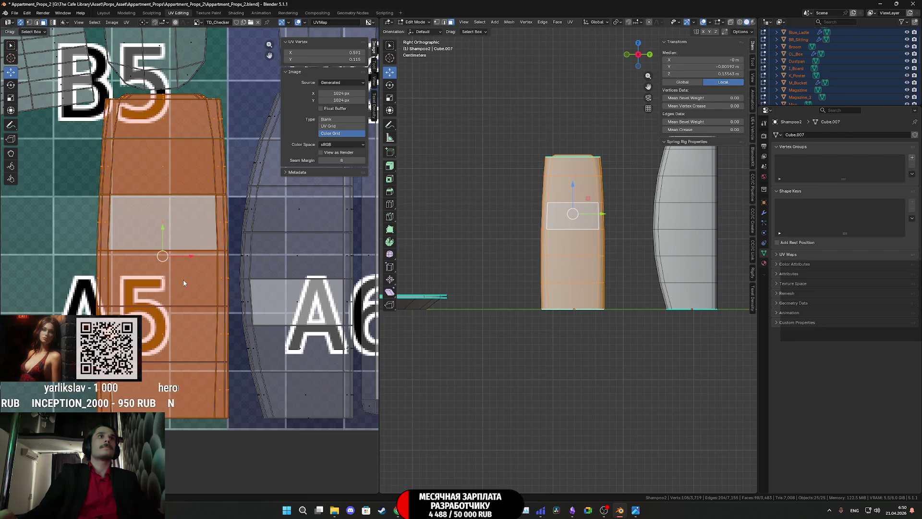
pyautogui.moveTo(163, 230); pyautogui.dragTo(162, 235)
pyautogui.press('s')
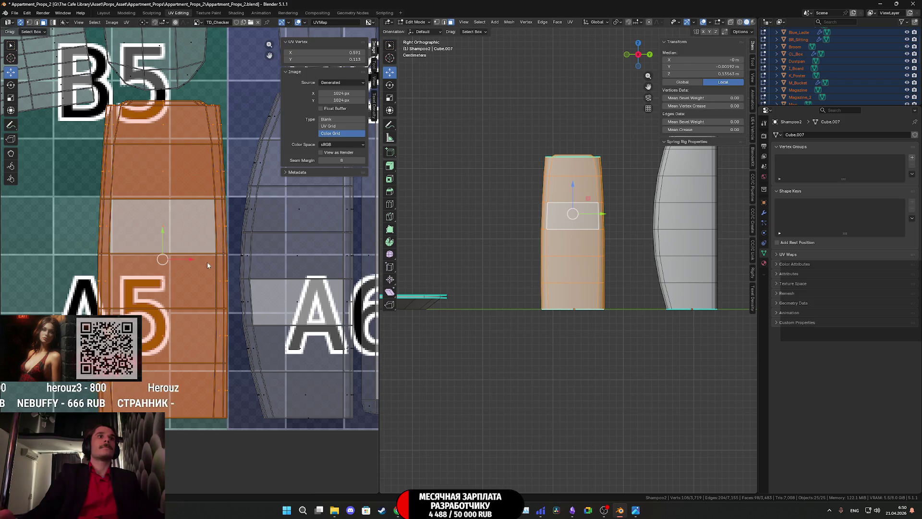
pyautogui.moveTo(192, 261); pyautogui.dragTo(193, 258)
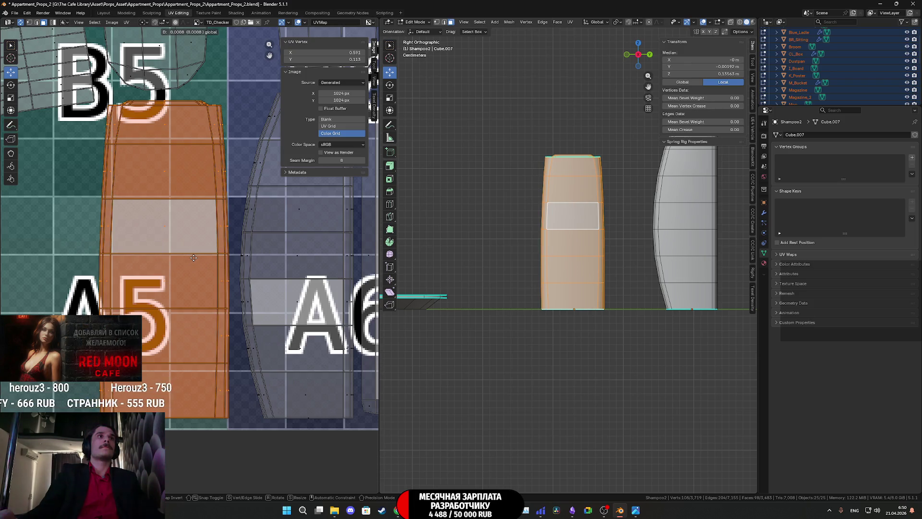
pyautogui.click(193, 259)
pyautogui.scroll(-3, 246, 272)
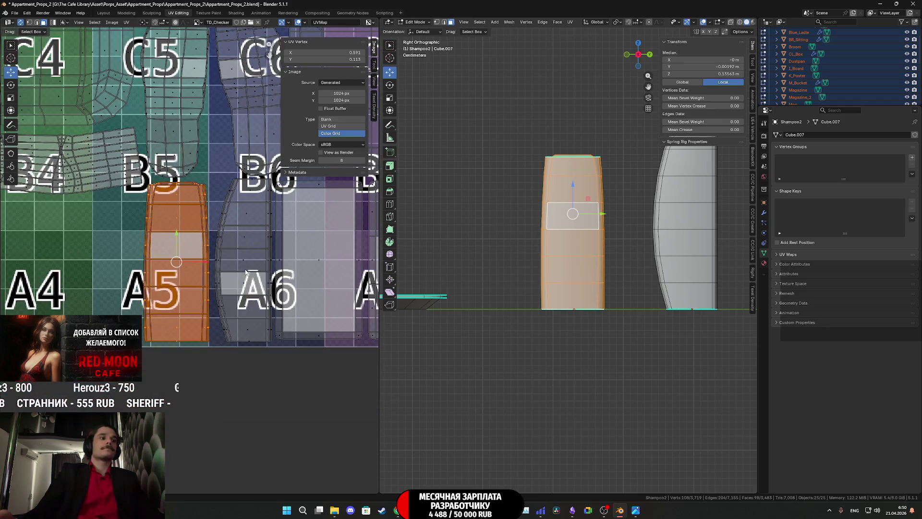
pyautogui.scroll(-3, 576, 262)
pyautogui.press('Tab')
pyautogui.press('z')
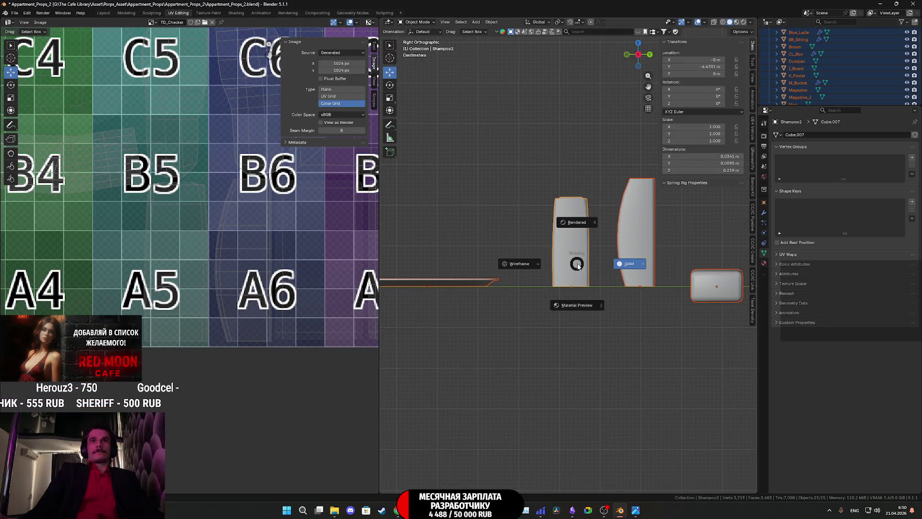
# - Show the props in Material Preview from a perspective angle, then select Shampoo2's UVs and a face of the A6 island
pyautogui.click(592, 296)
pyautogui.scroll(3, 590, 285)
pyautogui.moveTo(591, 285)
pyautogui.mouseDown(button='middle')
pyautogui.moveTo(614, 316)
pyautogui.moveTo(706, 300)
pyautogui.moveTo(640, 290)
pyautogui.moveTo(620, 304)
pyautogui.moveTo(589, 293)
pyautogui.moveTo(582, 276)
pyautogui.mouseUp(button='middle')
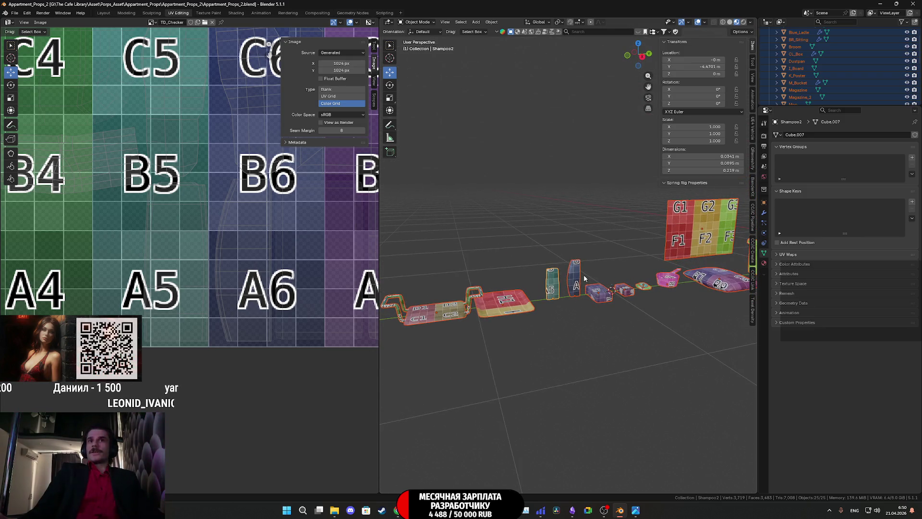
pyautogui.press('Tab')
pyautogui.scroll(-5, 238, 251)
pyautogui.press('a')
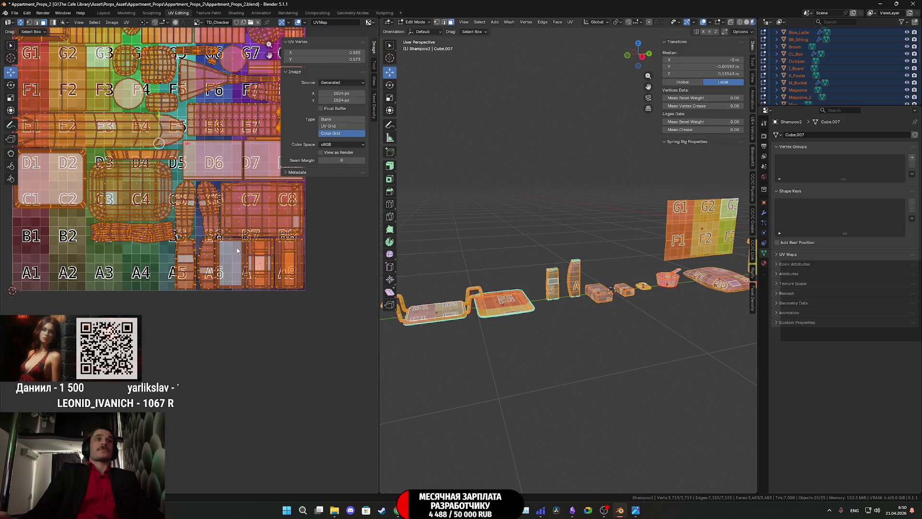
pyautogui.scroll(1, 237, 250)
pyautogui.scroll(2, 252, 259)
pyautogui.scroll(1, 267, 272)
pyautogui.scroll(2, 267, 272)
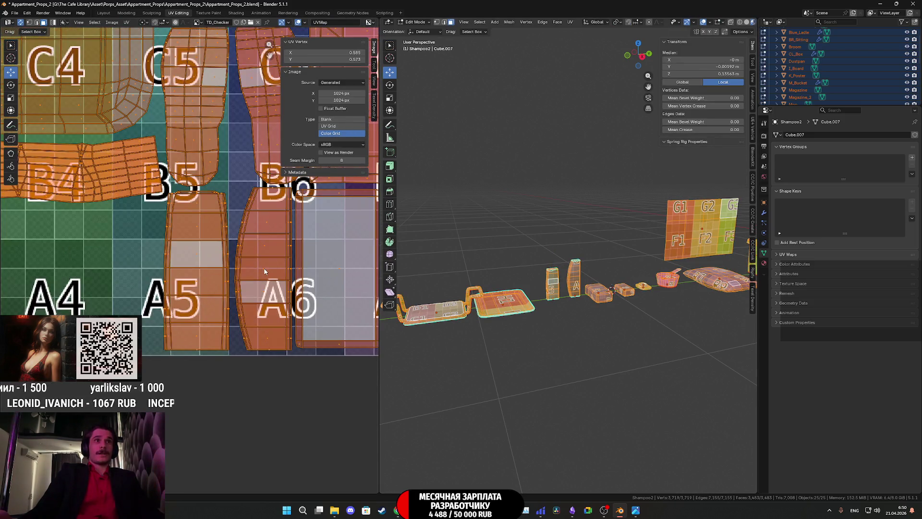
pyautogui.moveTo(266, 271)
pyautogui.mouseDown(button='middle')
pyautogui.moveTo(218, 277)
pyautogui.moveTo(234, 261)
pyautogui.mouseUp(button='middle')
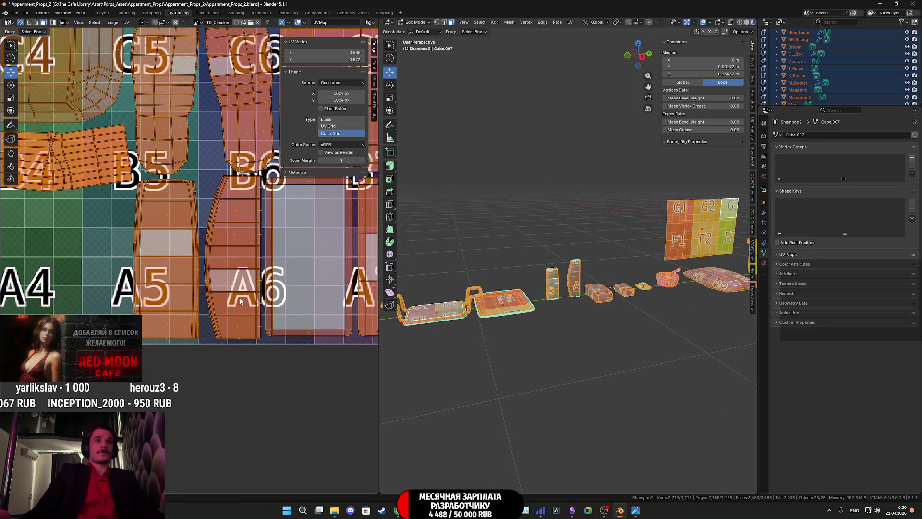
pyautogui.click(235, 268)
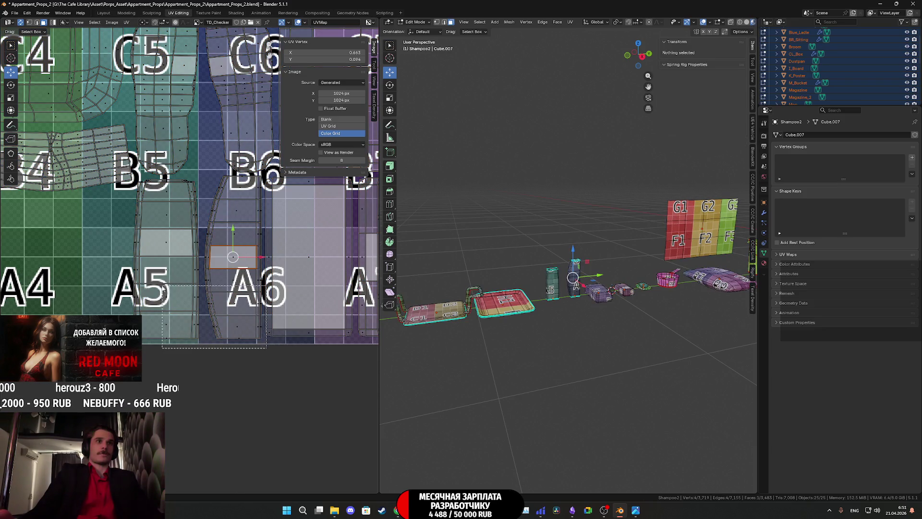
# - Box-select the A5 and A6 UV islands and move them slightly
pyautogui.moveTo(163, 288); pyautogui.dragTo(150, 288)
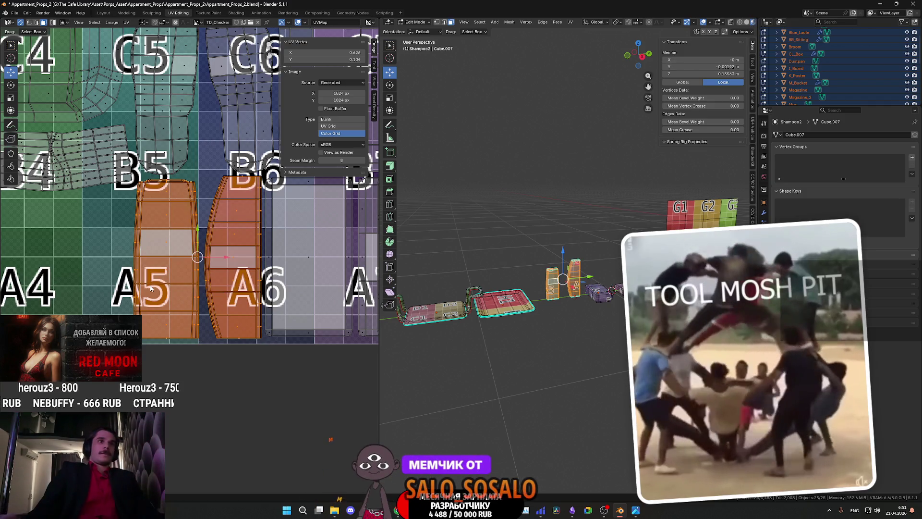
pyautogui.scroll(1, 221, 255)
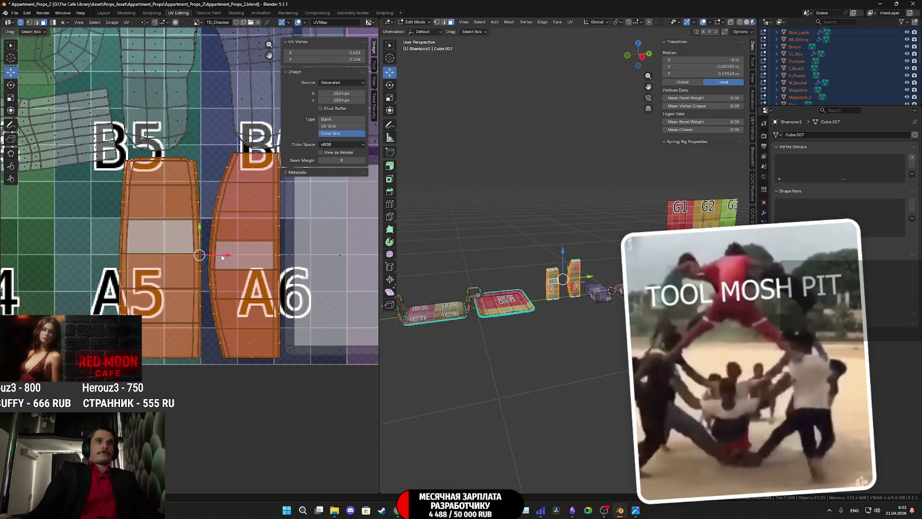
pyautogui.press('g')
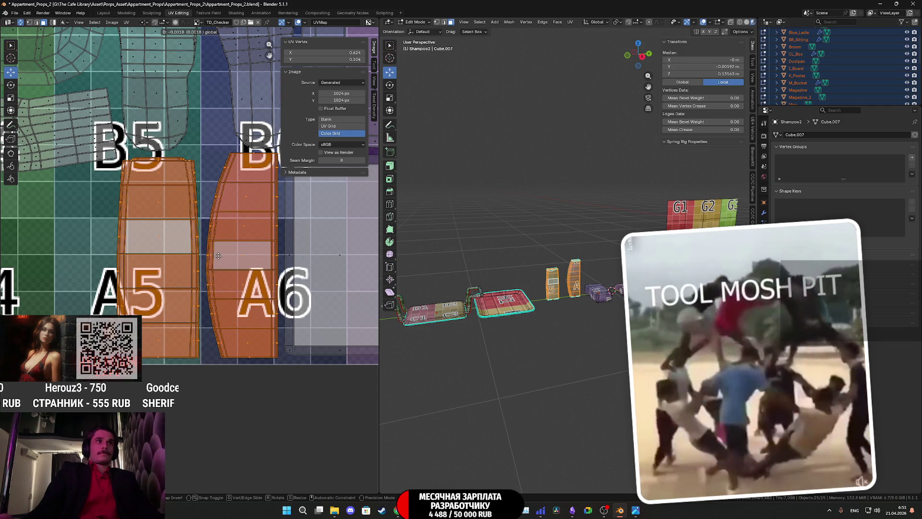
pyautogui.click(218, 255)
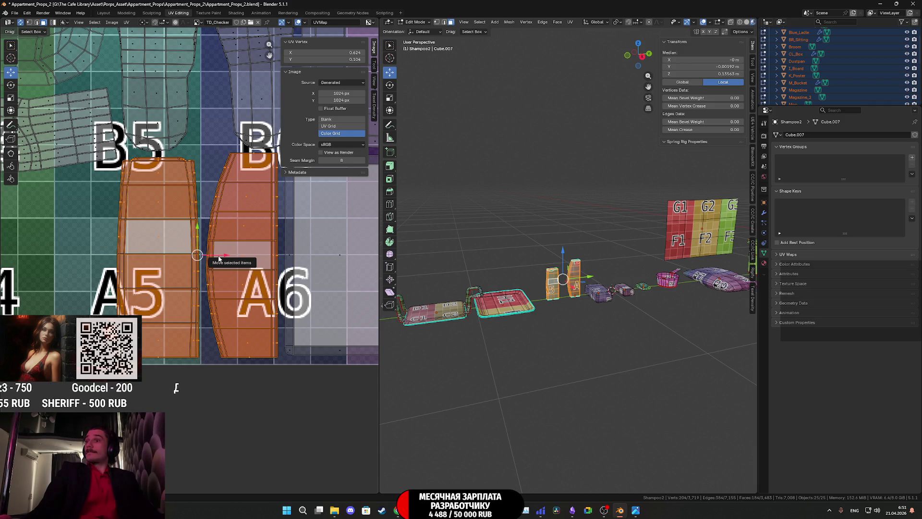
# - Reselect all of Shampoo2's UVs, then bring up a bathroom reference photo from the taskbar
pyautogui.press('Tab')
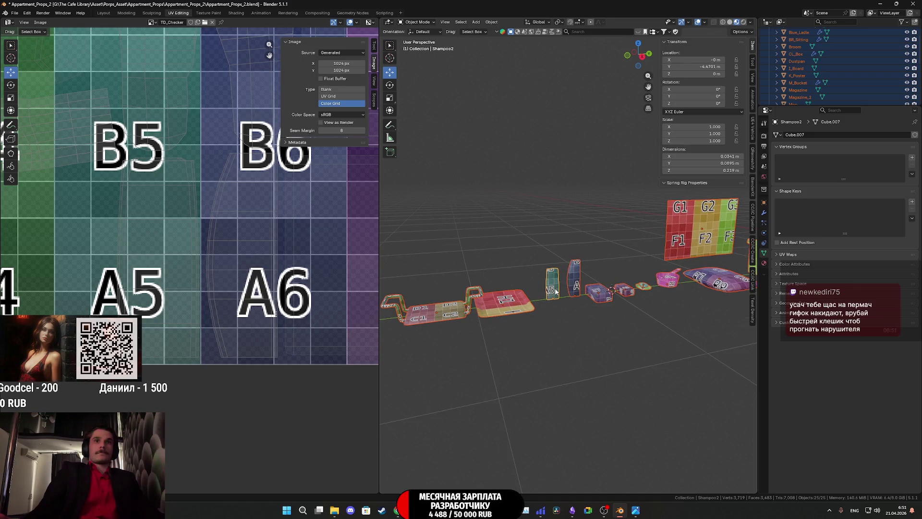
pyautogui.press('Tab')
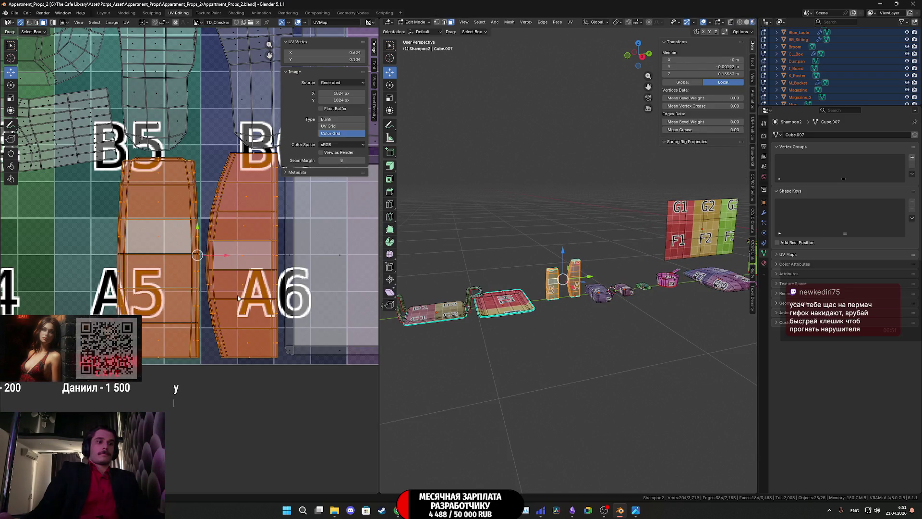
pyautogui.scroll(-1, 238, 297)
pyautogui.scroll(-1, 238, 297)
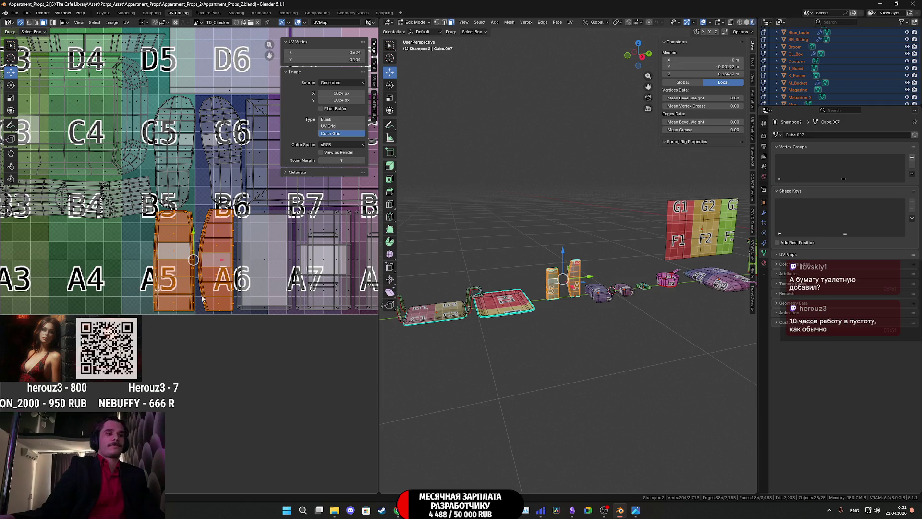
pyautogui.scroll(-3, 510, 316)
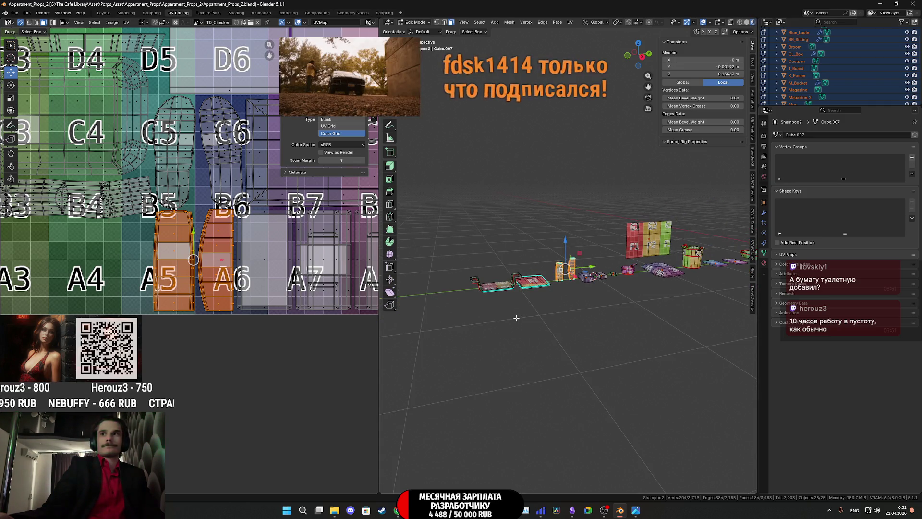
pyautogui.scroll(2, 550, 324)
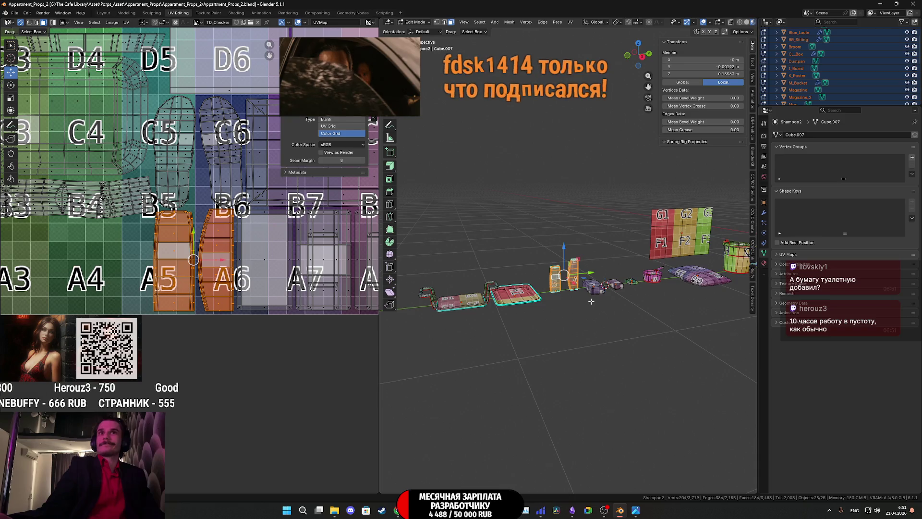
pyautogui.press('a')
pyautogui.scroll(-3, 245, 325)
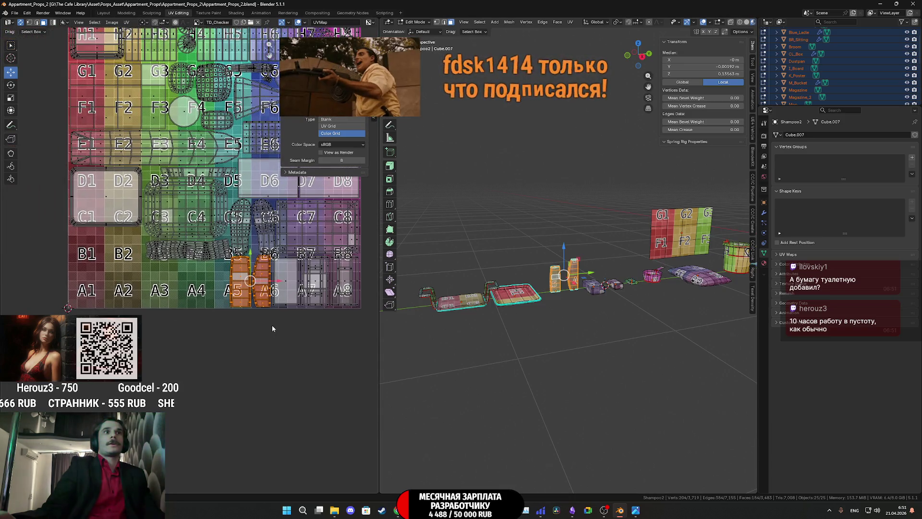
pyautogui.scroll(-2, 271, 318)
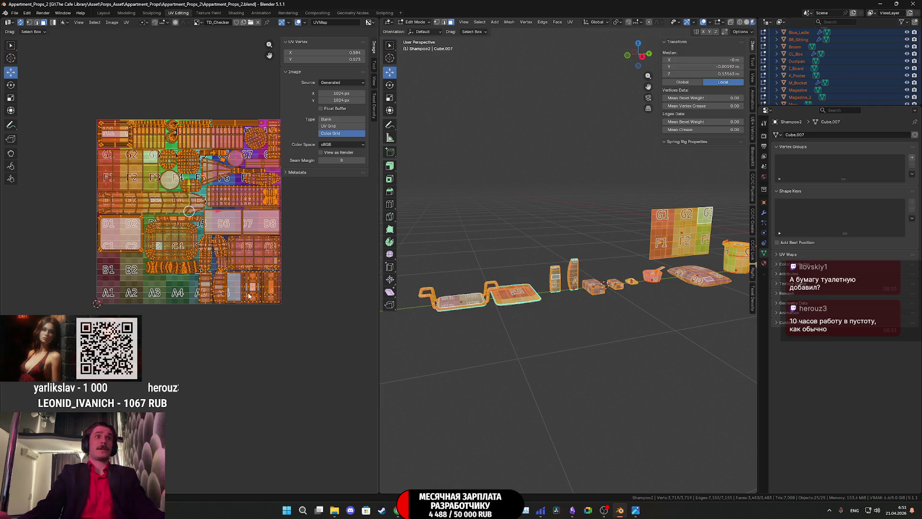
pyautogui.scroll(1, 242, 295)
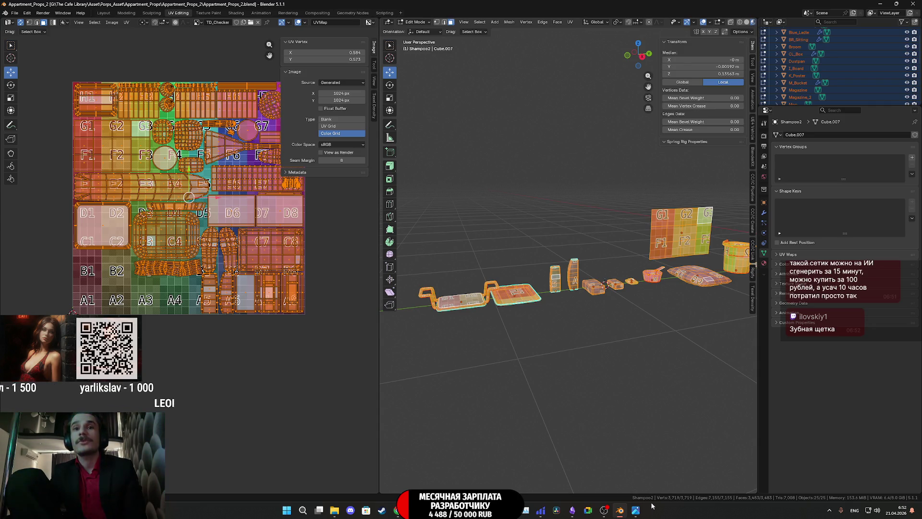
pyautogui.click(636, 509)
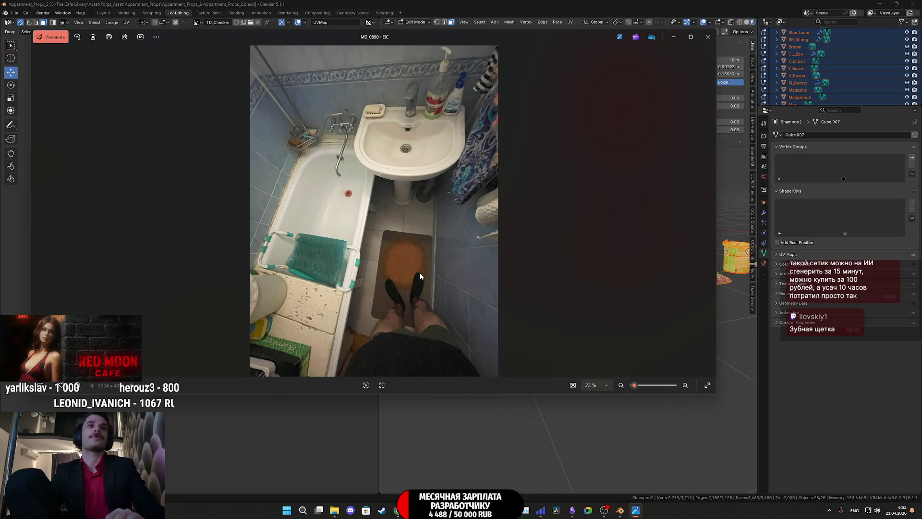
# - Step back and forth through the bathroom photos, past the towel shot to the toilet photo from above
pyautogui.press('Left')
pyautogui.press('Left')
pyautogui.press('Left')
pyautogui.press('Right')
pyautogui.press('Right')
pyautogui.press('Left')
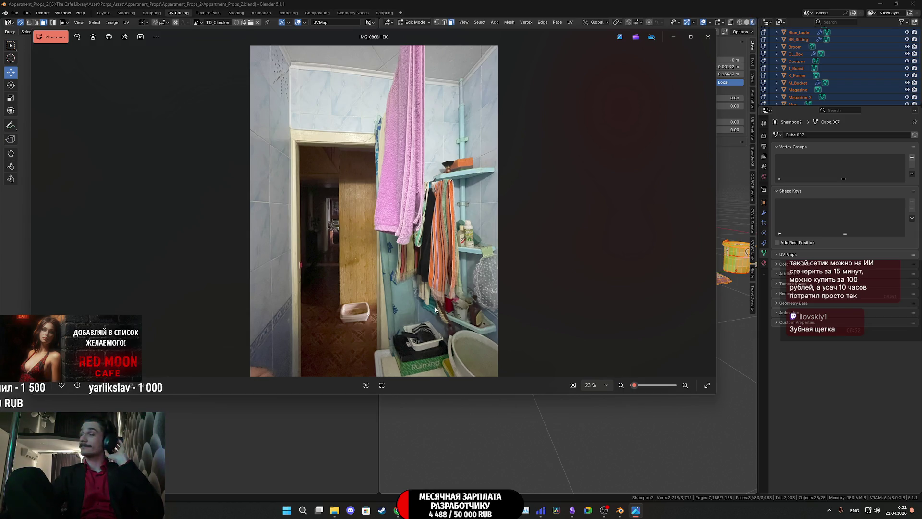
pyautogui.press('Right')
pyautogui.press('Left')
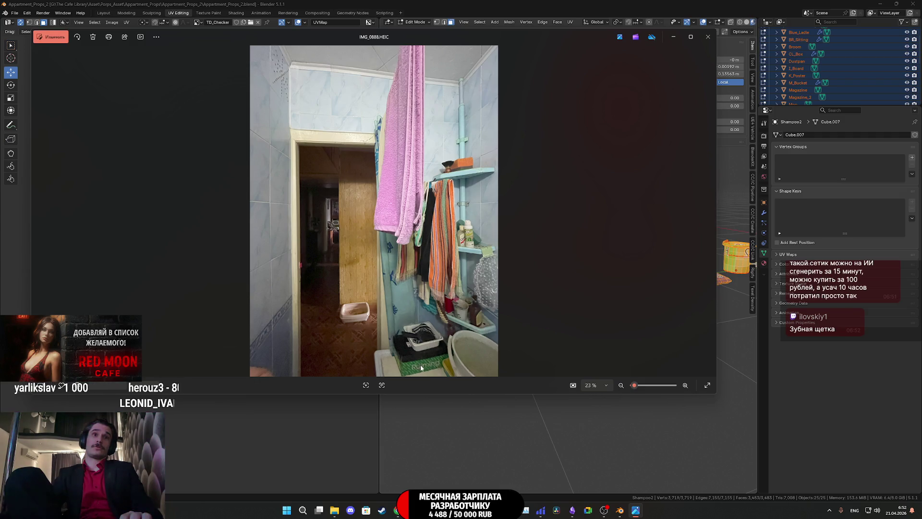
pyautogui.scroll(2, 420, 364)
pyautogui.scroll(2, 432, 310)
pyautogui.scroll(2, 451, 240)
pyautogui.scroll(-3, 452, 240)
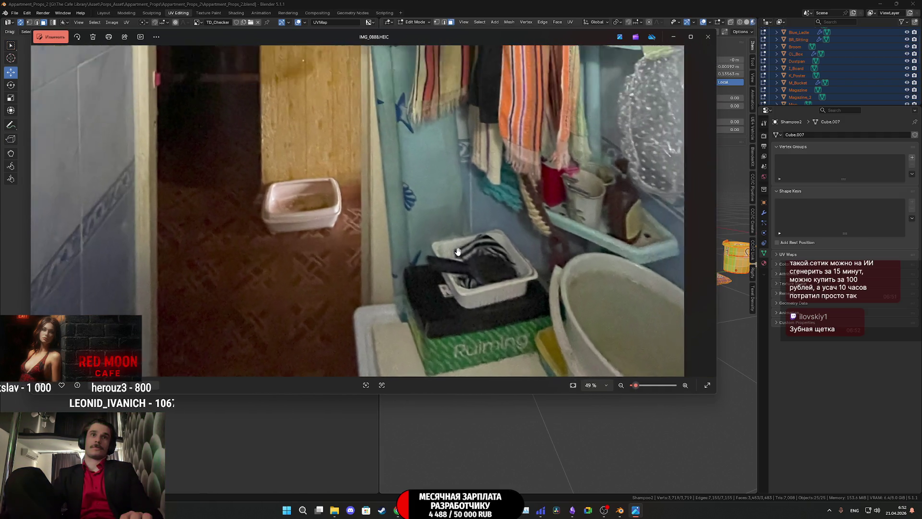
pyautogui.scroll(-3, 454, 245)
pyautogui.press('Right')
pyautogui.press('Right')
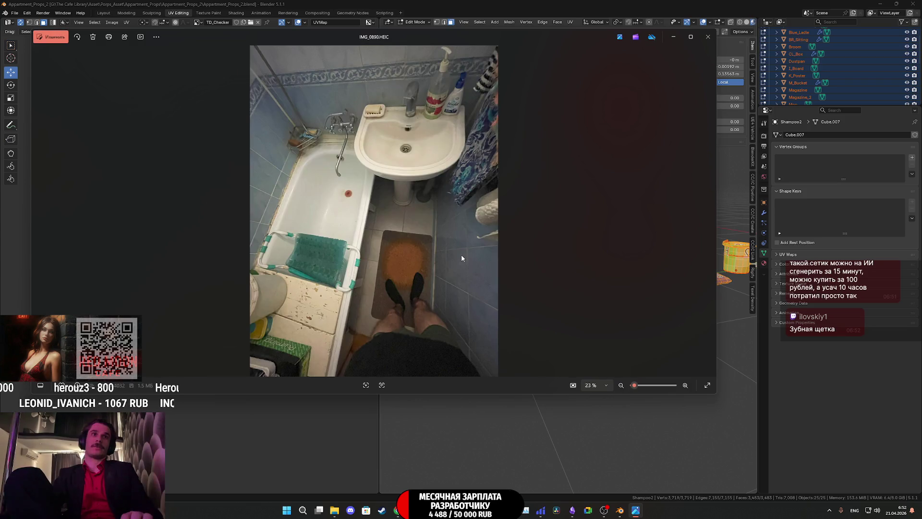
pyautogui.press('Right')
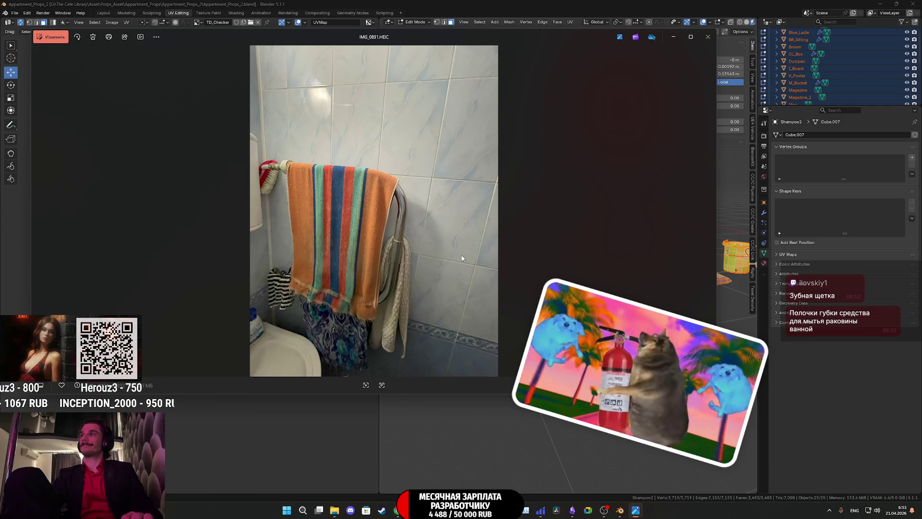
pyautogui.press('Right')
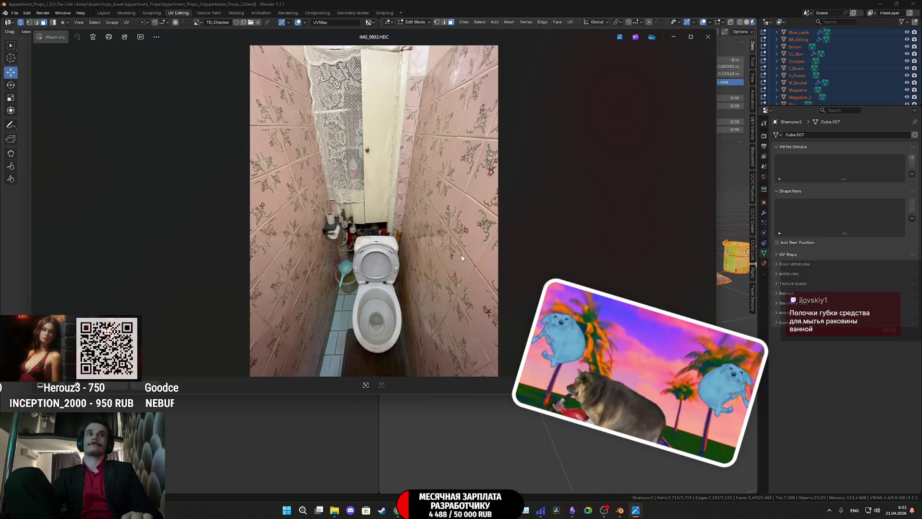
pyautogui.press('Right')
pyautogui.press('Right')
pyautogui.press('Right')
pyautogui.press('Right')
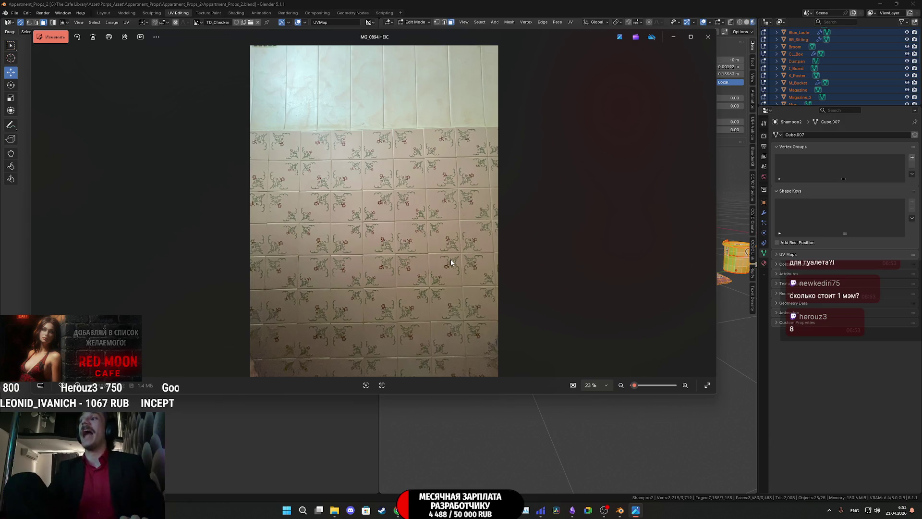
# - Browse the cistern, wooden door and room photos in the viewer
pyautogui.press('Right')
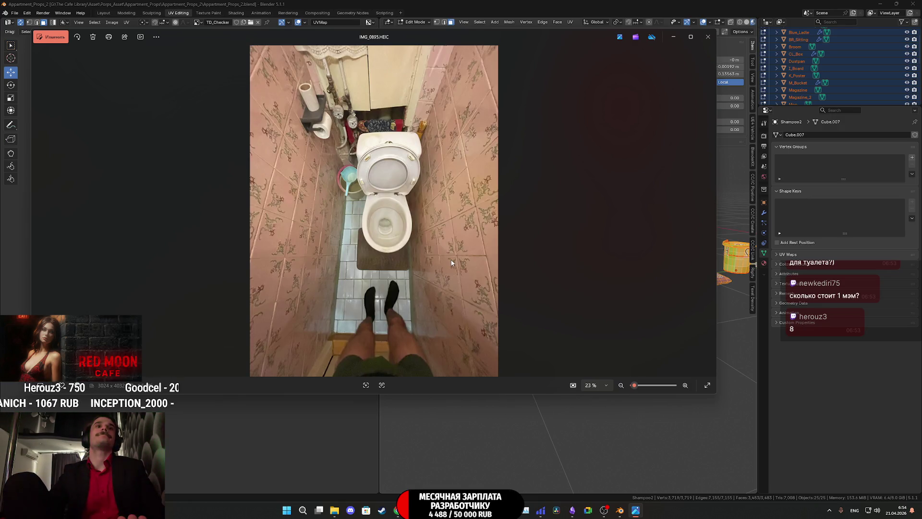
pyautogui.scroll(3, 370, 189)
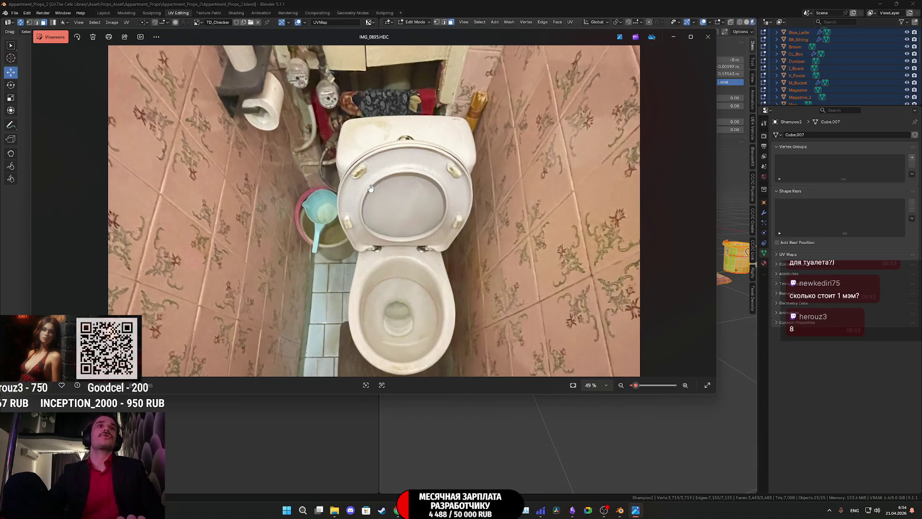
pyautogui.moveTo(363, 155); pyautogui.dragTo(471, 221)
pyautogui.scroll(1, 470, 220)
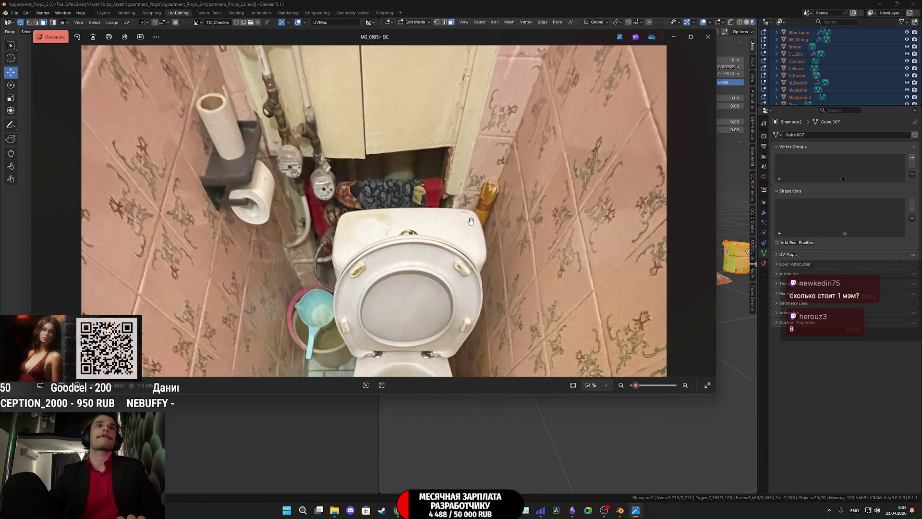
pyautogui.scroll(-1, 469, 221)
pyautogui.scroll(-3, 454, 223)
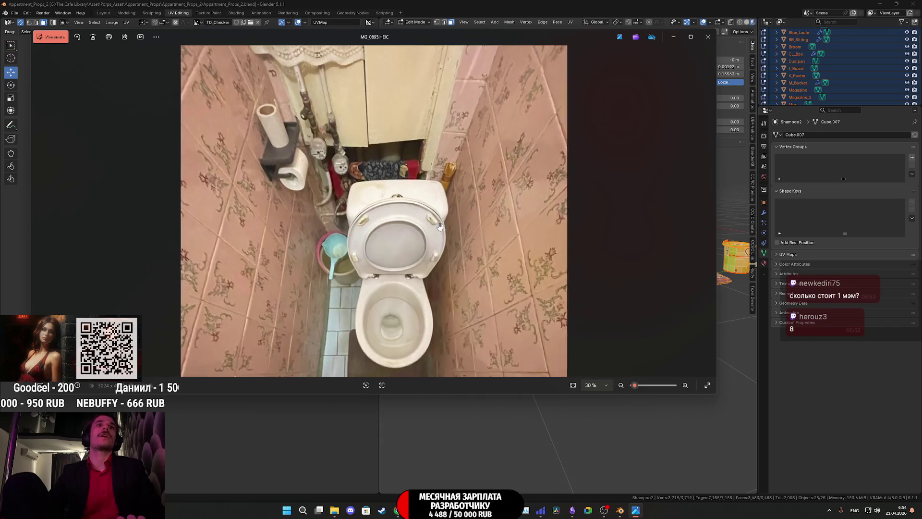
pyautogui.press('Right')
pyautogui.press('Right')
pyautogui.press('Right')
pyautogui.press('Right')
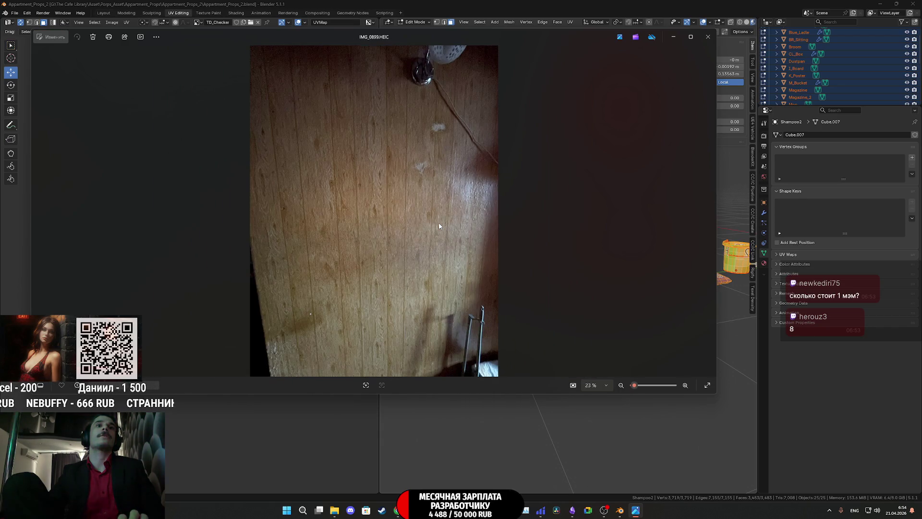
pyautogui.press('Right')
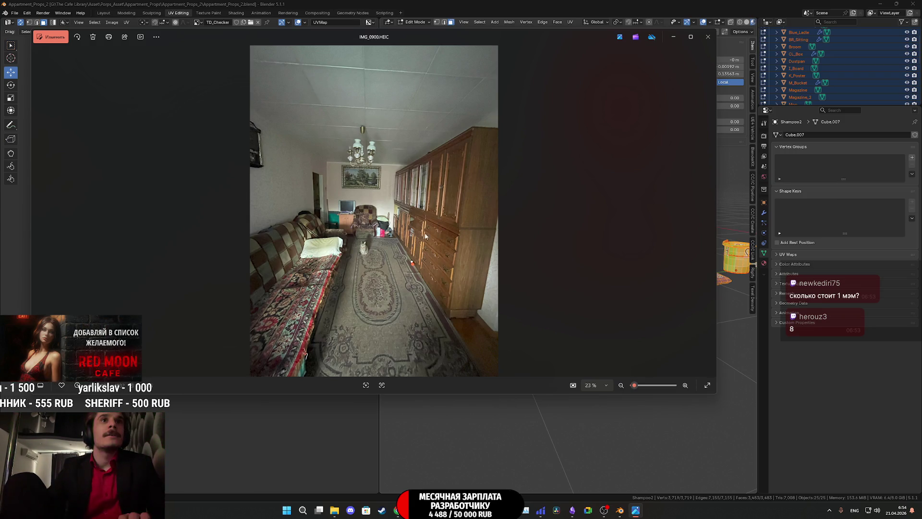
pyautogui.press('Right')
pyautogui.press('Right')
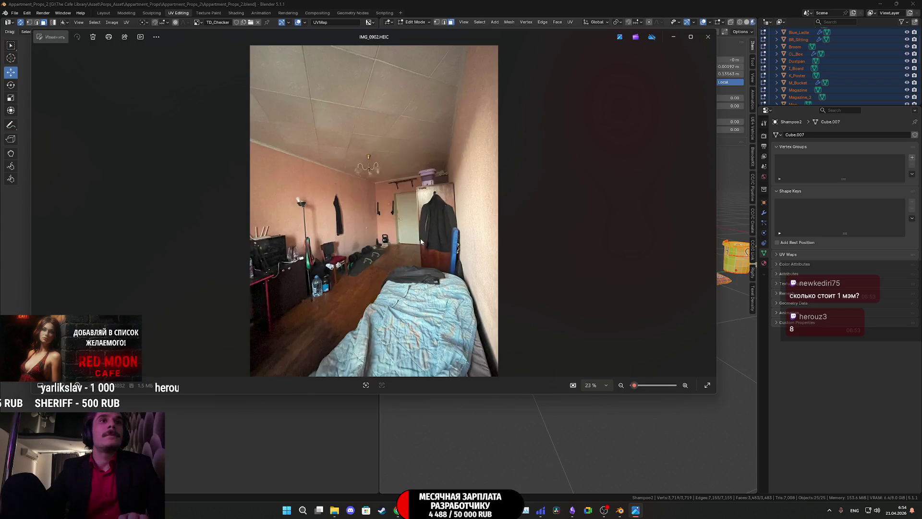
pyautogui.press('Right')
pyautogui.press('Right')
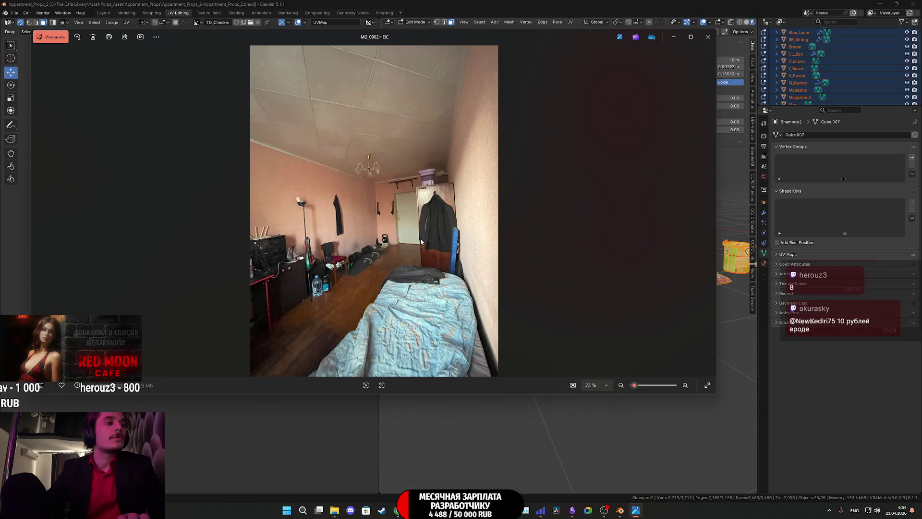
# - Look through the wooden floor, textured and tiled wall photos, close Photos and switch to the Obsidian checklist
pyautogui.press('Right')
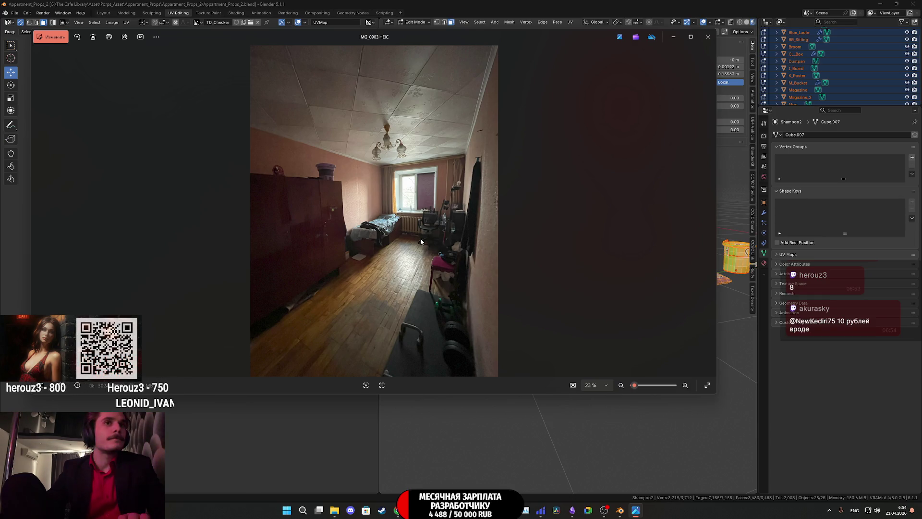
pyautogui.press('Right')
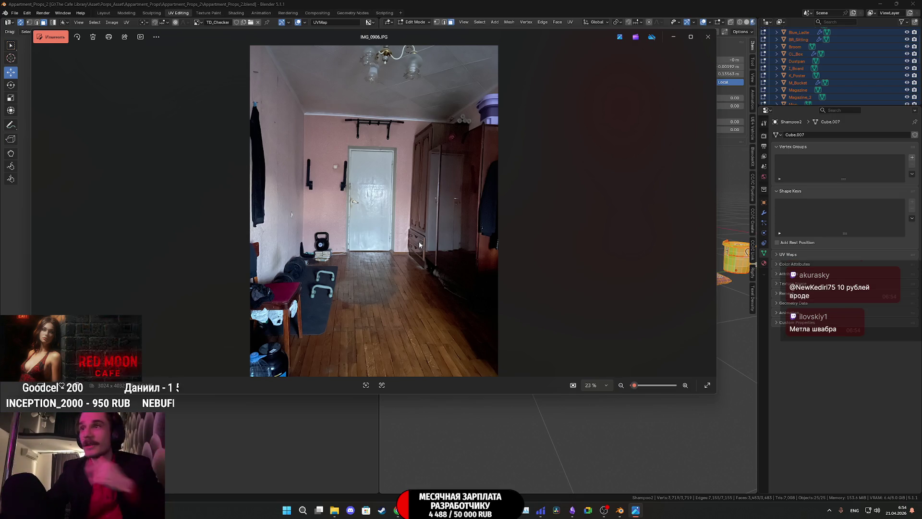
pyautogui.press('Right')
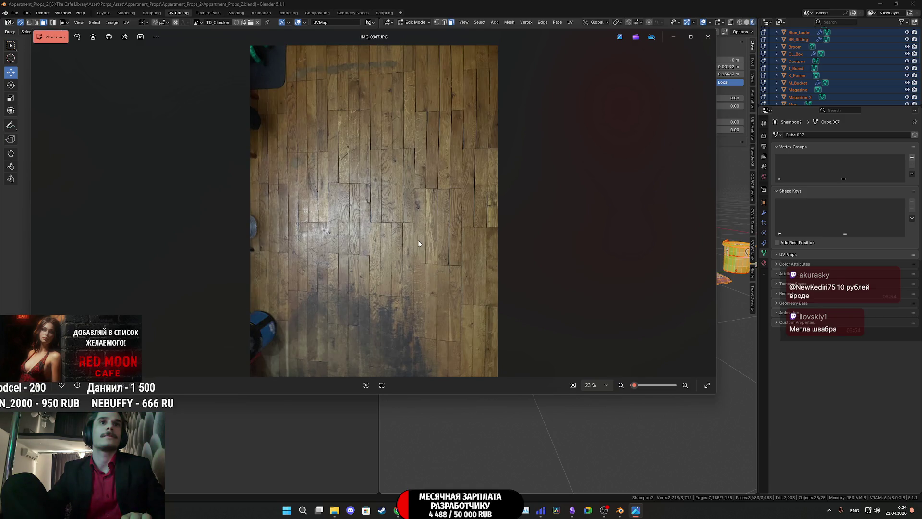
pyautogui.press('Right')
pyautogui.press('Right')
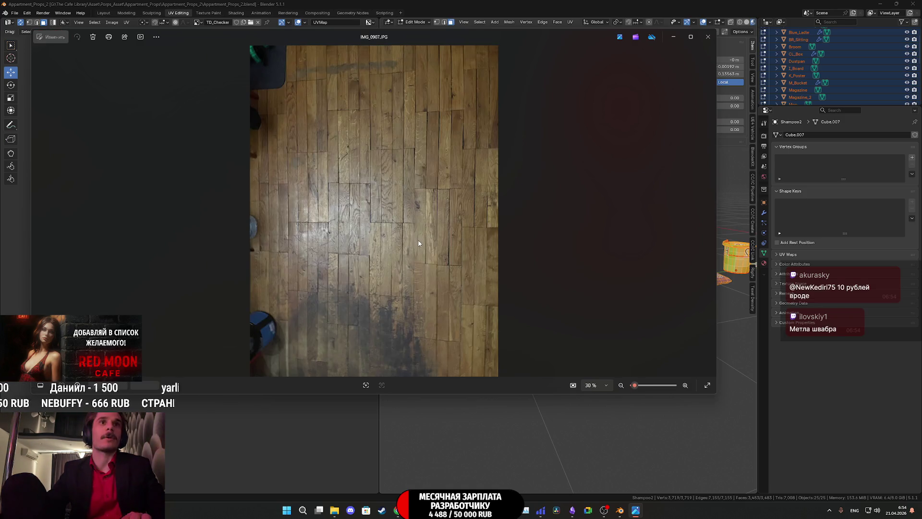
pyautogui.press('Right')
pyautogui.press('Left')
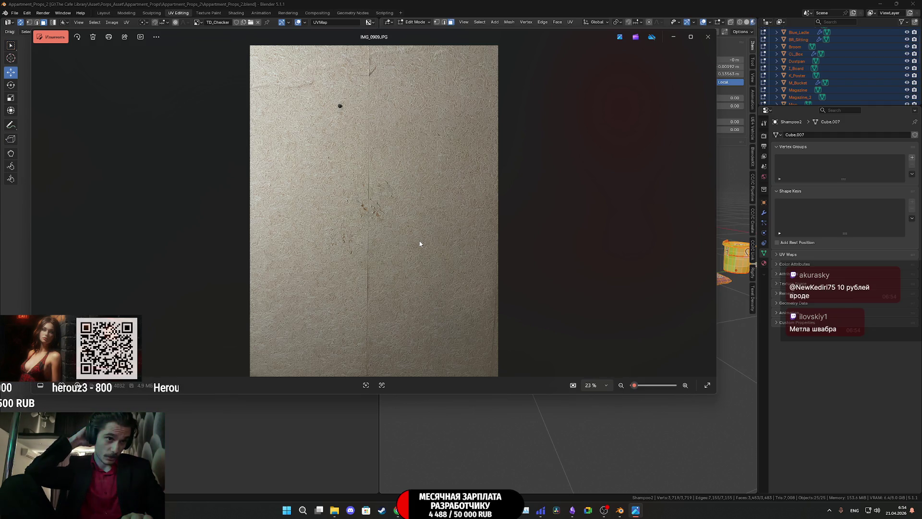
pyautogui.press('Right')
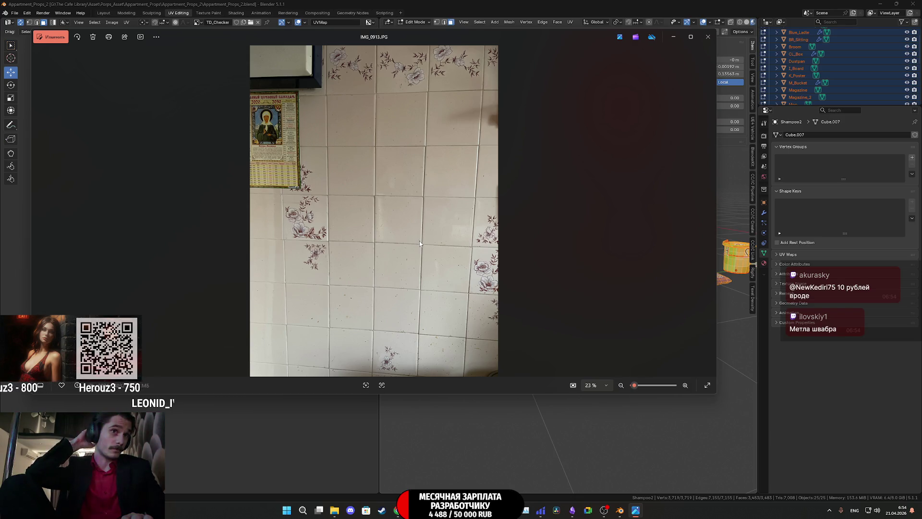
pyautogui.press('Left')
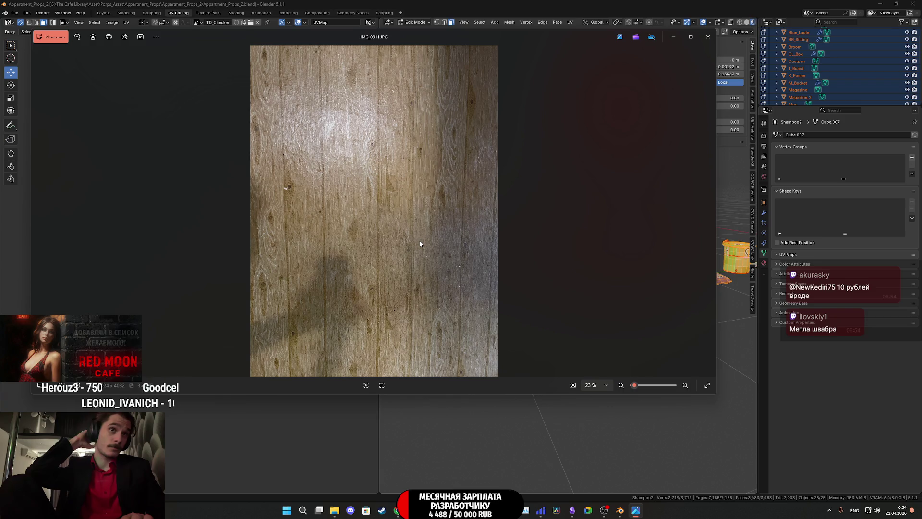
pyautogui.click(710, 38)
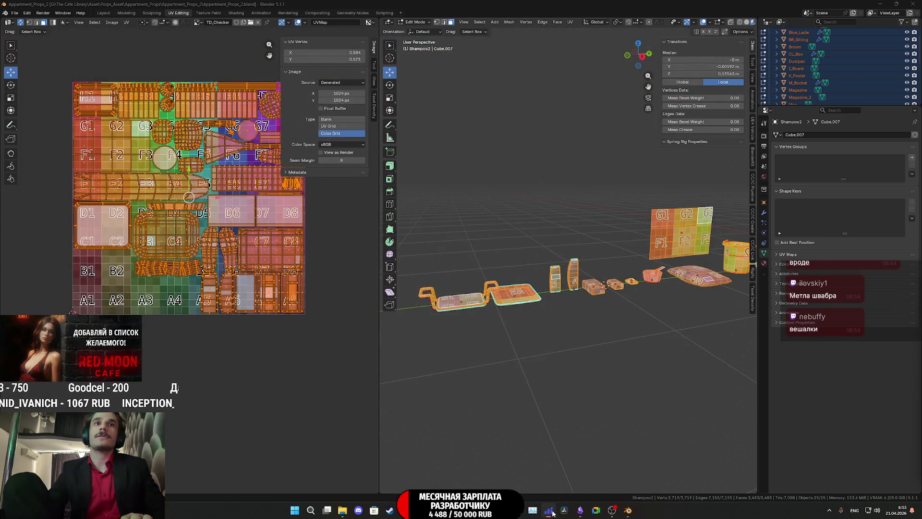
pyautogui.click(580, 510)
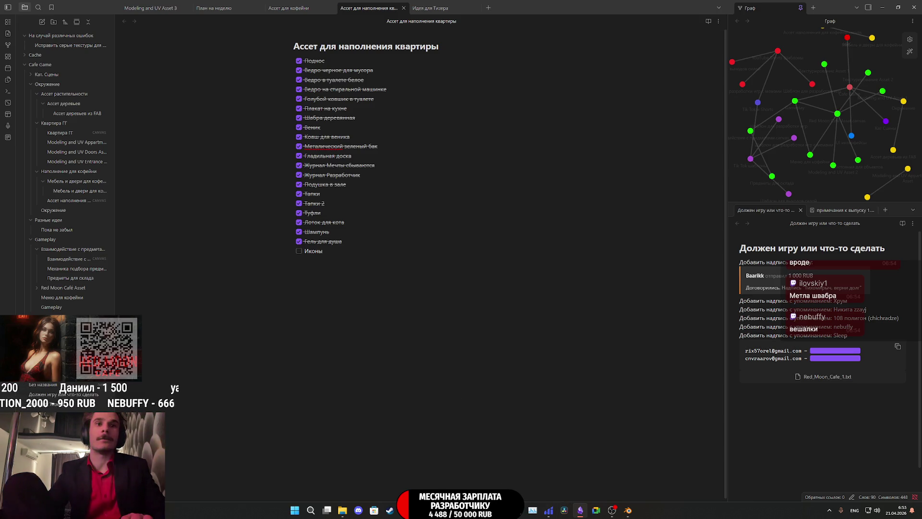
# - Look around the Unreal kitchen scene toward the shelves and table, minimize it and return to Blender
pyautogui.moveTo(596, 510)
pyautogui.click(436, 468)
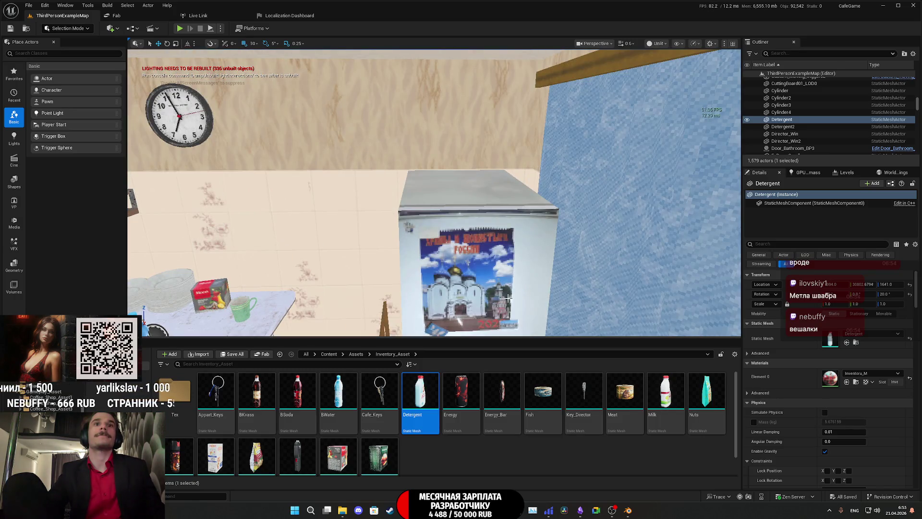
pyautogui.moveTo(433, 194); pyautogui.dragTo(324, 195, button='right')
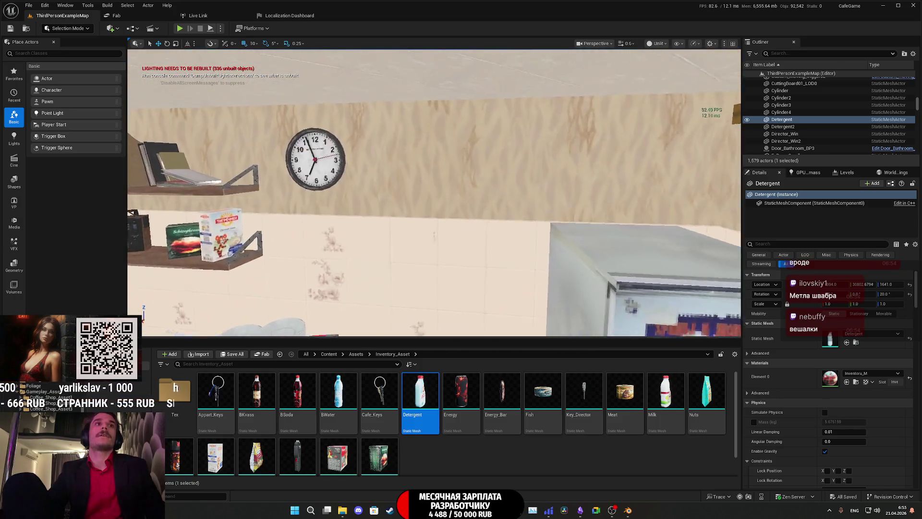
pyautogui.moveTo(433, 195); pyautogui.dragTo(454, 234, button='right')
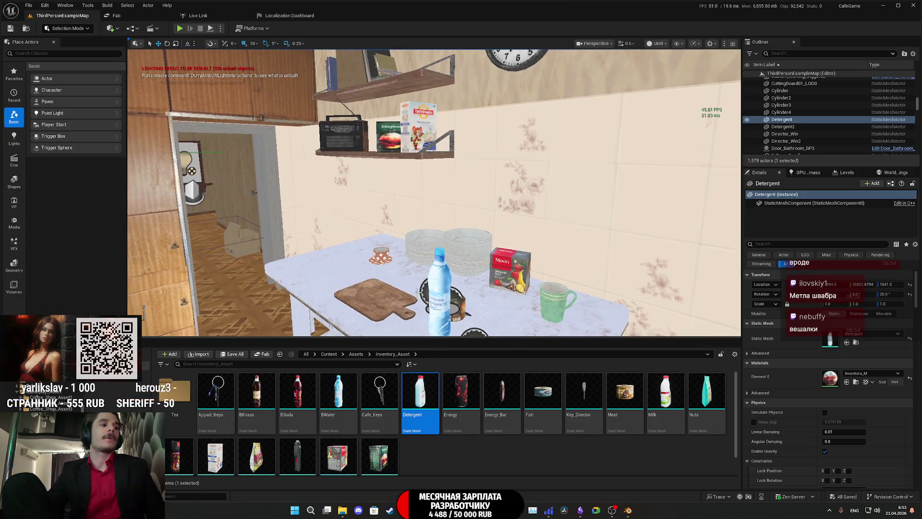
pyautogui.click(883, 6)
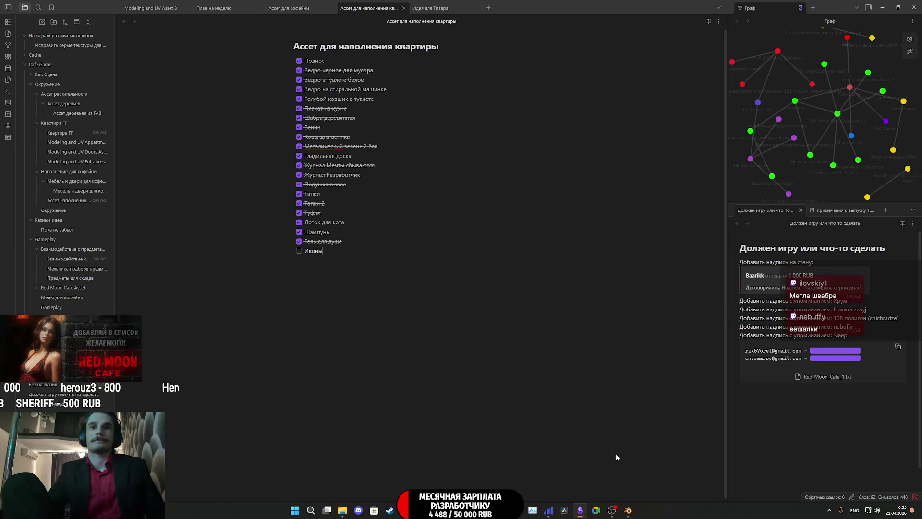
pyautogui.click(628, 509)
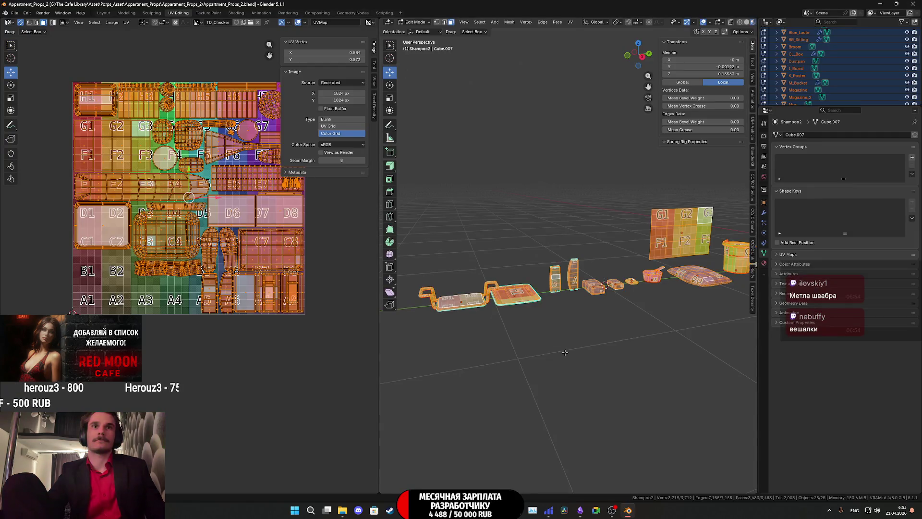
# - Back in Object Mode, add a new cube mesh via Shift+A beside the props
pyautogui.press('Tab')
pyautogui.moveTo(557, 343)
pyautogui.mouseDown(button='middle')
pyautogui.moveTo(530, 333)
pyautogui.moveTo(610, 314)
pyautogui.moveTo(518, 316)
pyautogui.moveTo(583, 321)
pyautogui.mouseUp(button='middle')
pyautogui.hotkey('shift', 'a')
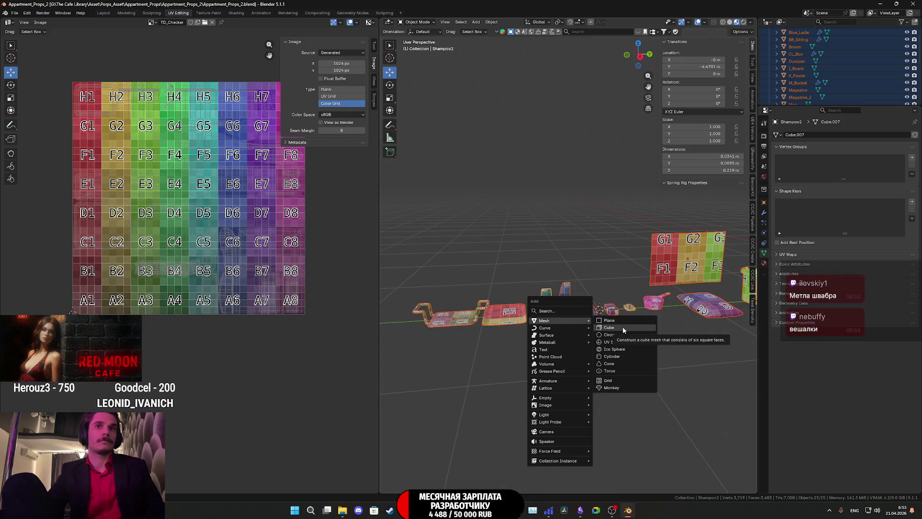
pyautogui.click(621, 326)
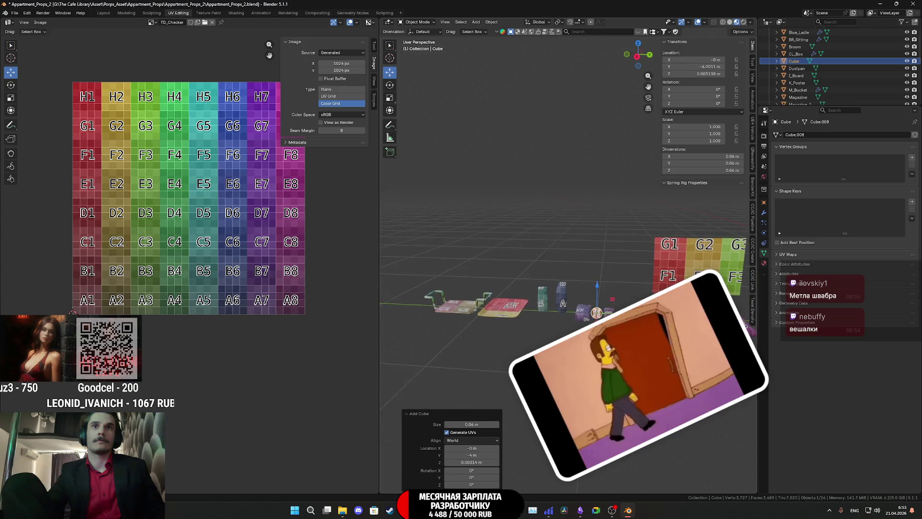
pyautogui.scroll(2, 619, 326)
pyautogui.scroll(1, 619, 326)
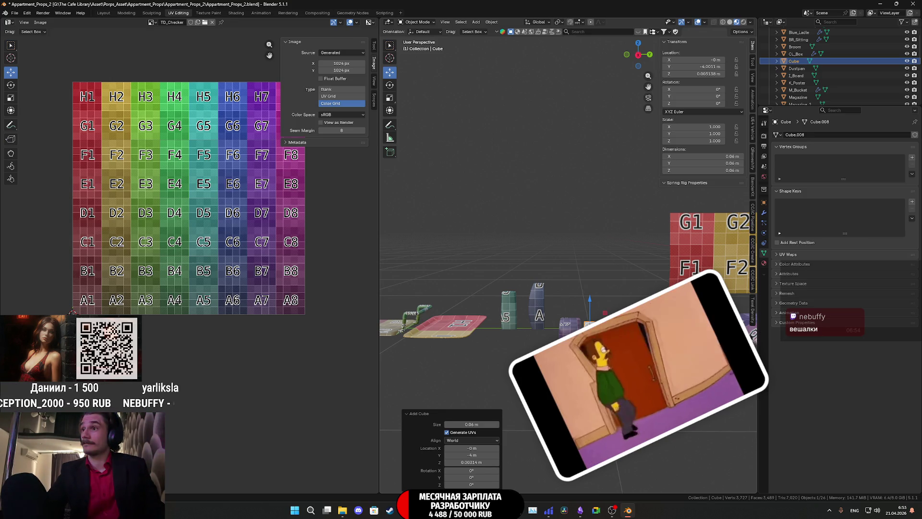
pyautogui.scroll(2, 619, 326)
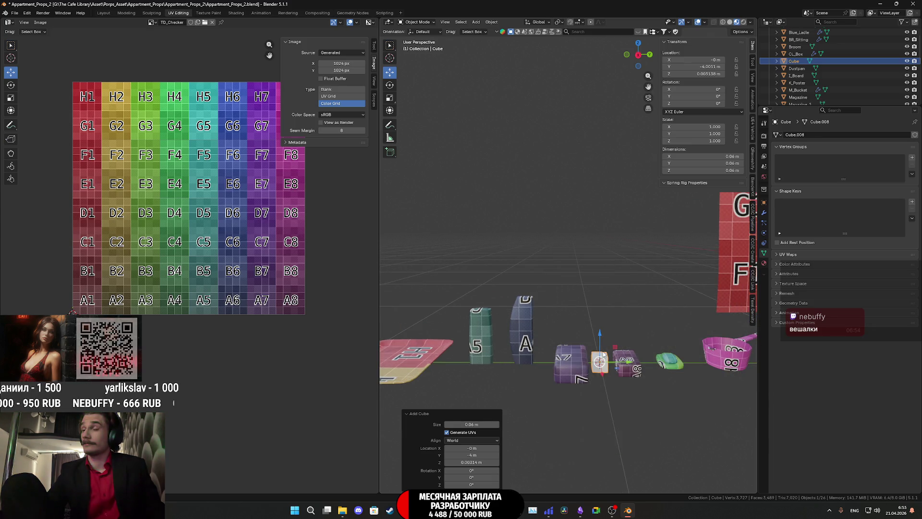
pyautogui.moveTo(604, 357); pyautogui.dragTo(518, 348, button='middle')
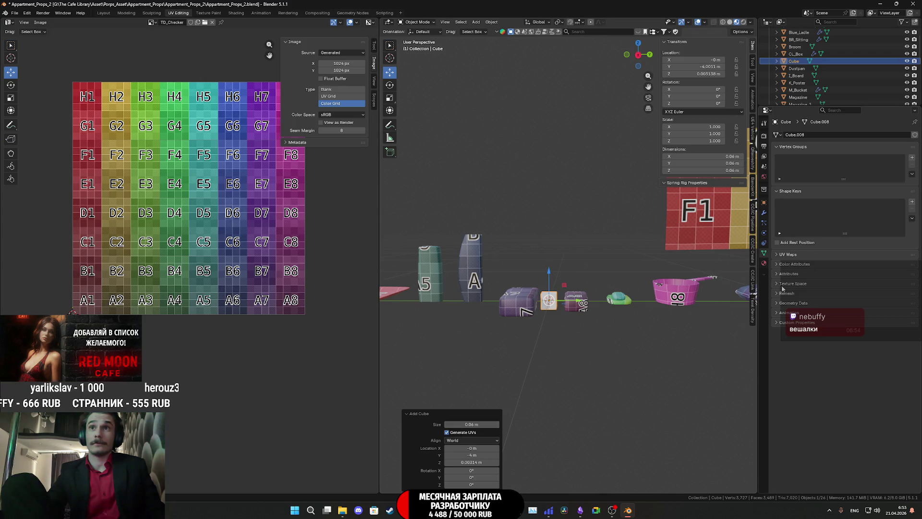
pyautogui.click(764, 263)
# - Assign the TD_Checker material to the cube, then switch to the Twitch dashboard
pyautogui.click(776, 166)
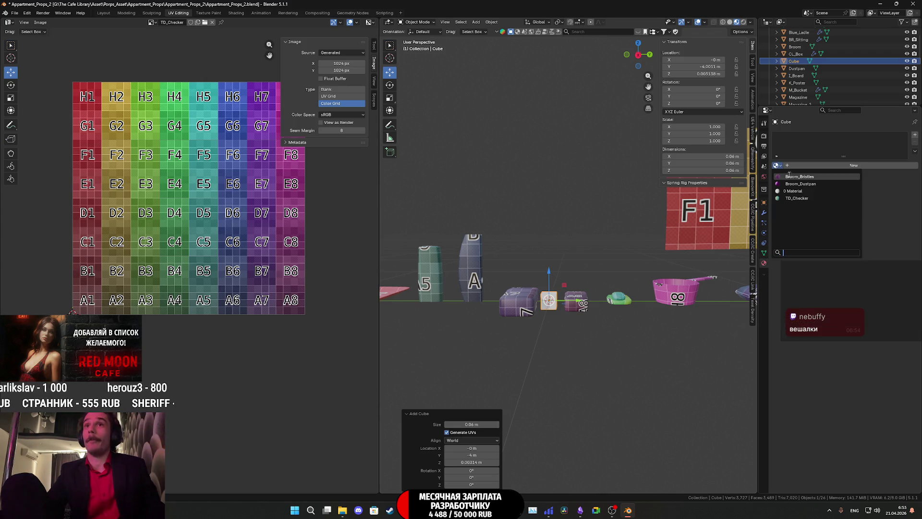
pyautogui.click(805, 200)
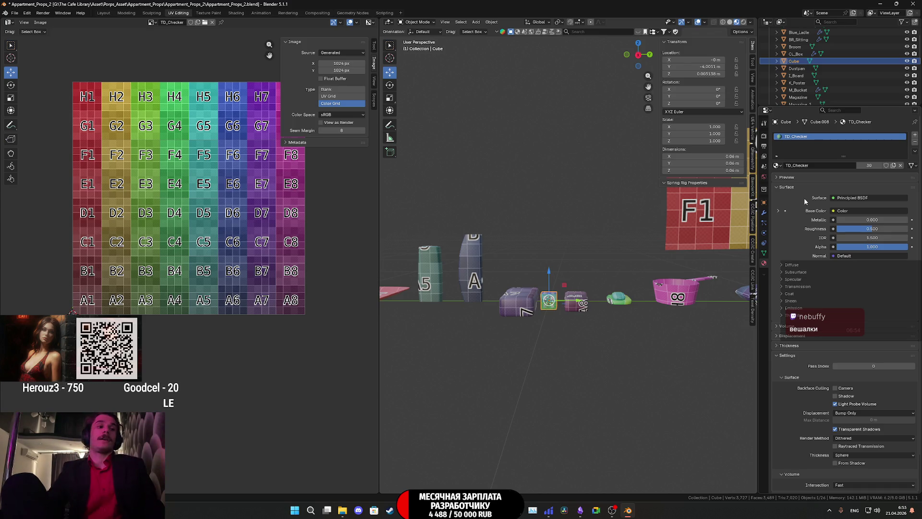
pyautogui.scroll(4, 611, 291)
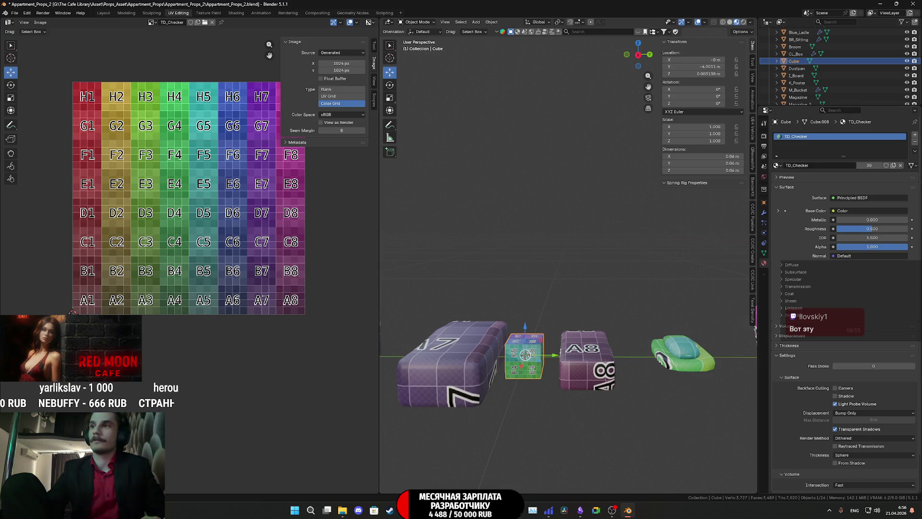
pyautogui.hotkey('alt', 'Tab')
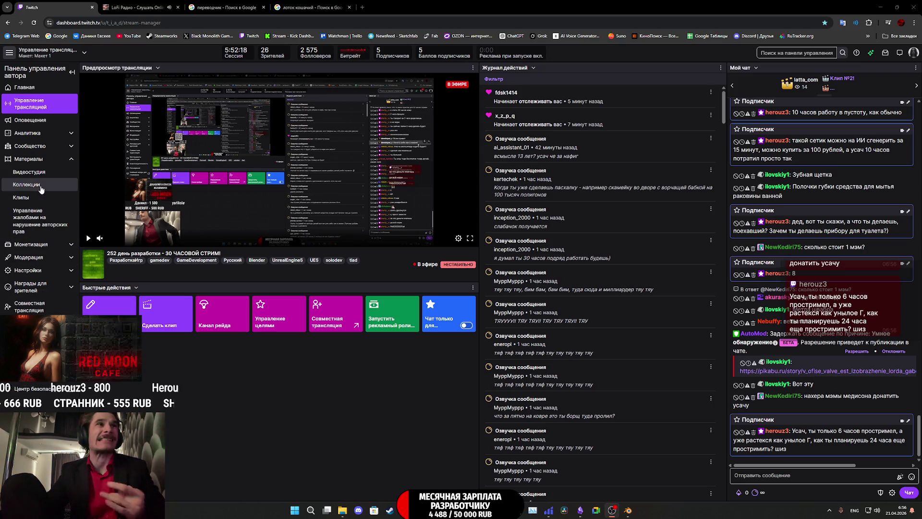
# - Check the video studio page of past broadcasts, close it, and go to the Obsidian checklist
pyautogui.click(30, 173)
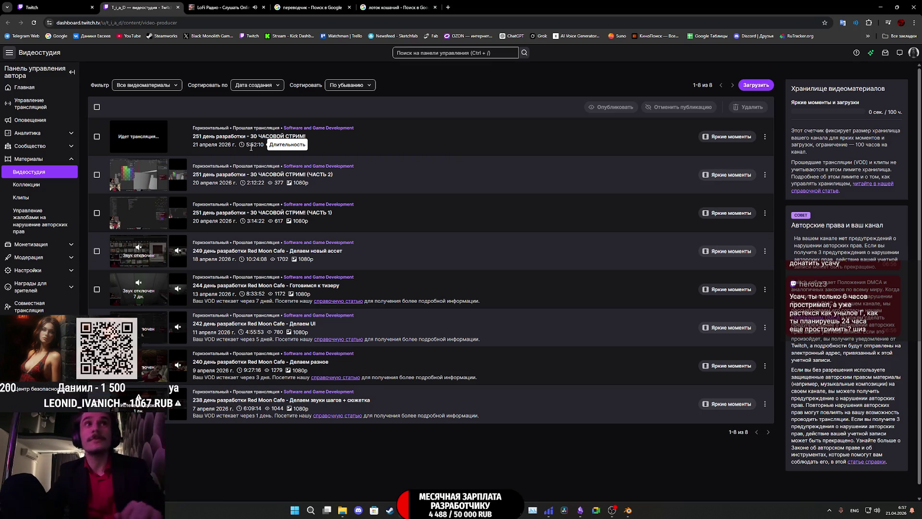
pyautogui.click(30, 5)
pyautogui.click(177, 7)
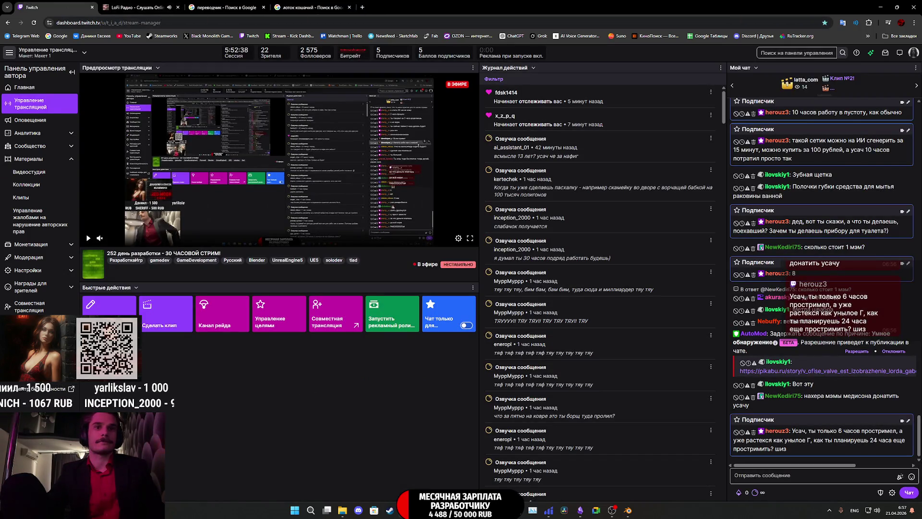
pyautogui.moveTo(565, 510)
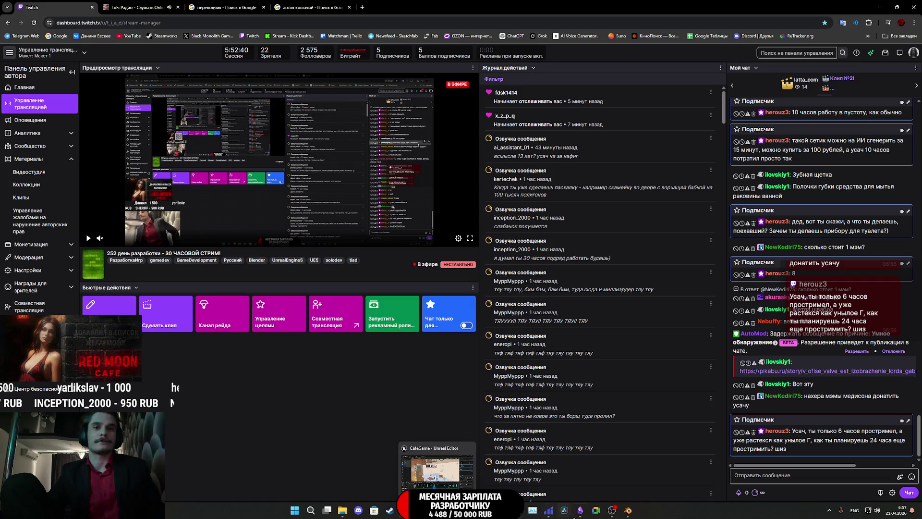
pyautogui.click(571, 485)
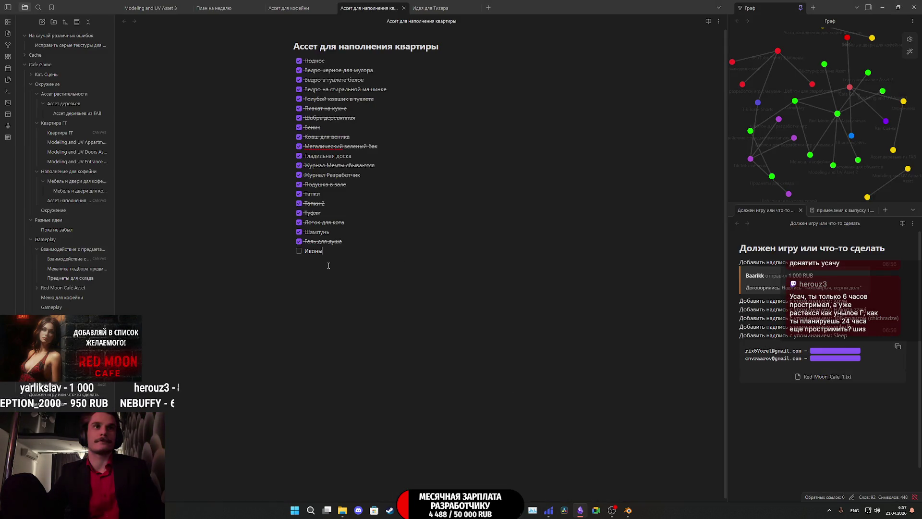
# - Back in Blender, delete the checker cube and add a fresh cube mesh
pyautogui.click(620, 469)
pyautogui.scroll(2, 533, 375)
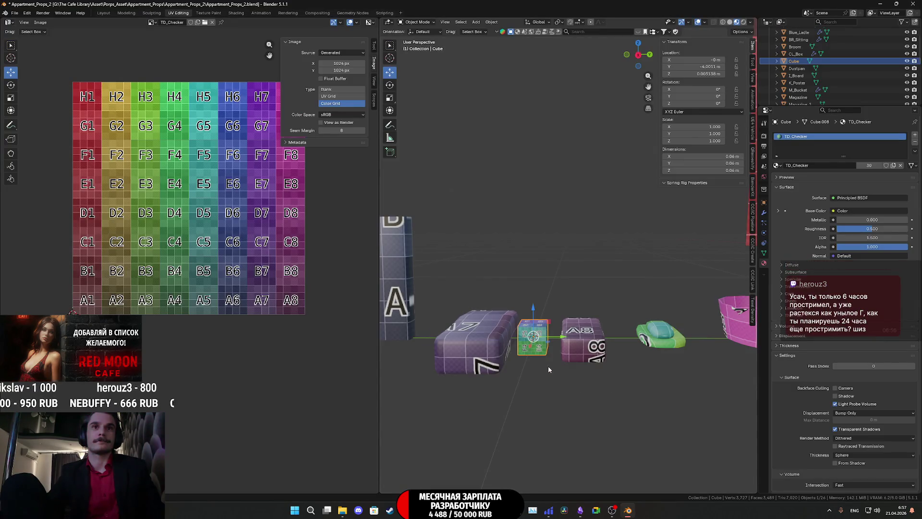
pyautogui.scroll(2, 551, 353)
pyautogui.moveTo(553, 339); pyautogui.dragTo(614, 287, button='middle')
pyautogui.press('Delete')
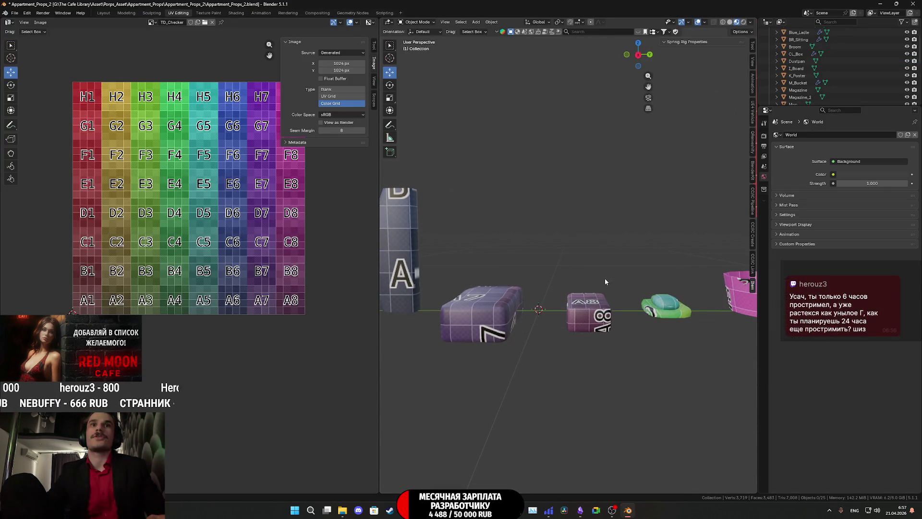
pyautogui.hotkey('shift', 'a')
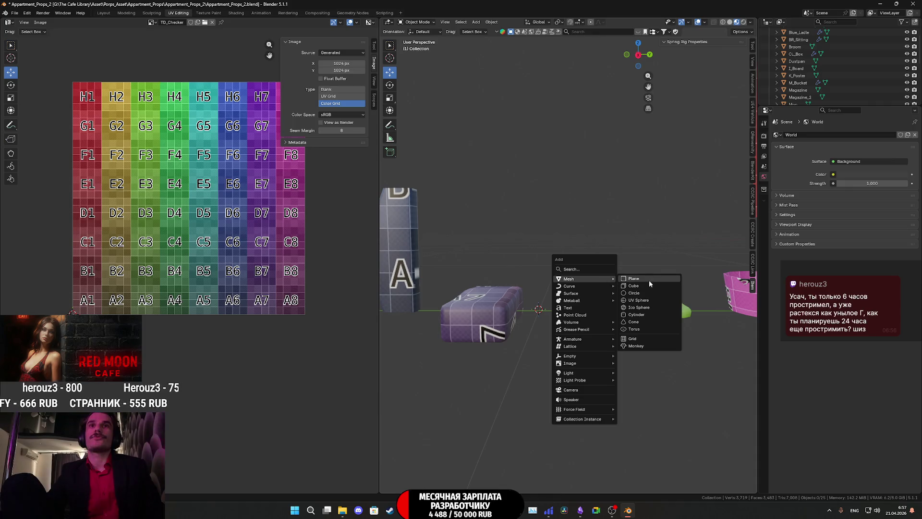
pyautogui.click(623, 286)
pyautogui.scroll(2, 554, 362)
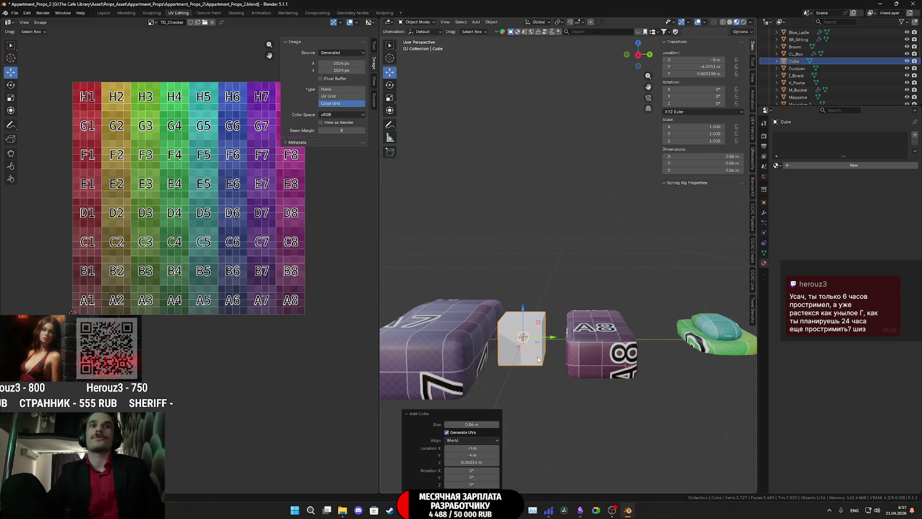
# - Set the new cube's size to 0.15 m and enter Edit Mode on its mesh
pyautogui.click(496, 426)
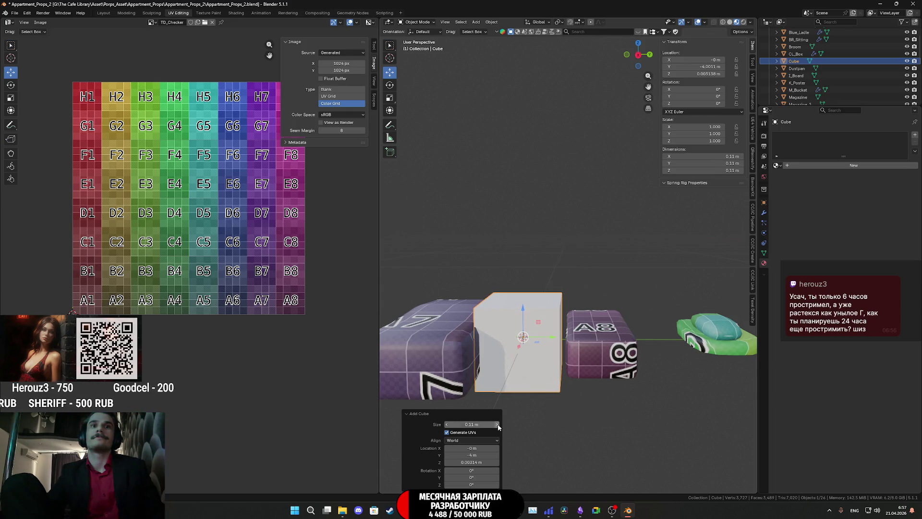
pyautogui.click(447, 426)
pyautogui.click(497, 425)
pyautogui.click(496, 425)
pyautogui.click(497, 426)
pyautogui.scroll(-3, 534, 366)
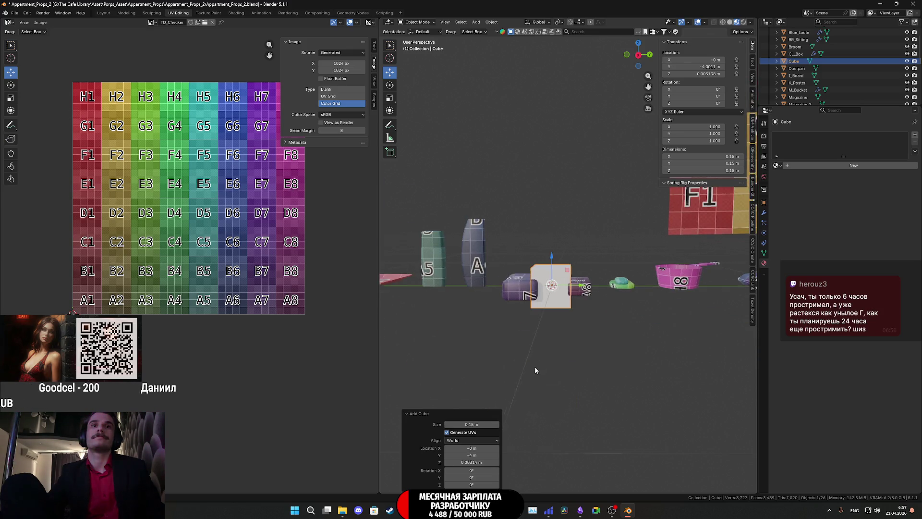
pyautogui.scroll(2, 536, 370)
pyautogui.press('Tab')
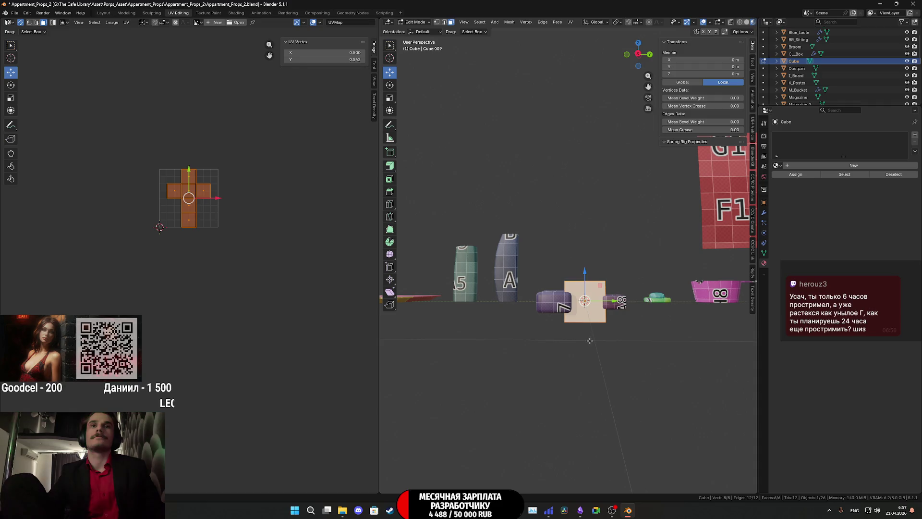
pyautogui.click(776, 166)
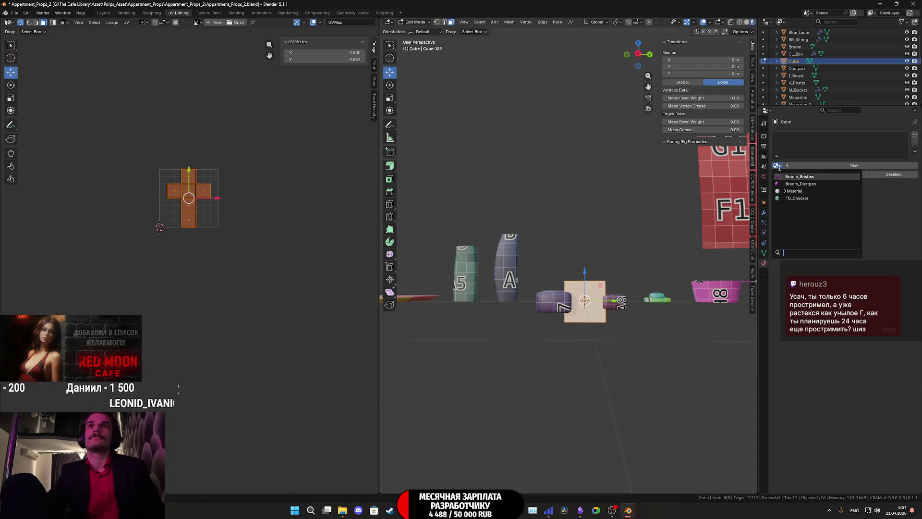
# - Apply TD_Checker to the cube and stretch it taller along the Z axis
pyautogui.click(797, 198)
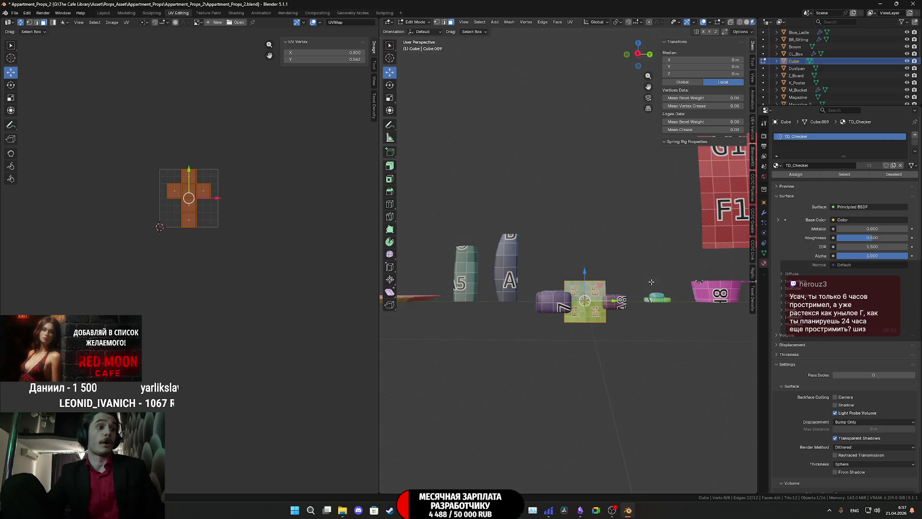
pyautogui.scroll(1, 651, 282)
pyautogui.scroll(1, 648, 280)
pyautogui.scroll(2, 617, 268)
pyautogui.scroll(1, 616, 262)
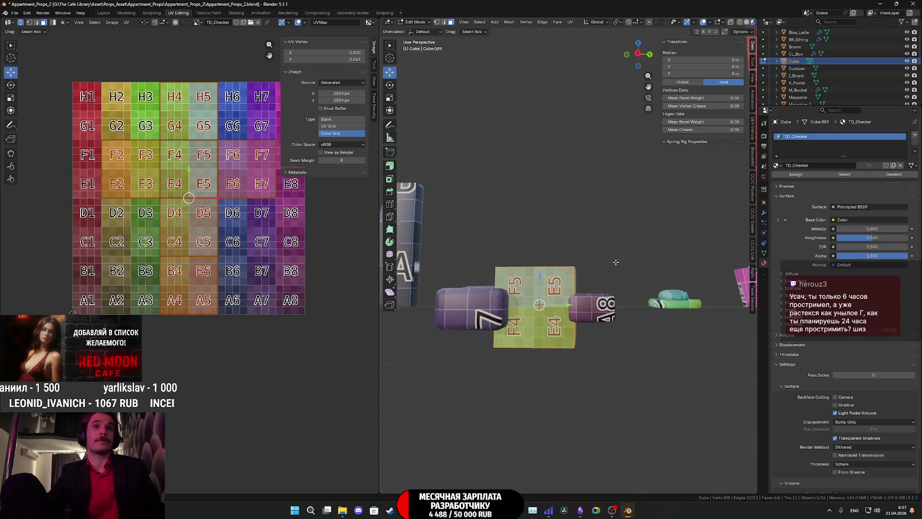
pyautogui.moveTo(615, 263); pyautogui.dragTo(622, 273, button='middle')
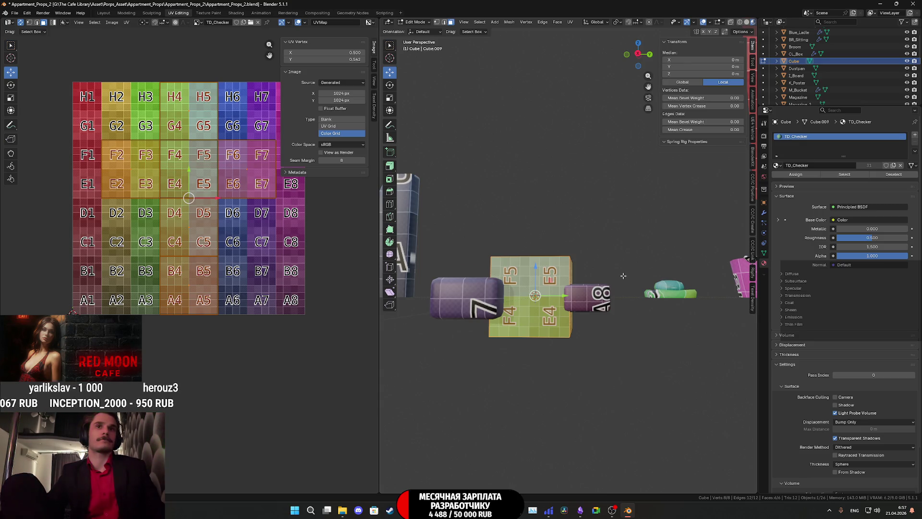
pyautogui.press('z')
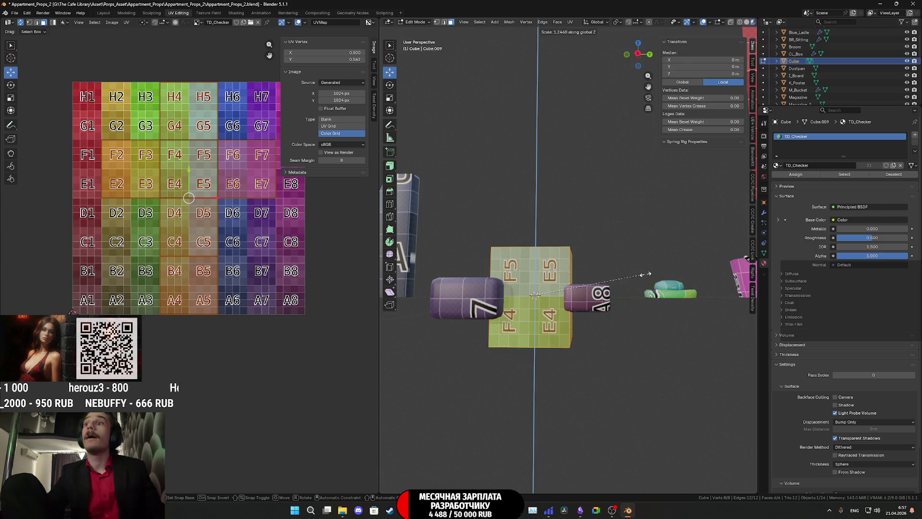
pyautogui.click(652, 273)
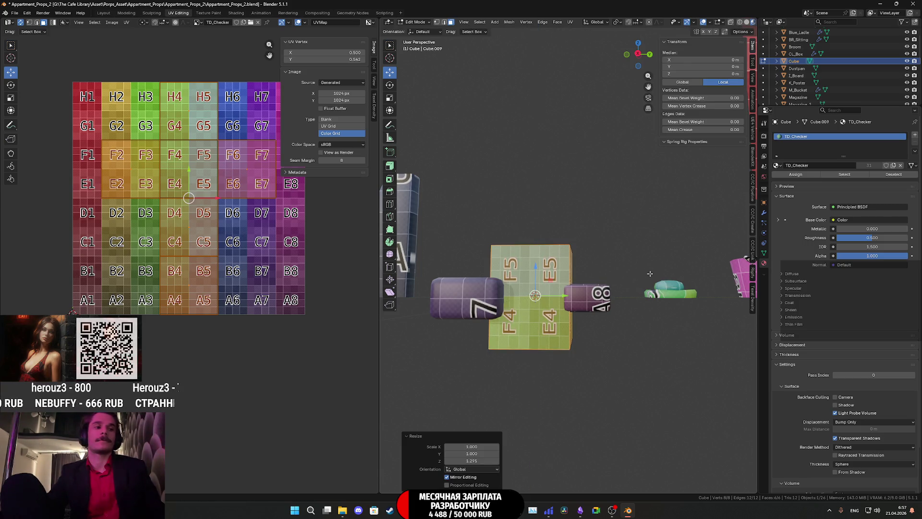
pyautogui.moveTo(651, 273); pyautogui.dragTo(610, 304, button='middle')
# - Scale the cube down along X into a flat panel and select faces for removal
pyautogui.press('s')
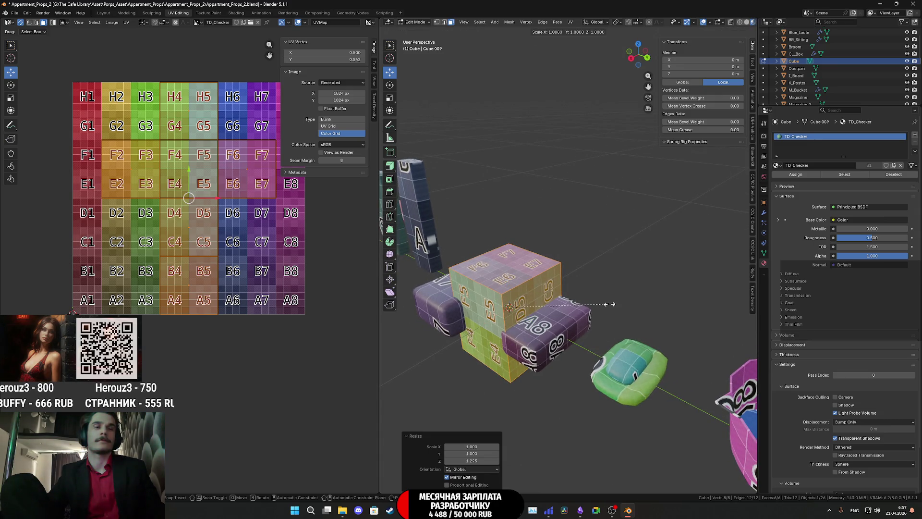
pyautogui.press('x')
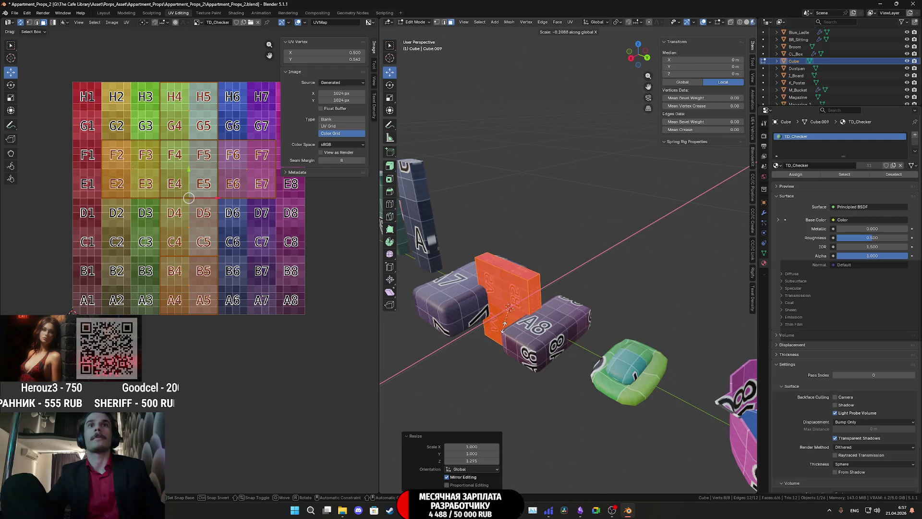
pyautogui.click(512, 318)
pyautogui.moveTo(512, 318); pyautogui.dragTo(404, 63, button='middle')
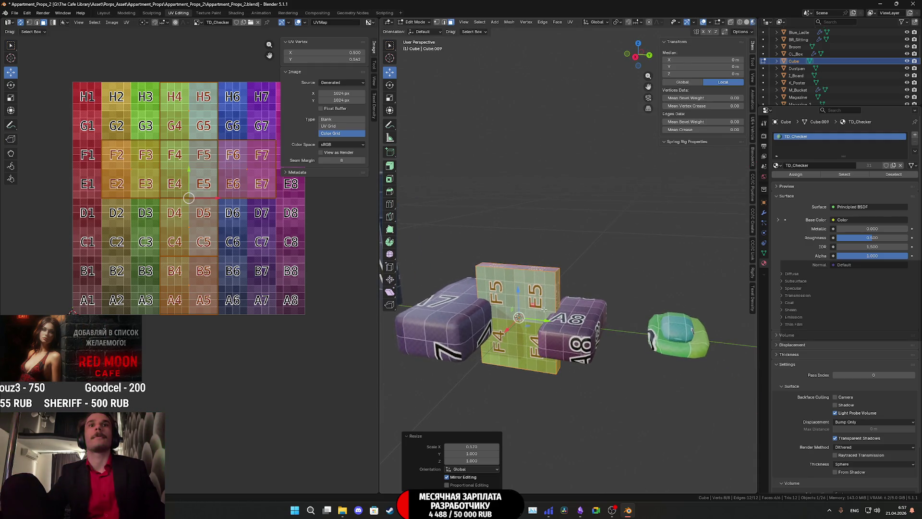
pyautogui.moveTo(524, 220)
pyautogui.mouseDown(button='middle')
pyautogui.moveTo(516, 288)
pyautogui.moveTo(471, 290)
pyautogui.mouseUp(button='middle')
pyautogui.click(533, 252)
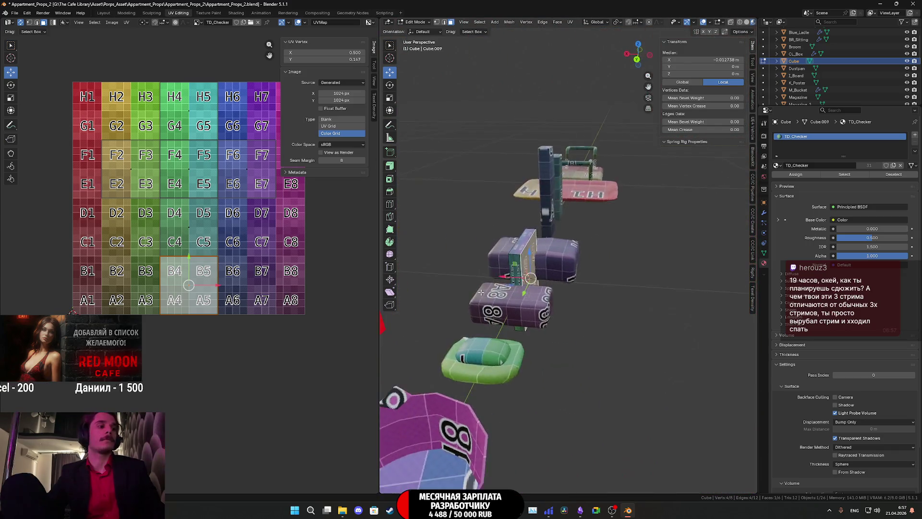
# - Delete the selected faces and select the panel's front face
pyautogui.press('x')
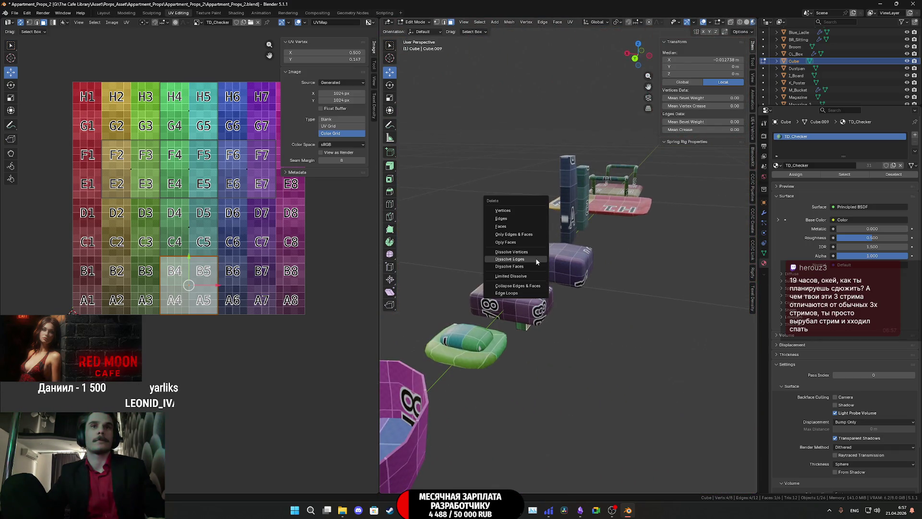
pyautogui.click(518, 241)
pyautogui.moveTo(518, 241)
pyautogui.mouseDown(button='middle')
pyautogui.moveTo(521, 299)
pyautogui.moveTo(488, 291)
pyautogui.moveTo(556, 279)
pyautogui.mouseUp(button='middle')
pyautogui.click(521, 297)
pyautogui.click(522, 298)
pyautogui.click(557, 279)
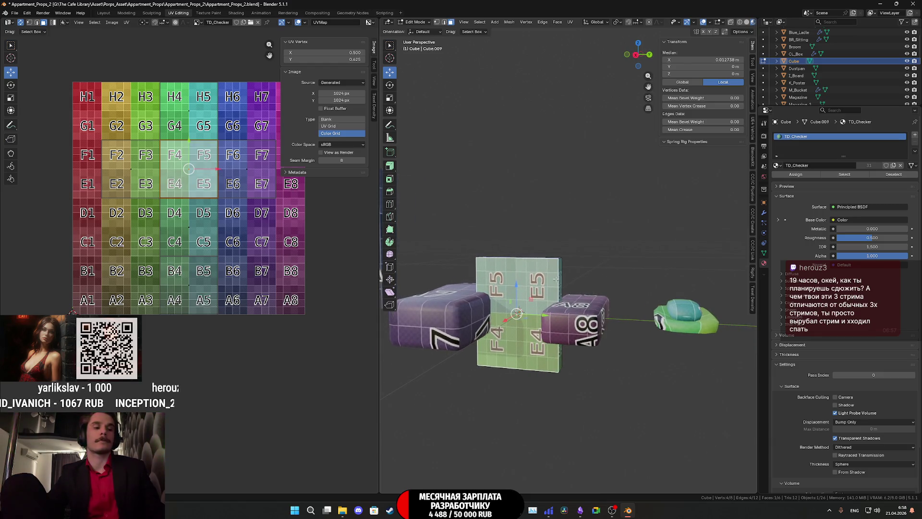
# - Inset the front face and extrude it inward to form a recessed picture frame, then select all
pyautogui.press('i')
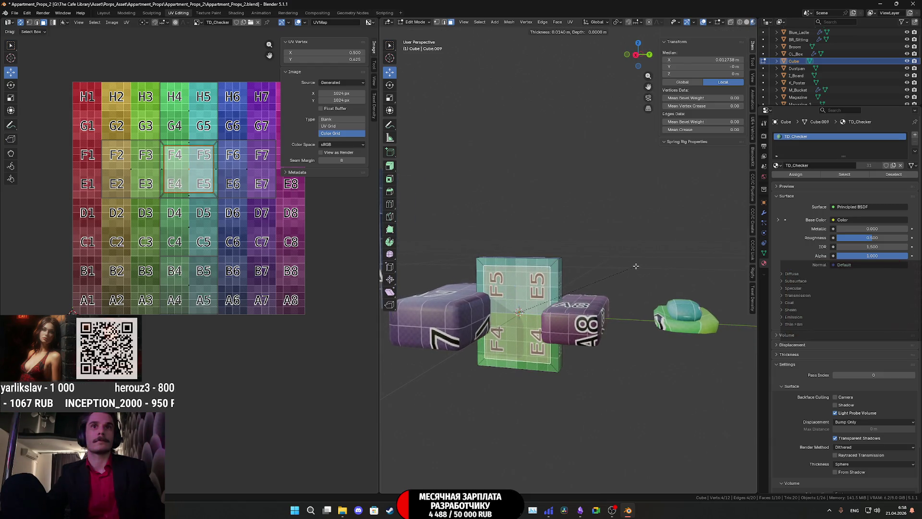
pyautogui.click(635, 266)
pyautogui.moveTo(612, 276)
pyautogui.mouseDown(button='middle')
pyautogui.moveTo(577, 310)
pyautogui.moveTo(599, 301)
pyautogui.mouseUp(button='middle')
pyautogui.press('e')
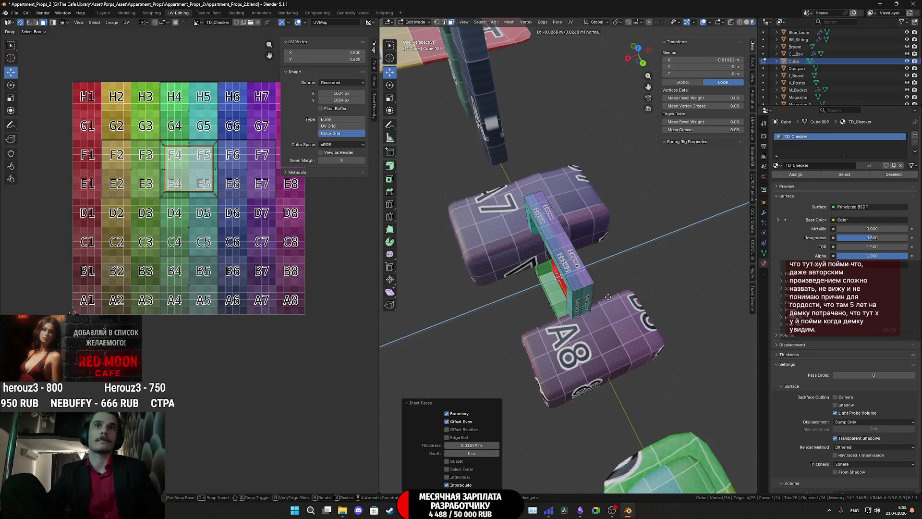
pyautogui.click(602, 301)
pyautogui.moveTo(602, 301); pyautogui.dragTo(649, 261, button='middle')
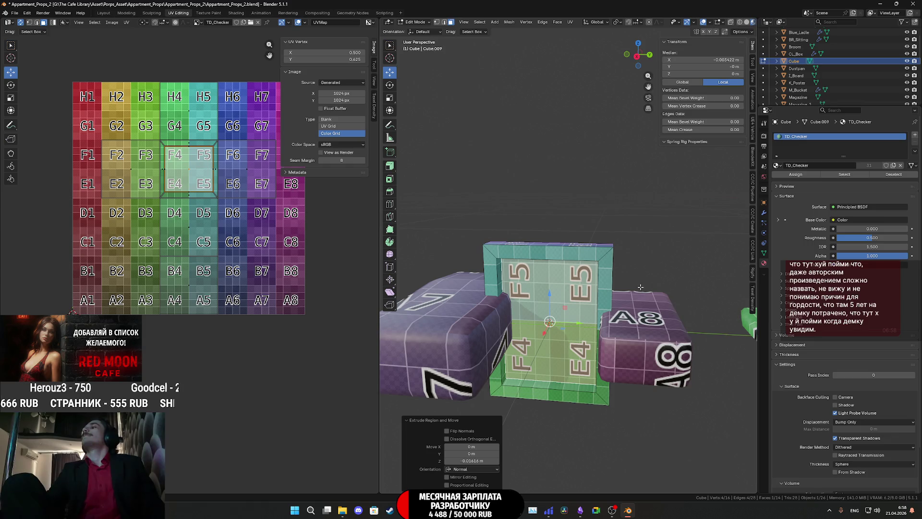
pyautogui.press('a')
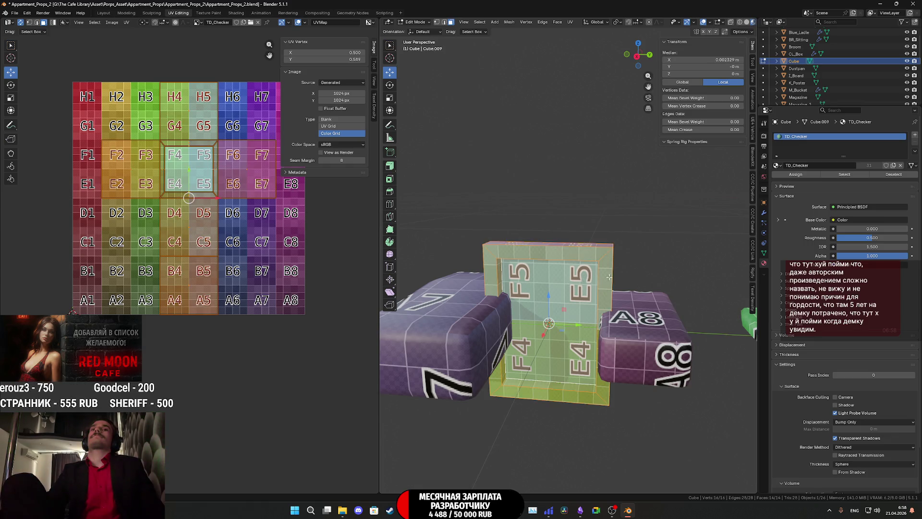
# - Project the frame's UVs from the right side view and return to Object Mode
pyautogui.click(637, 56)
pyautogui.click(570, 22)
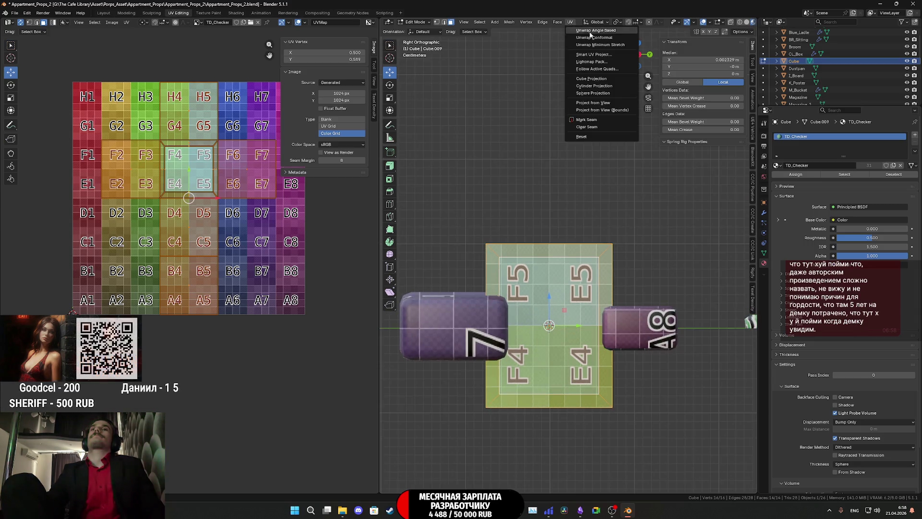
pyautogui.click(603, 103)
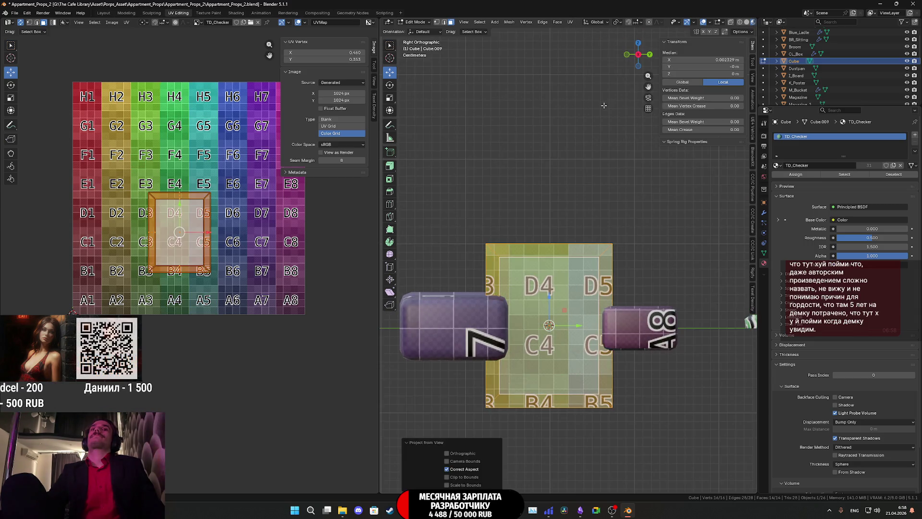
pyautogui.scroll(-4, 603, 144)
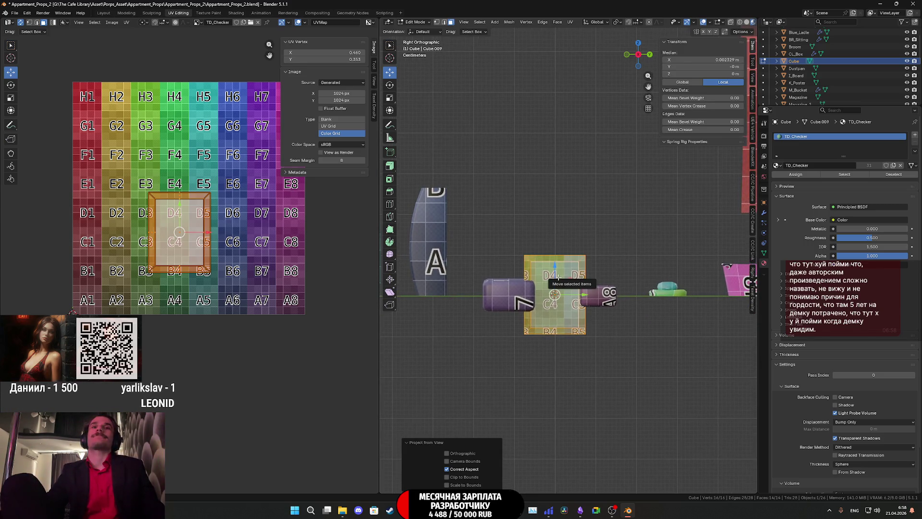
pyautogui.press('Tab')
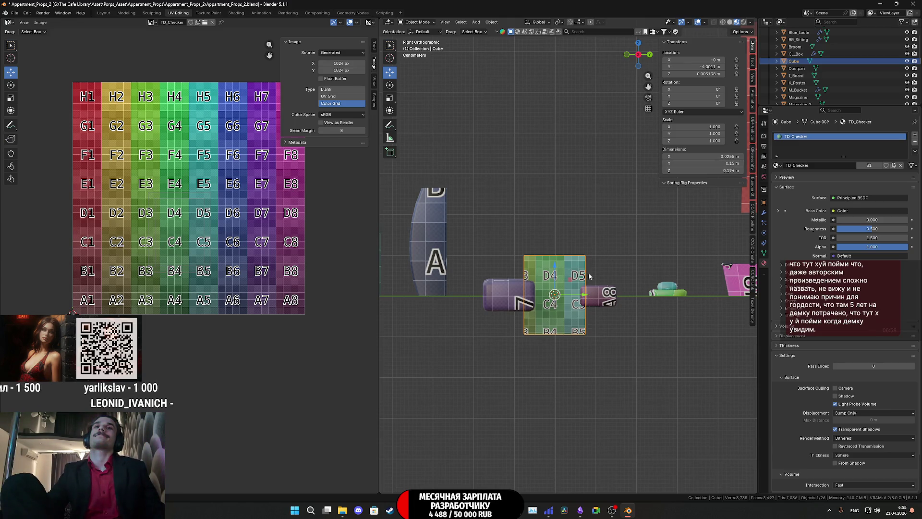
# - Raise the frame along Z above the ground in two moves
pyautogui.press('g')
pyautogui.press('z')
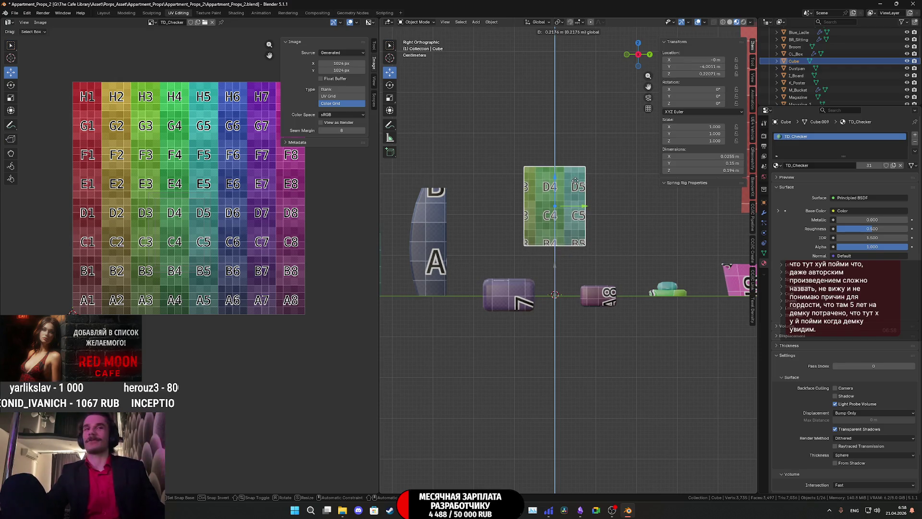
pyautogui.click(576, 181)
pyautogui.keyDown('shift'); pyautogui.moveTo(585, 198); pyautogui.dragTo(576, 228, button='middle'); pyautogui.keyUp('shift')
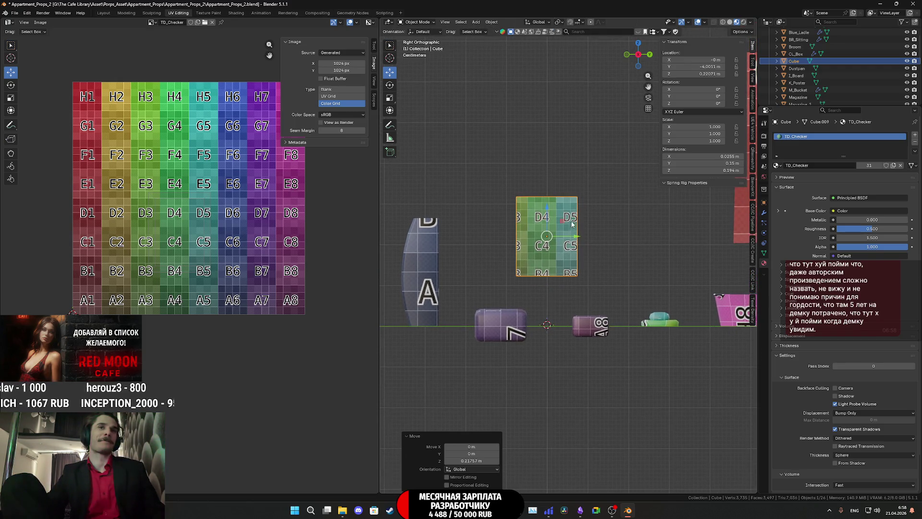
pyautogui.press('g')
pyautogui.press('z')
pyautogui.click(557, 193)
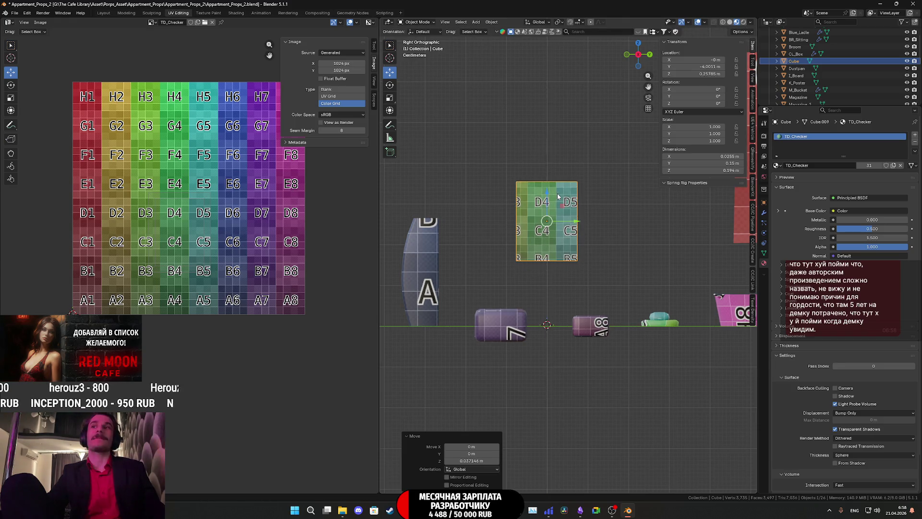
pyautogui.scroll(-3, 559, 195)
# - Duplicate the frame with Shift+D as Cube.001
pyautogui.moveTo(561, 201); pyautogui.dragTo(603, 254, button='middle')
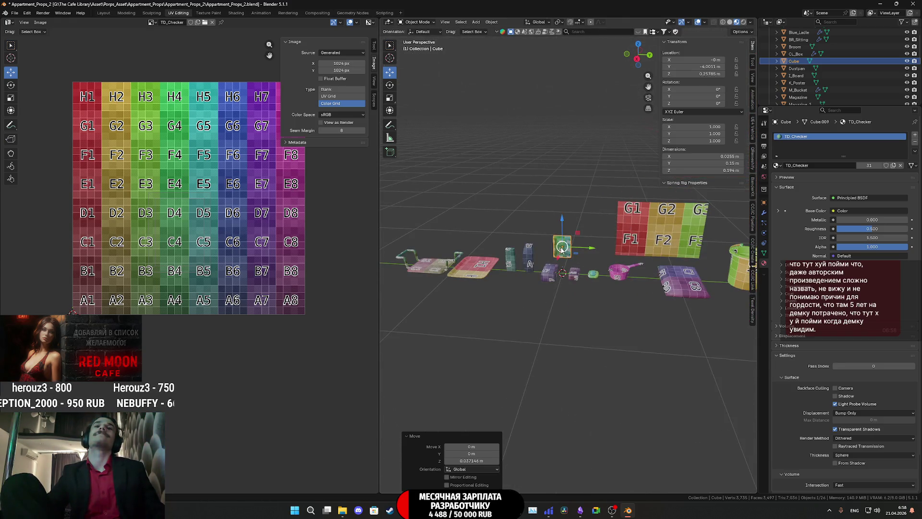
pyautogui.scroll(2, 602, 253)
pyautogui.scroll(2, 603, 243)
pyautogui.scroll(2, 606, 241)
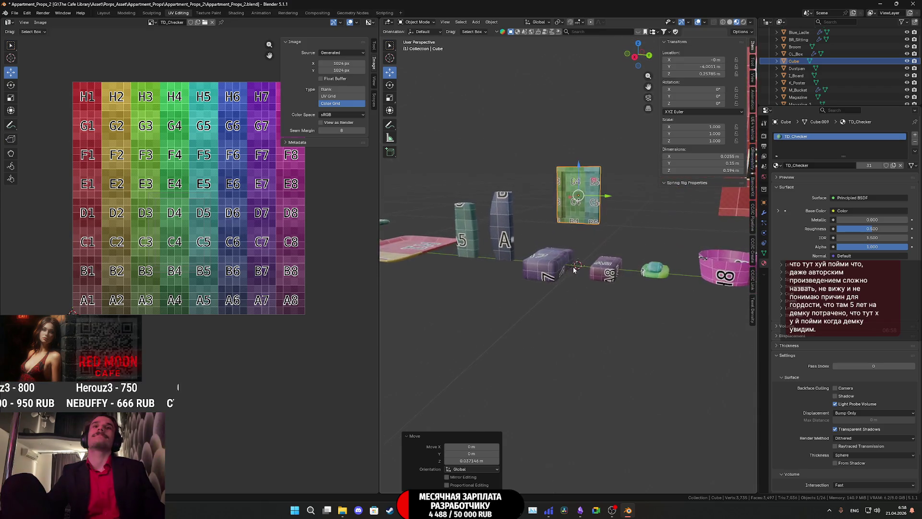
pyautogui.scroll(2, 625, 238)
pyautogui.moveTo(625, 234)
pyautogui.mouseDown(button='middle')
pyautogui.moveTo(616, 228)
pyautogui.moveTo(591, 257)
pyautogui.moveTo(601, 238)
pyautogui.mouseUp(button='middle')
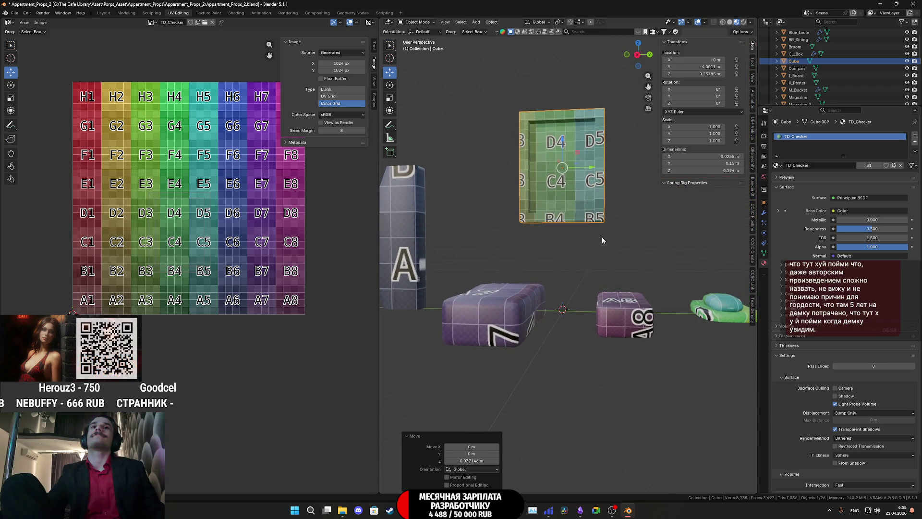
pyautogui.scroll(-3, 577, 204)
pyautogui.moveTo(578, 204); pyautogui.dragTo(581, 228, button='middle')
pyautogui.scroll(3, 582, 228)
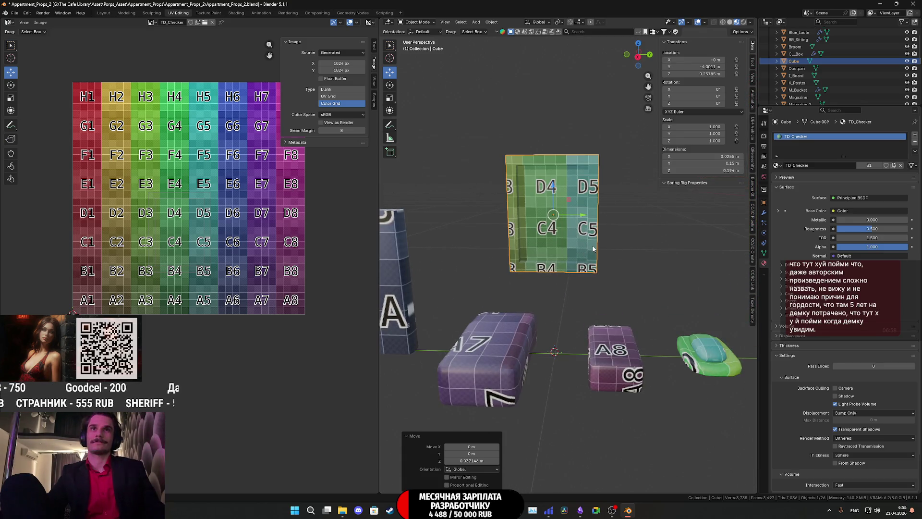
pyautogui.hotkey('shift', 'd')
pyautogui.press('y')
pyautogui.click(583, 229)
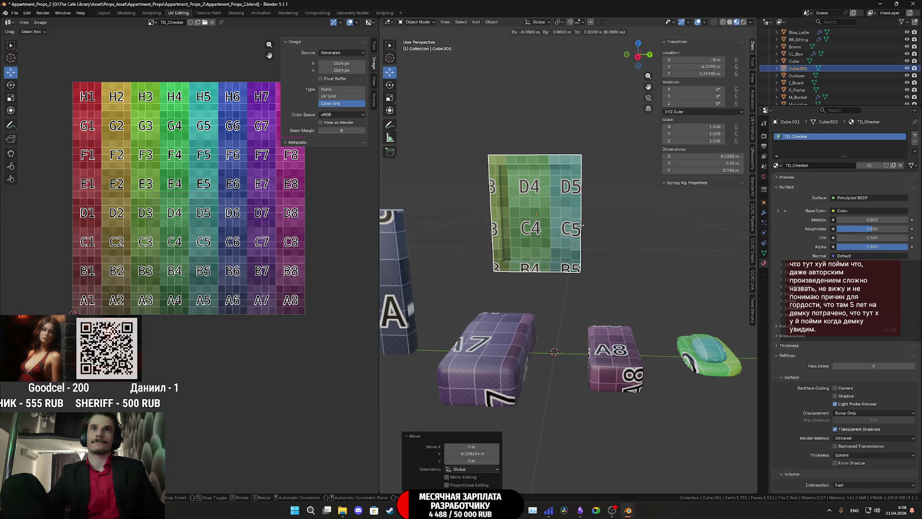
# - Slide the copy along Y beside the original and enter Edit Mode on it
pyautogui.press('g')
pyautogui.press('y')
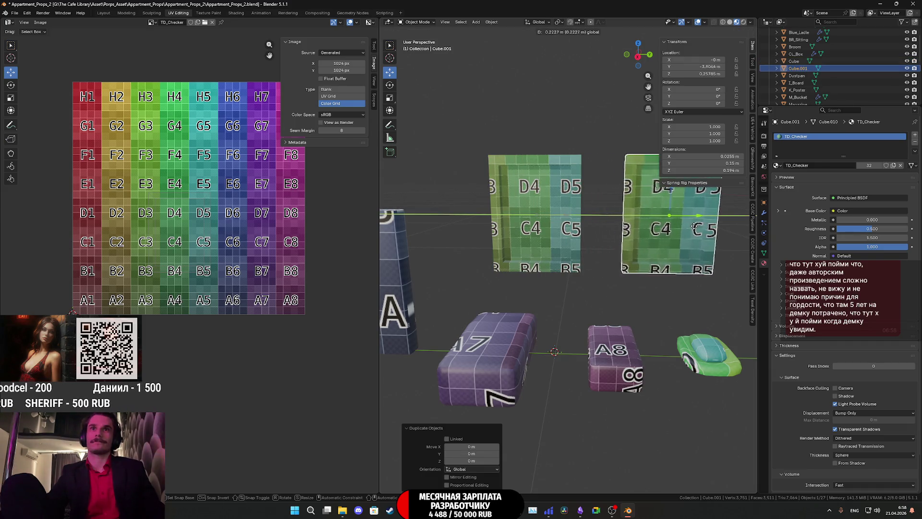
pyautogui.click(645, 238)
pyautogui.keyDown('shift'); pyautogui.moveTo(646, 238); pyautogui.dragTo(586, 254, button='middle'); pyautogui.keyUp('shift')
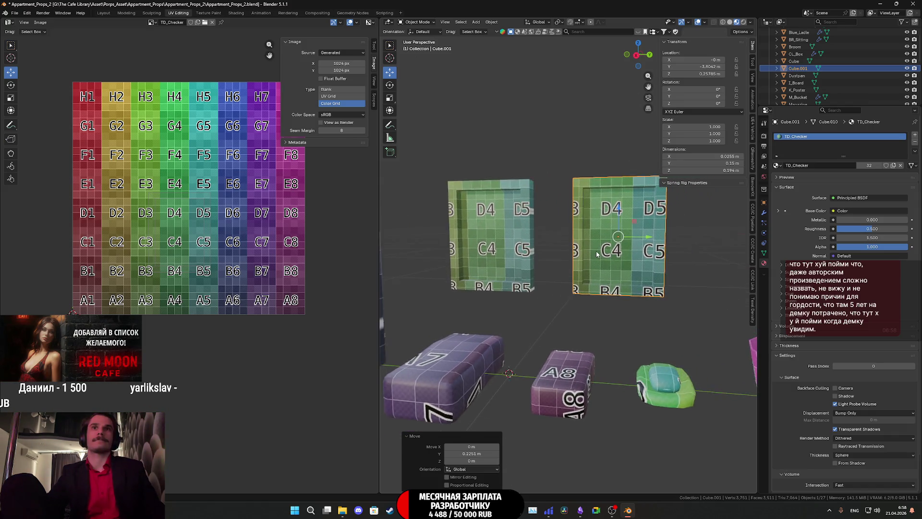
pyautogui.keyDown('shift'); pyautogui.moveTo(645, 169); pyautogui.dragTo(585, 215, button='middle'); pyautogui.keyUp('shift')
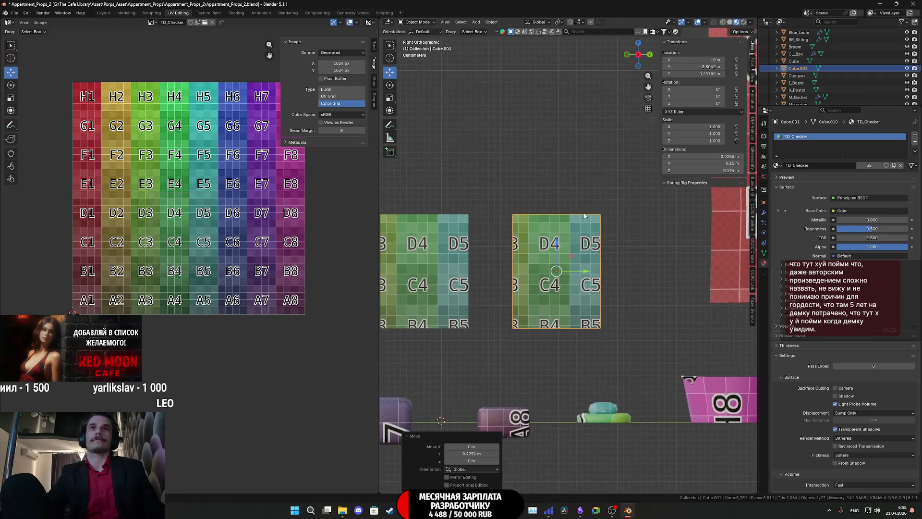
pyautogui.press('Tab')
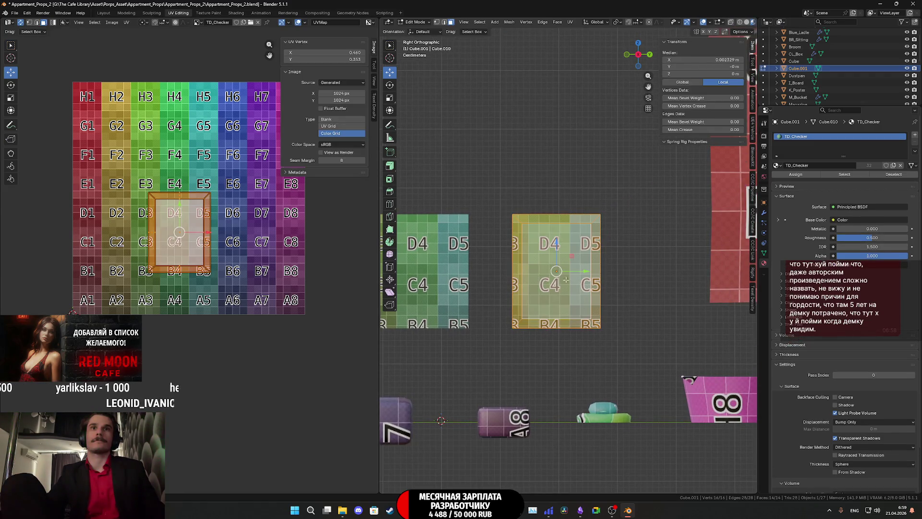
# - Raise the copy's top edge about 0.033 m in the right side view
pyautogui.keyDown('alt'); pyautogui.click(555, 226); pyautogui.keyUp('alt')
pyautogui.moveTo(566, 237)
pyautogui.mouseDown(button='middle')
pyautogui.moveTo(570, 229)
pyautogui.moveTo(611, 241)
pyautogui.moveTo(544, 233)
pyautogui.mouseUp(button='middle')
pyautogui.click(570, 230)
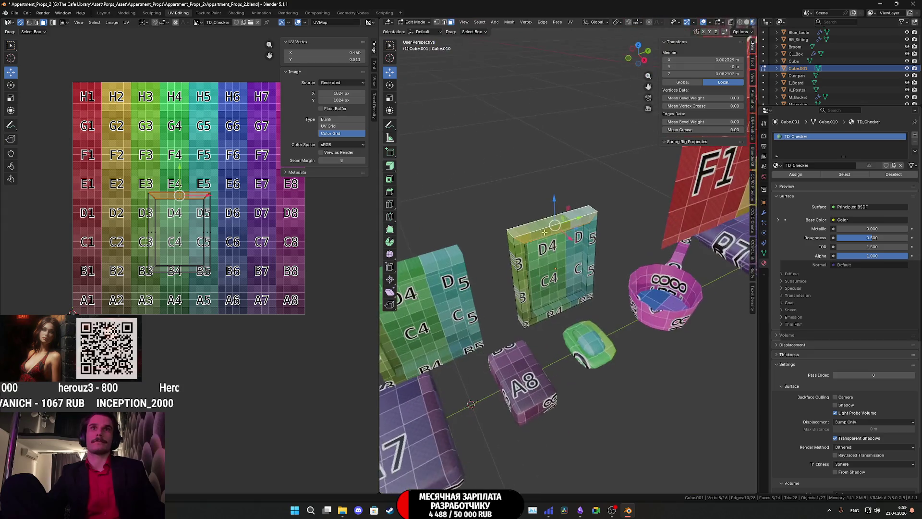
pyautogui.click(645, 62)
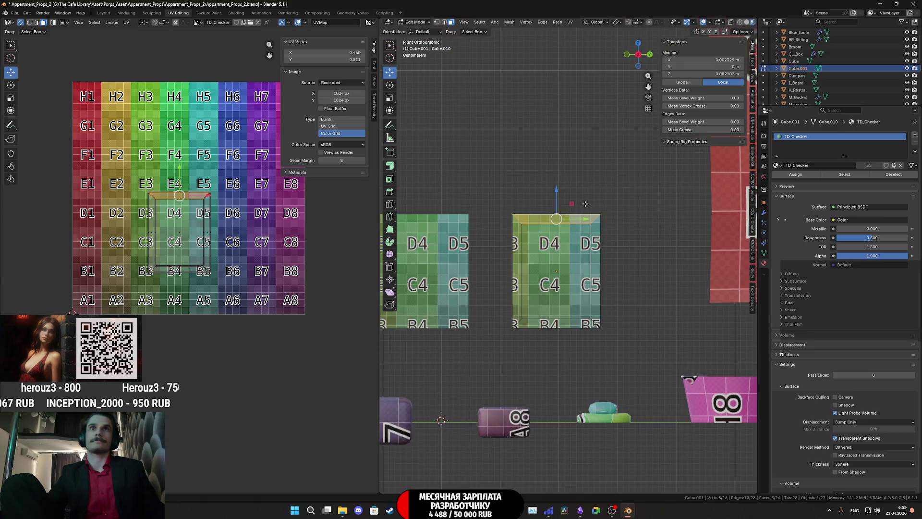
pyautogui.moveTo(558, 195); pyautogui.dragTo(559, 173)
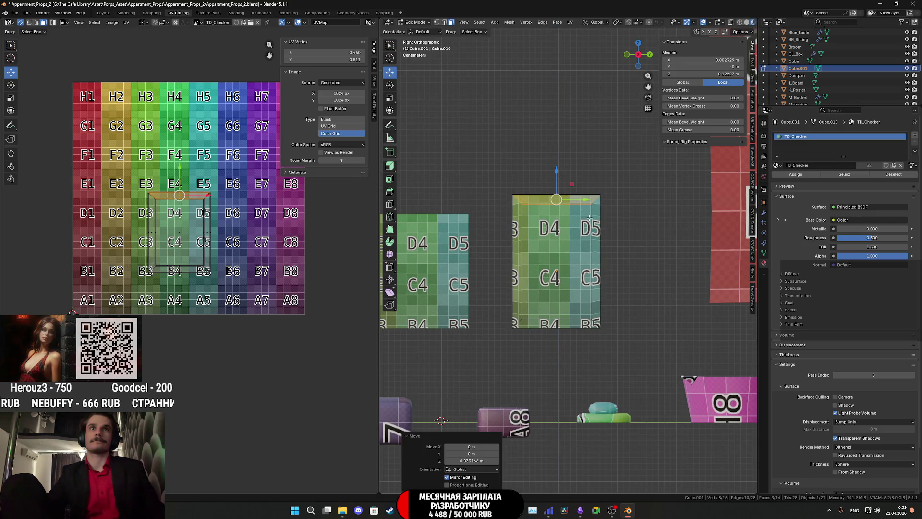
# - Scale the whole frame mesh up by about 1.12
pyautogui.press('a')
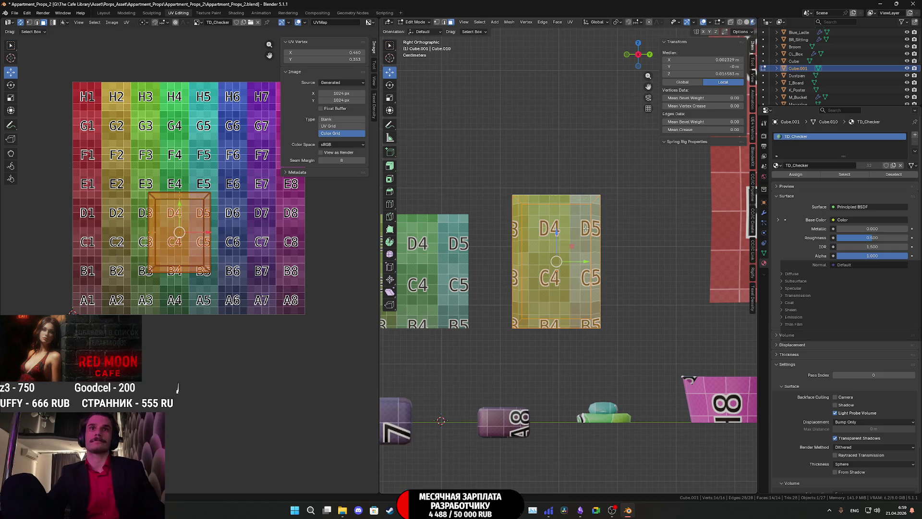
pyautogui.press('s')
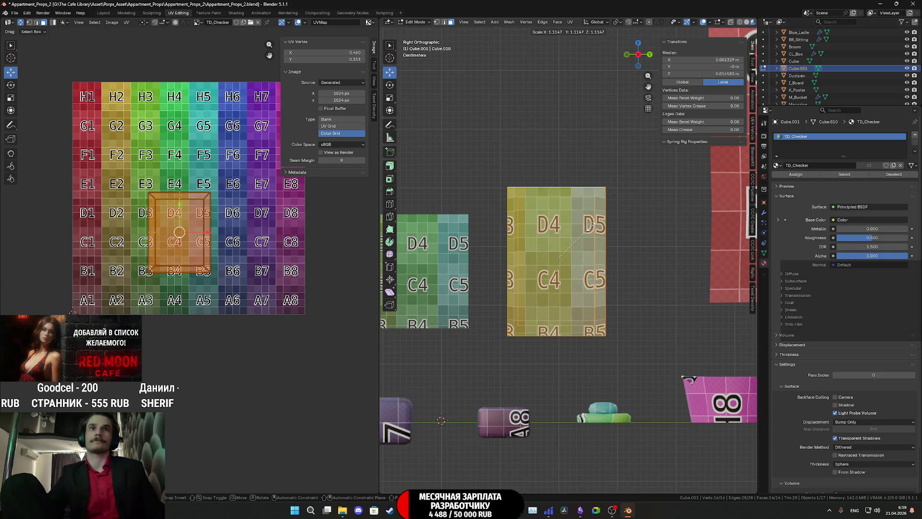
pyautogui.click(590, 225)
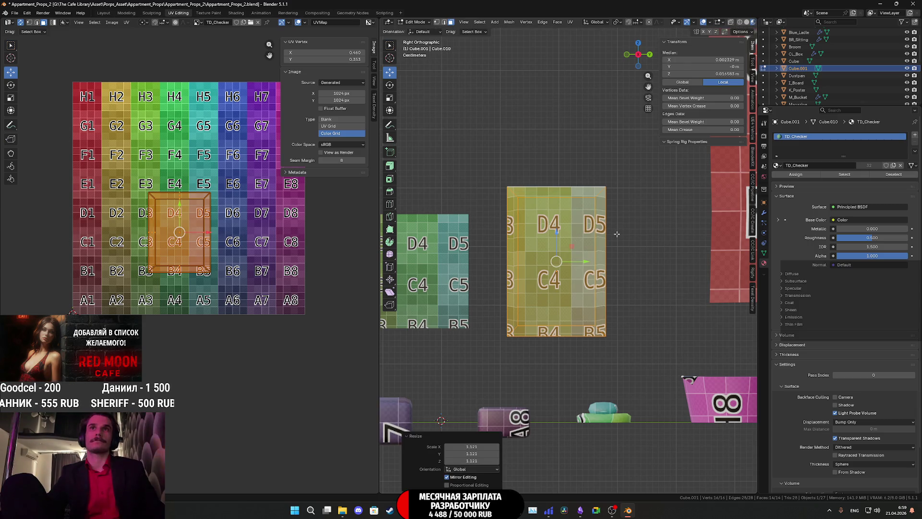
pyautogui.press('Tab')
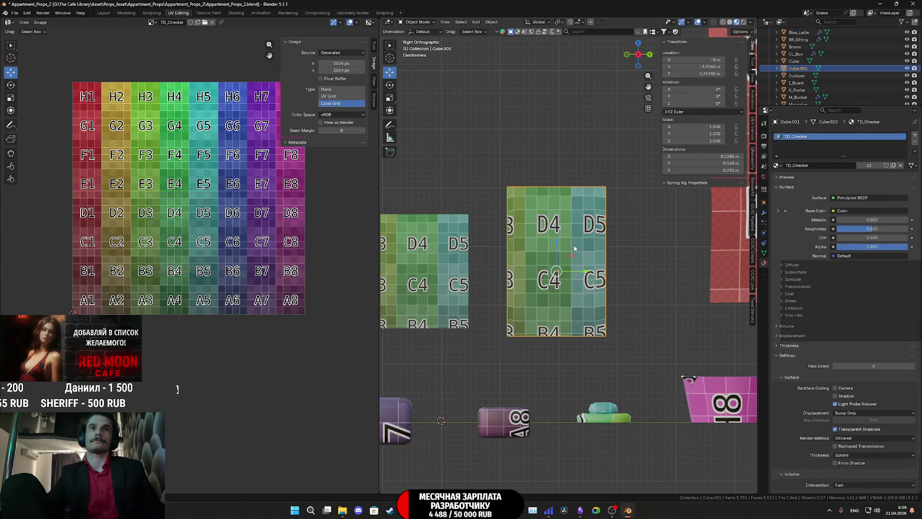
pyautogui.press('Tab')
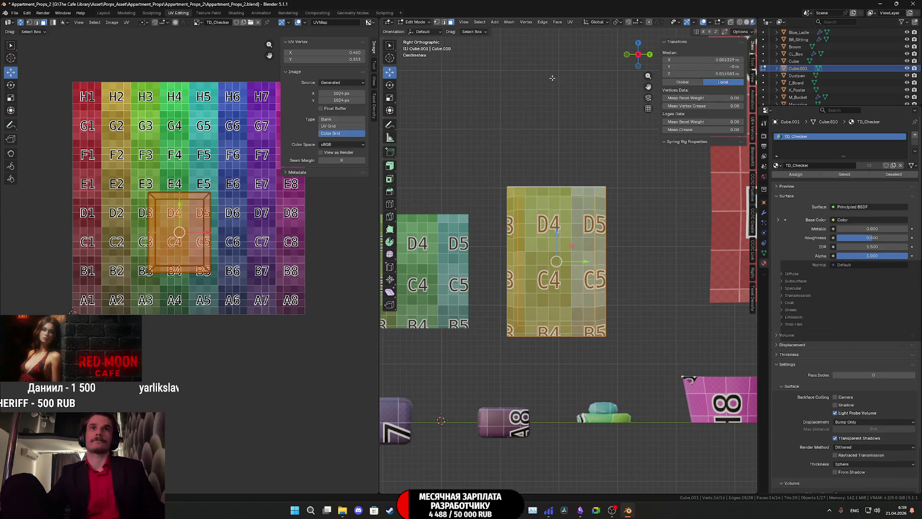
# - Project Cube.001's UVs from view and edit all objects' meshes together
pyautogui.click(570, 22)
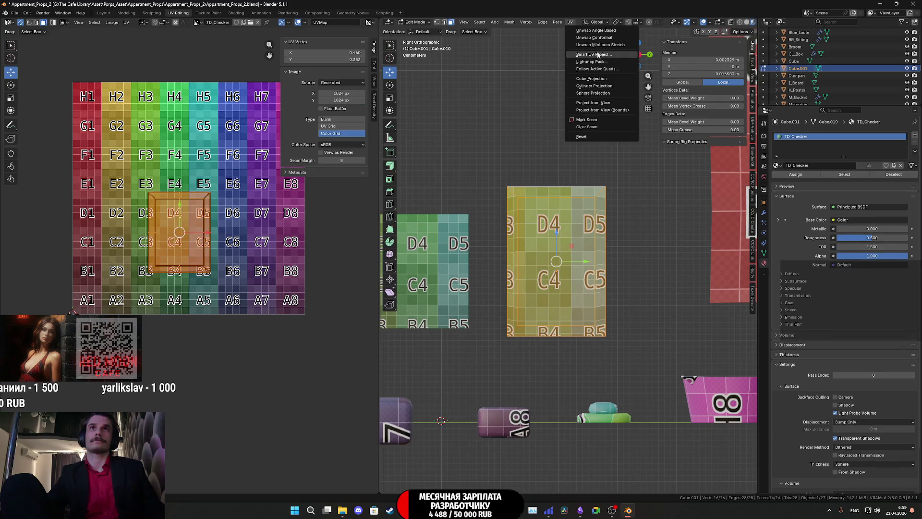
pyautogui.click(598, 104)
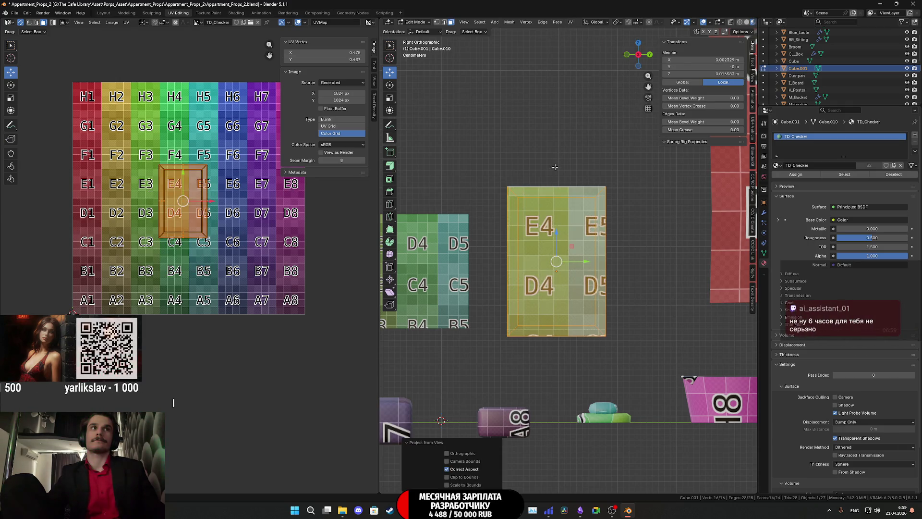
pyautogui.press('Tab')
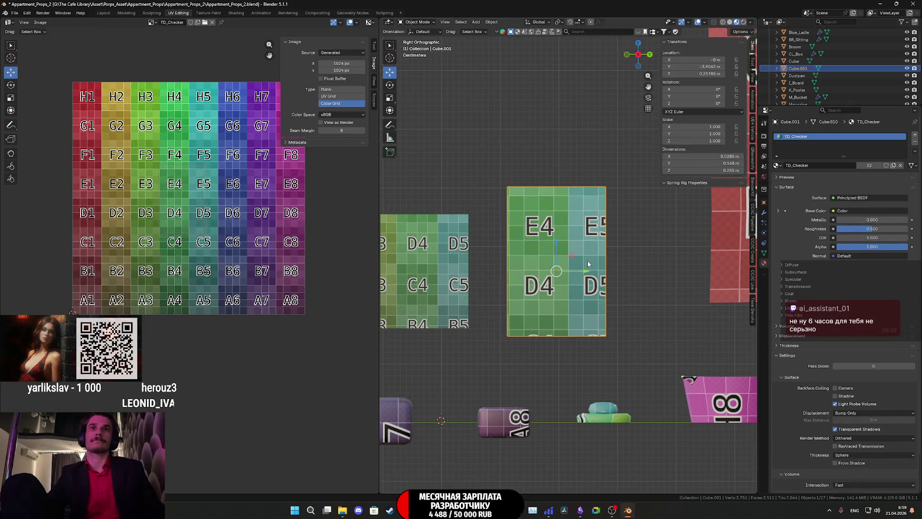
pyautogui.press('a')
pyautogui.press('Tab')
# - Move the left frame's island aside and drag the right frame's island onto tile A4
pyautogui.click(582, 261)
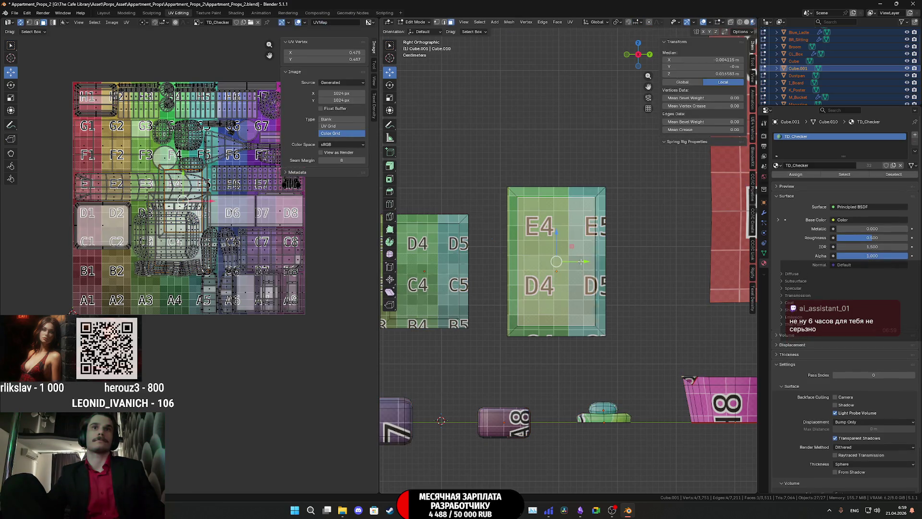
pyautogui.press('l')
pyautogui.press('l')
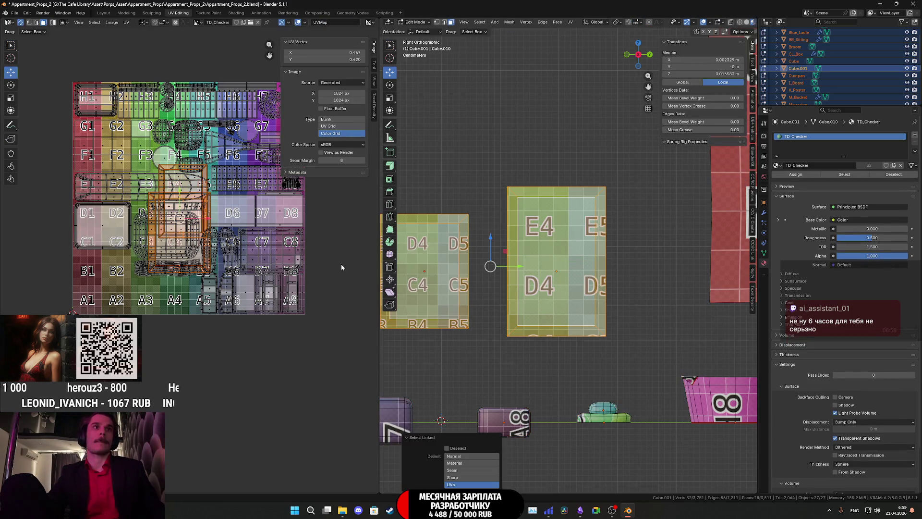
pyautogui.moveTo(196, 219); pyautogui.dragTo(36, 220)
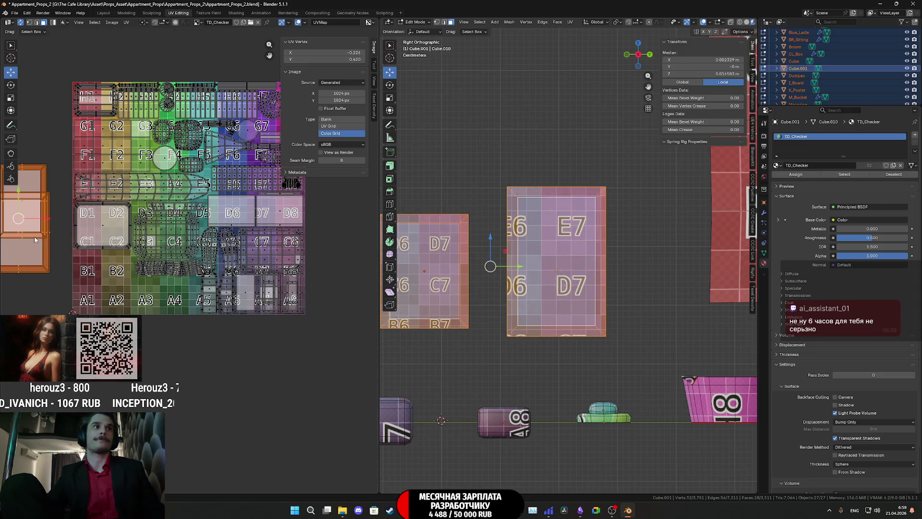
pyautogui.scroll(2, 141, 231)
pyautogui.scroll(2, 141, 232)
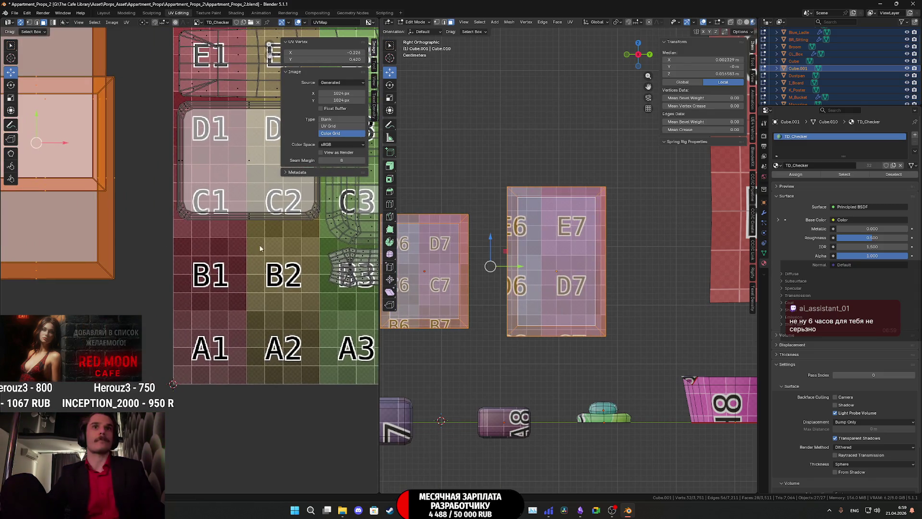
pyautogui.click(571, 256)
pyautogui.hotkey('ctrl', 'l')
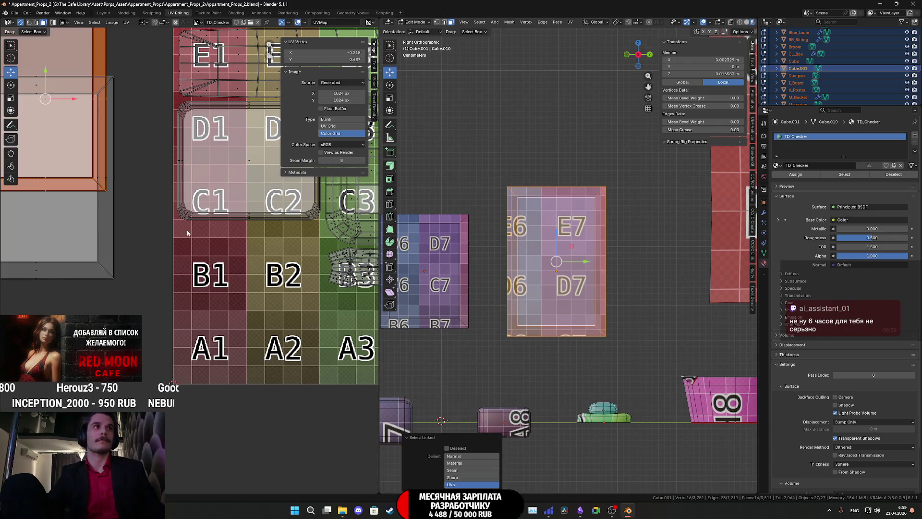
pyautogui.scroll(-2, 188, 232)
pyautogui.scroll(-1, 107, 225)
pyautogui.moveTo(108, 226); pyautogui.dragTo(309, 340)
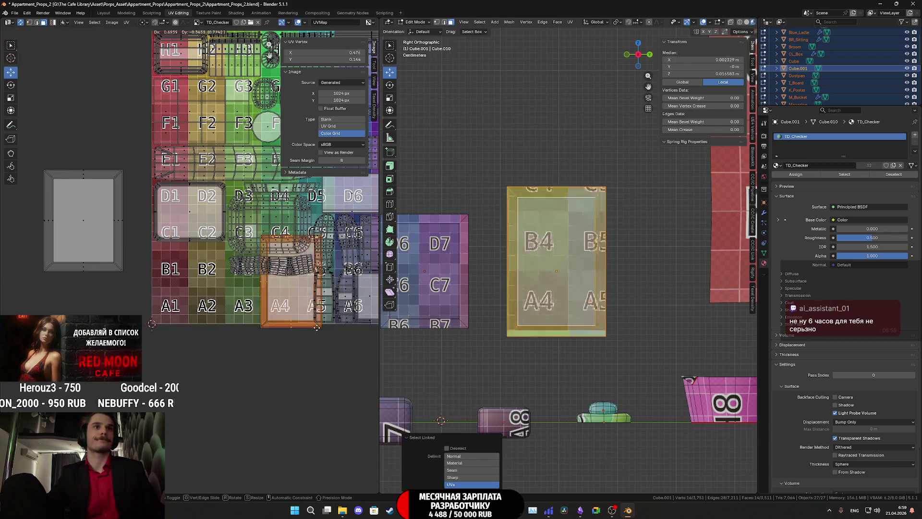
pyautogui.moveTo(340, 347); pyautogui.dragTo(281, 324, button='middle')
pyautogui.scroll(4, 281, 328)
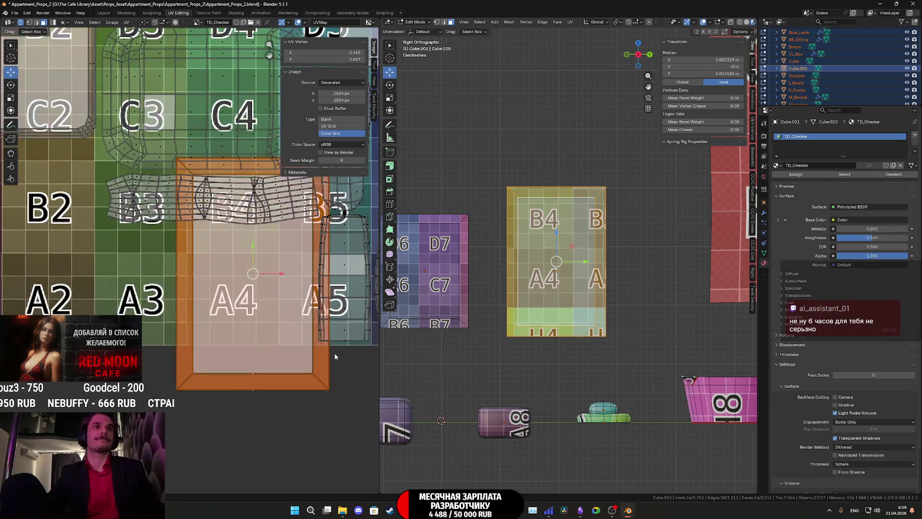
# - Fine-tune the A4 island's scale to about 1.02, glancing at the stream dashboard
pyautogui.press('s')
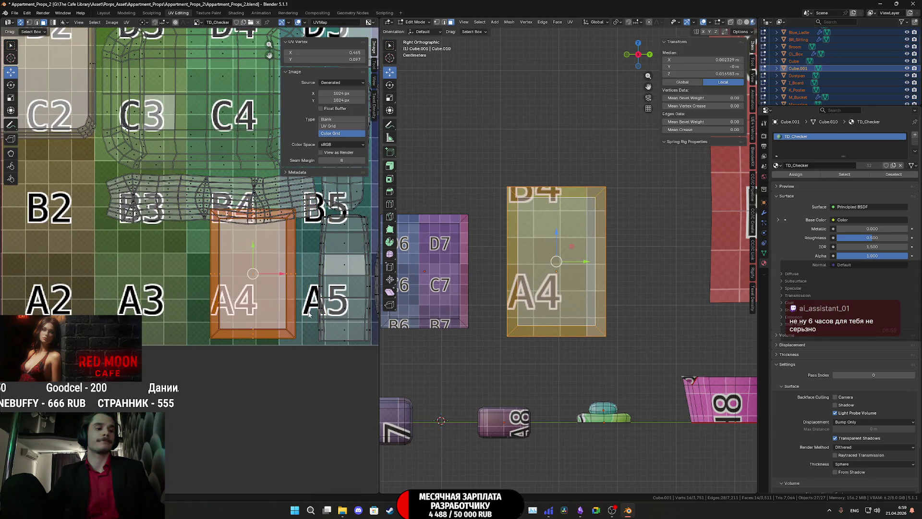
pyautogui.moveTo(310, 314); pyautogui.dragTo(285, 301, button='middle')
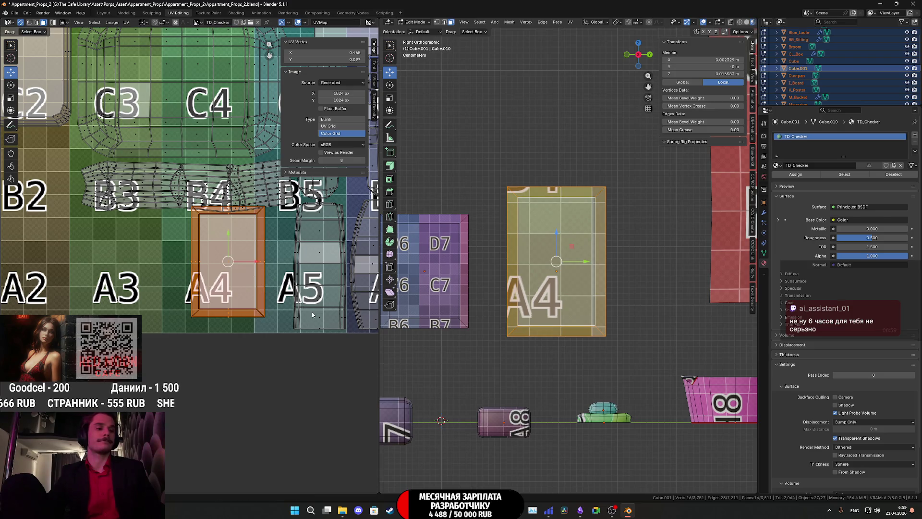
pyautogui.click(281, 295)
pyautogui.scroll(2, 281, 296)
pyautogui.press('g')
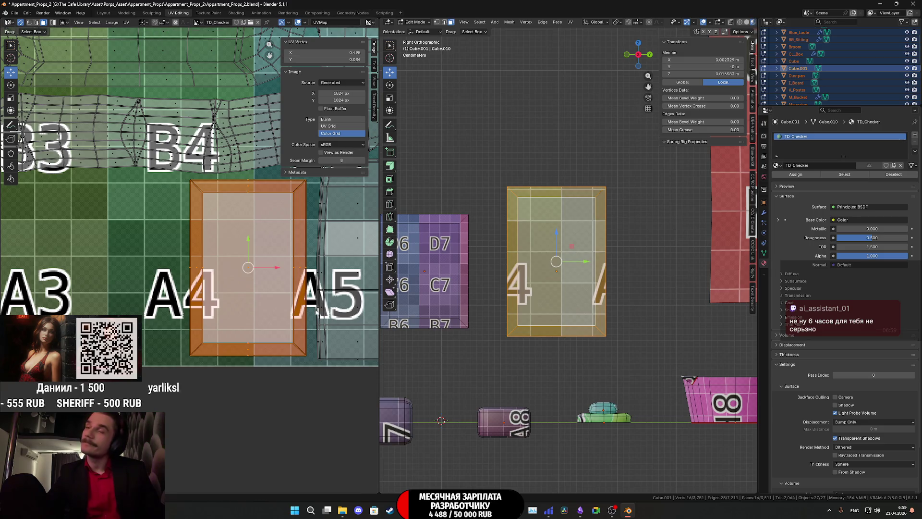
pyautogui.moveTo(332, 295); pyautogui.dragTo(318, 294, button='middle')
pyautogui.press('s')
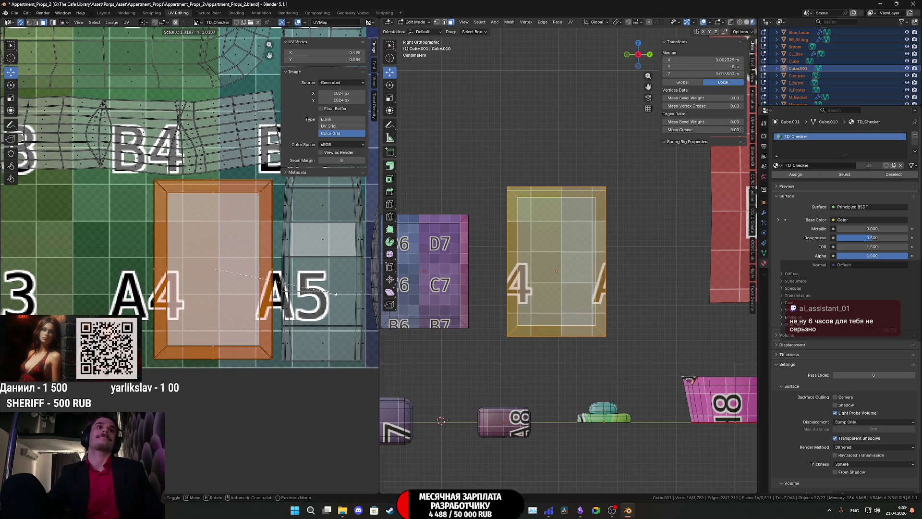
pyautogui.click(333, 295)
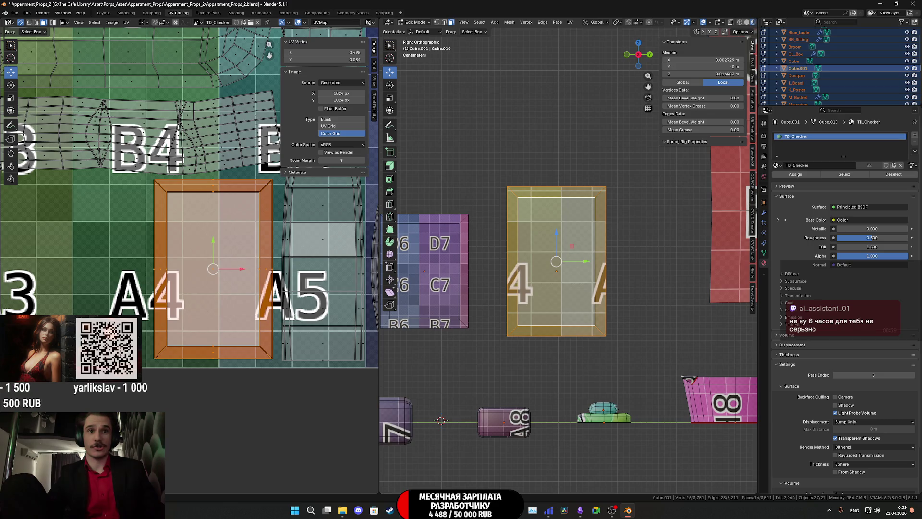
pyautogui.hotkey('alt', 'Tab')
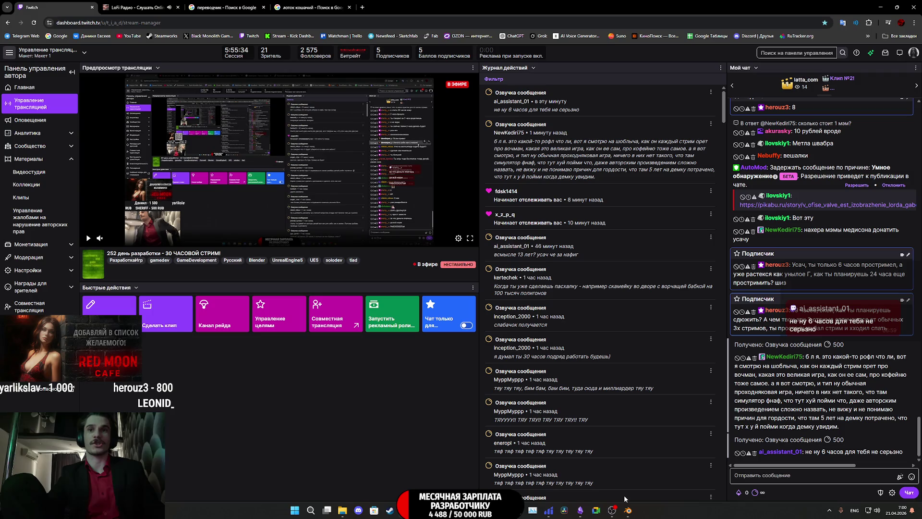
pyautogui.click(630, 510)
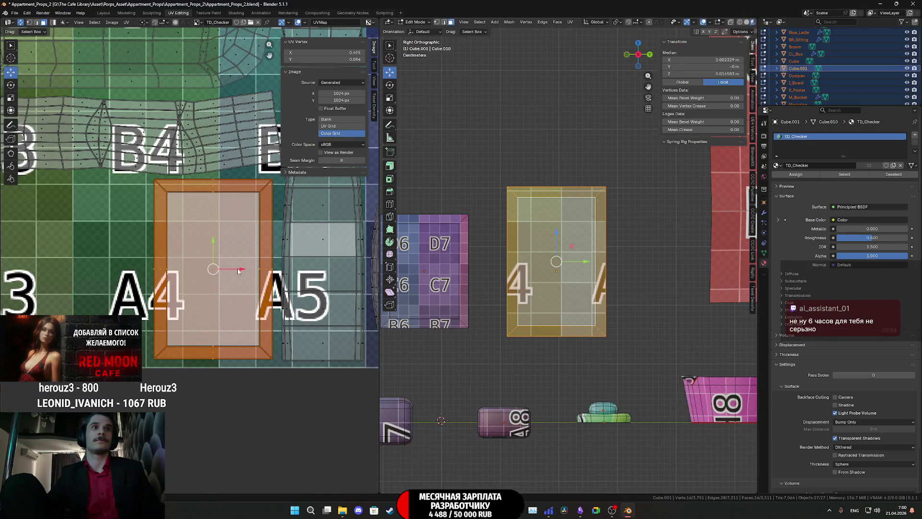
# - Nudge the A4 island, zoom out, and box-select the grey island left of the atlas
pyautogui.moveTo(242, 267); pyautogui.dragTo(233, 263, button='middle')
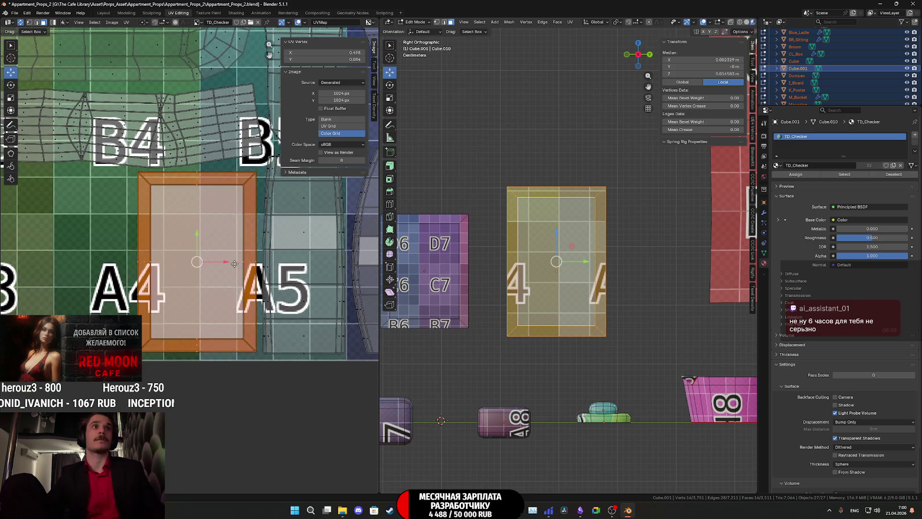
pyautogui.scroll(1, 242, 274)
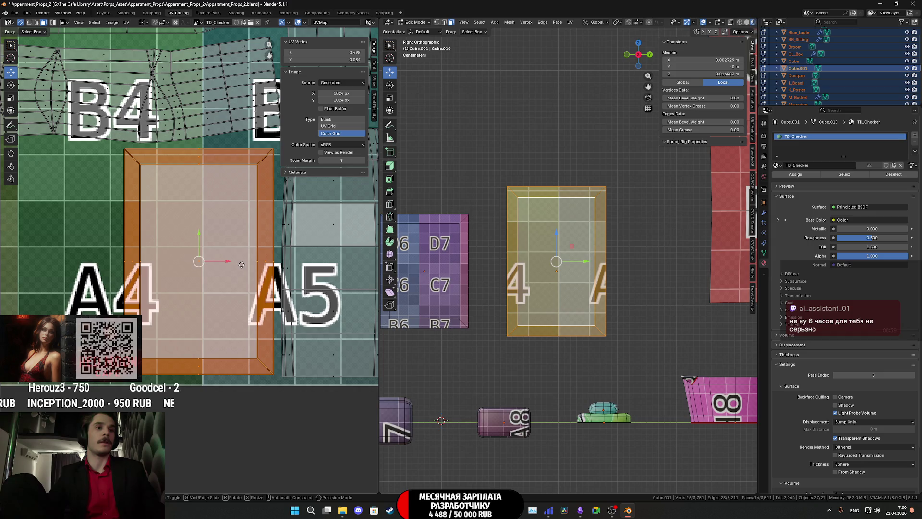
pyautogui.press('g')
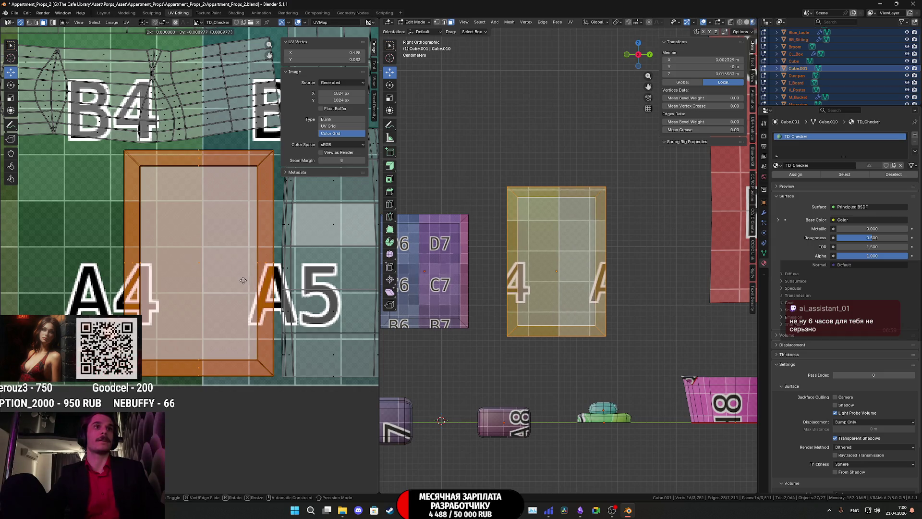
pyautogui.click(243, 280)
pyautogui.scroll(-1, 242, 281)
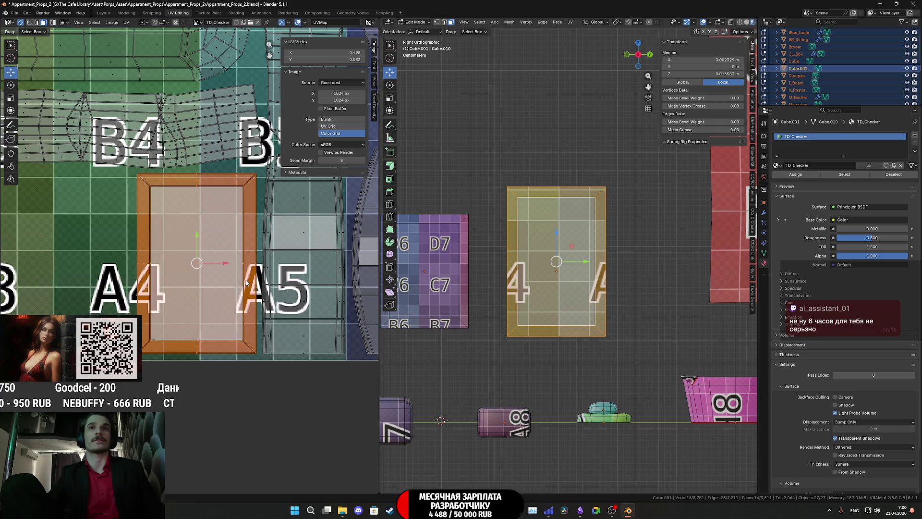
pyautogui.scroll(-3, 251, 285)
pyautogui.scroll(-1, 251, 285)
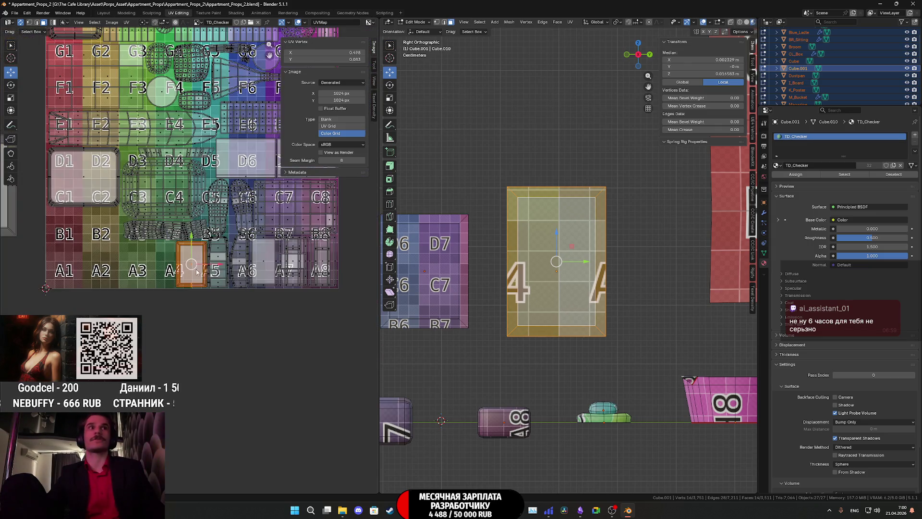
pyautogui.moveTo(251, 285); pyautogui.dragTo(170, 324, button='middle')
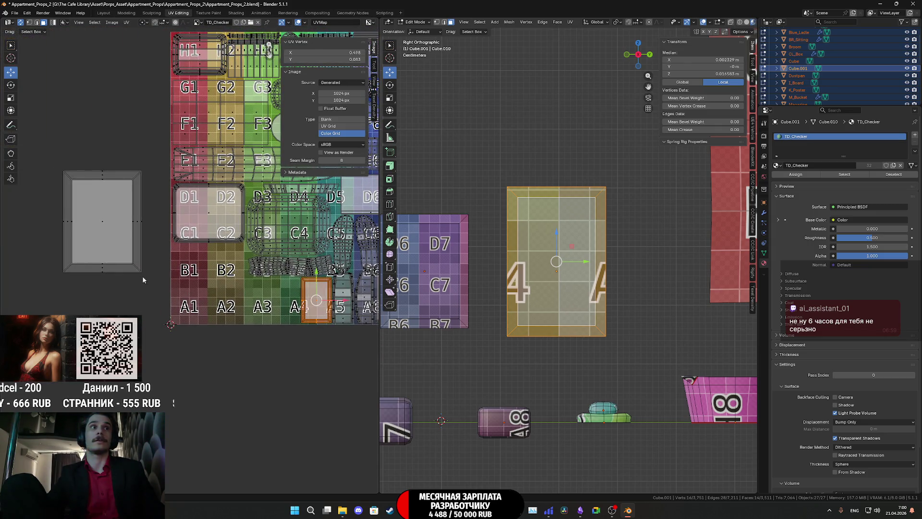
pyautogui.moveTo(162, 287); pyautogui.dragTo(62, 164)
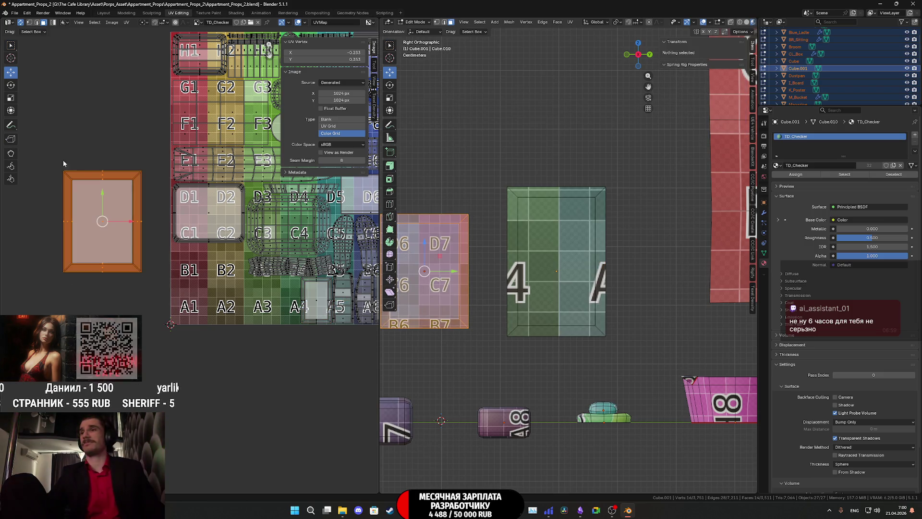
# - Shrink the second frame's island twice and drop it beside the first near tile A3
pyautogui.moveTo(127, 181); pyautogui.dragTo(91, 172, button='middle')
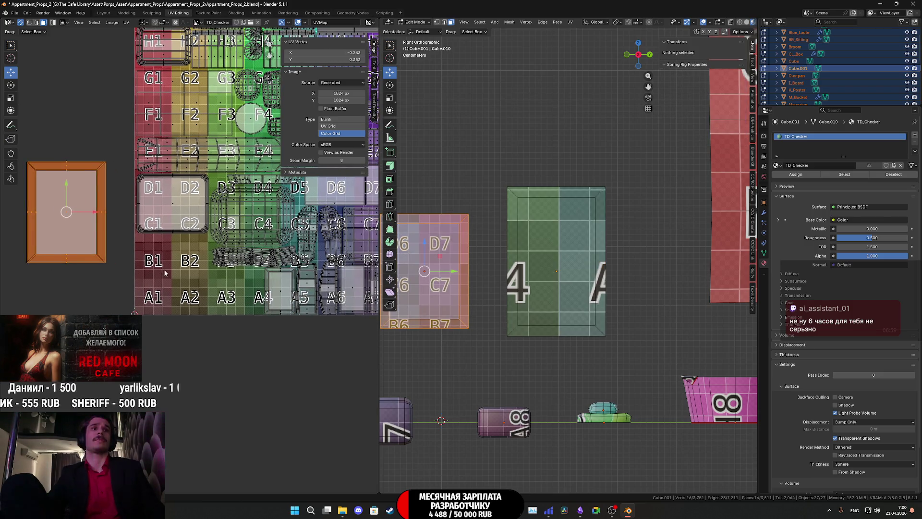
pyautogui.press('s')
pyautogui.click(130, 244)
pyautogui.press('g')
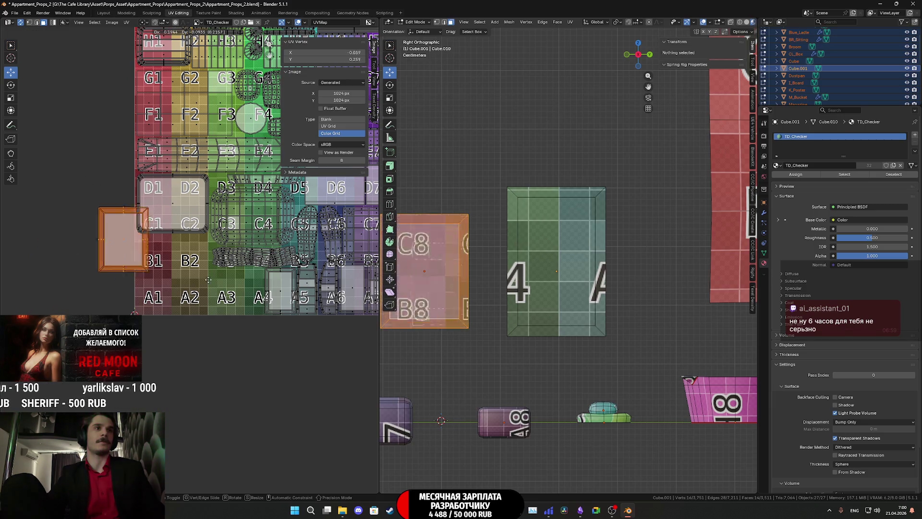
pyautogui.scroll(3, 306, 332)
pyautogui.scroll(3, 263, 309)
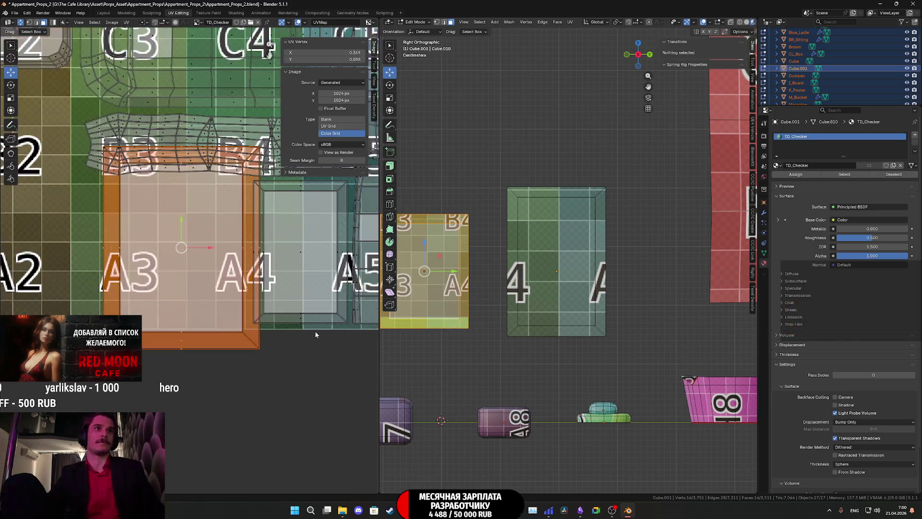
pyautogui.press('s')
pyautogui.click(286, 306)
pyautogui.press('g')
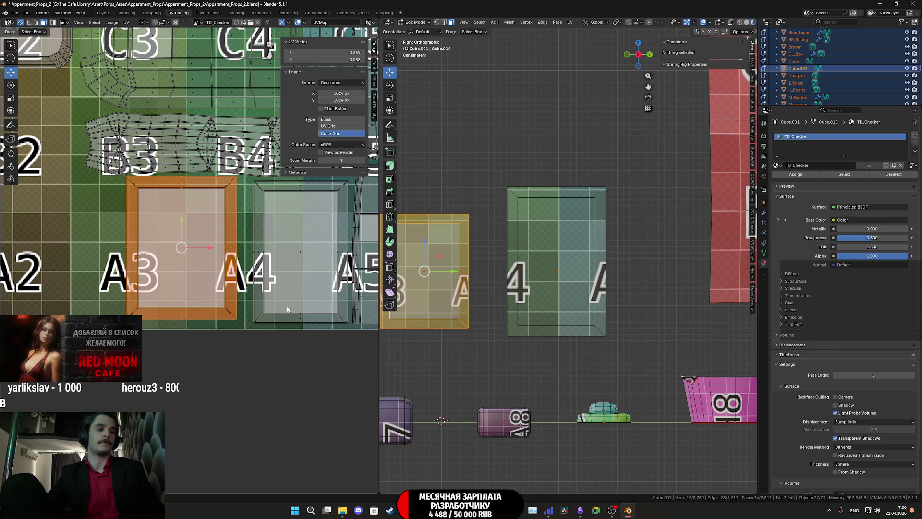
pyautogui.click(372, 335)
pyautogui.scroll(1, 216, 274)
pyautogui.scroll(2, 181, 267)
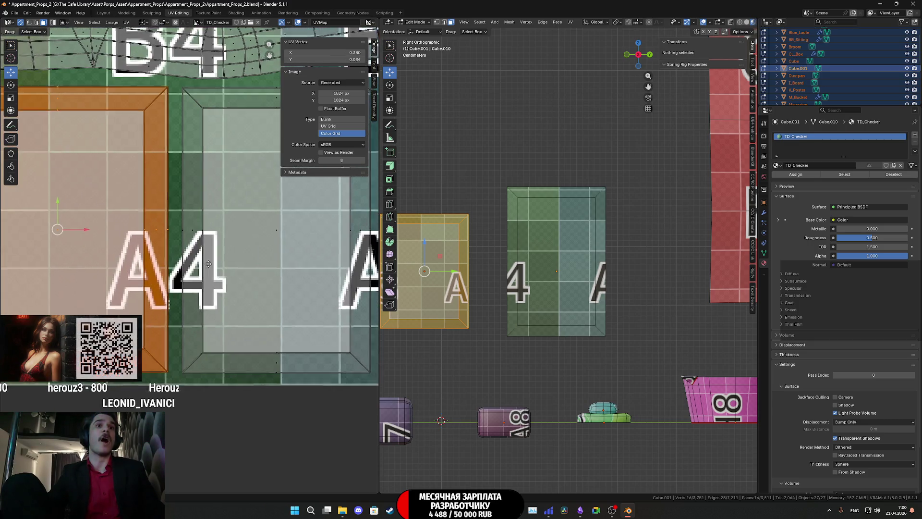
pyautogui.scroll(2, 153, 262)
# - Select all UVs, return to Object Mode, and check the dashboard and notes windows
pyautogui.moveTo(153, 263); pyautogui.dragTo(175, 272, button='middle')
pyautogui.press('g')
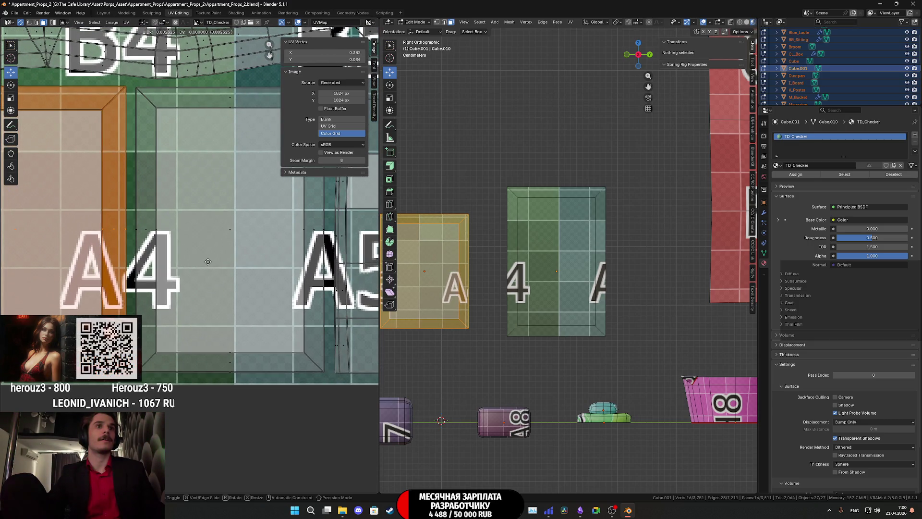
pyautogui.press('Escape')
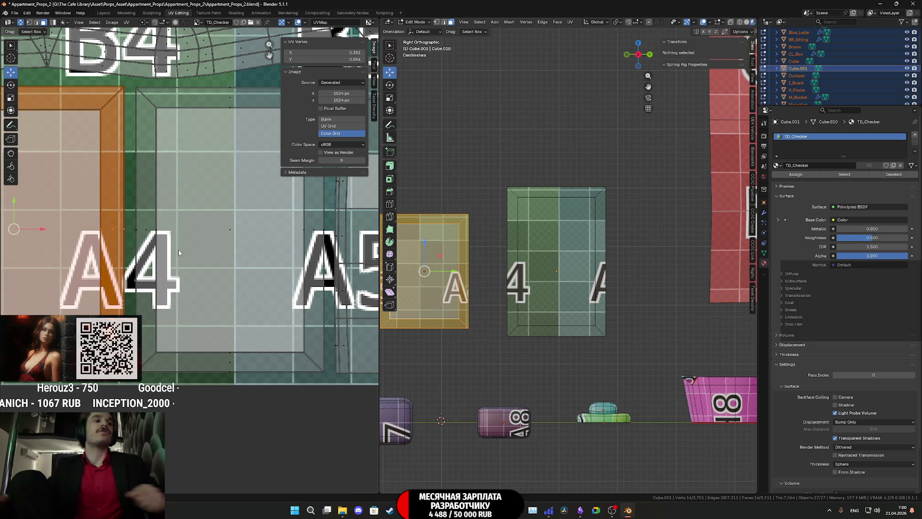
pyautogui.scroll(-2, 178, 249)
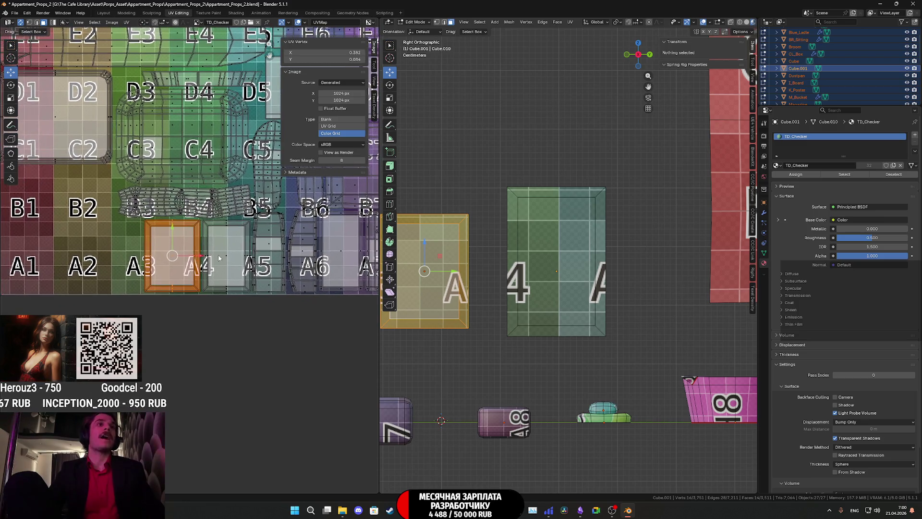
pyautogui.scroll(-3, 226, 256)
pyautogui.press('a')
pyautogui.press('KP_Decimal')
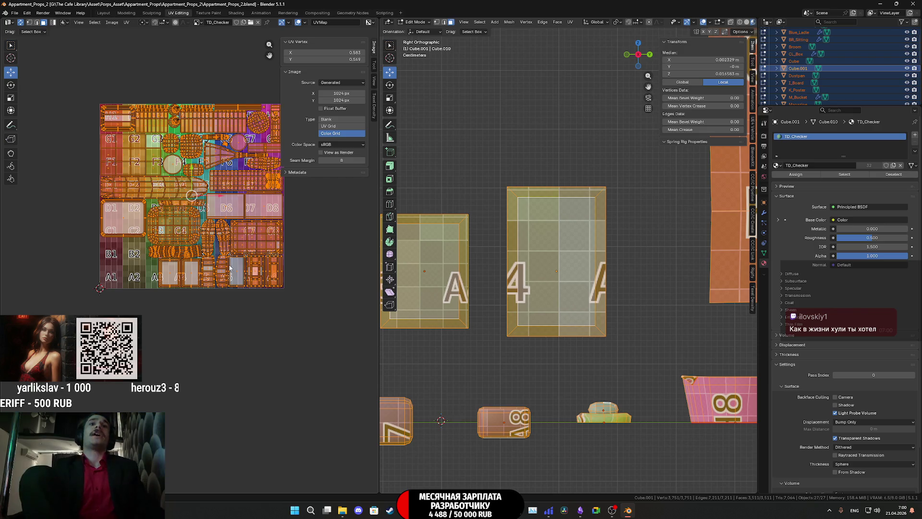
pyautogui.press('Tab')
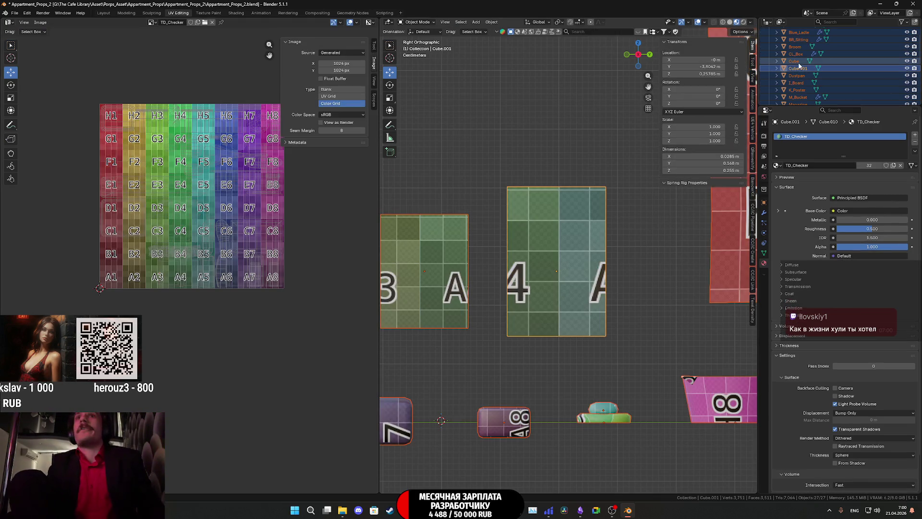
pyautogui.hotkey('alt', 'Tab')
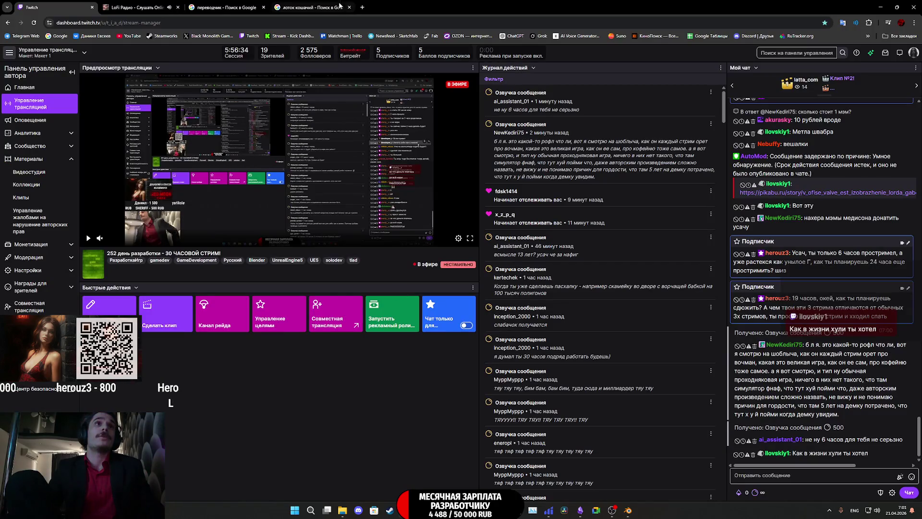
pyautogui.click(580, 510)
pyautogui.click(628, 510)
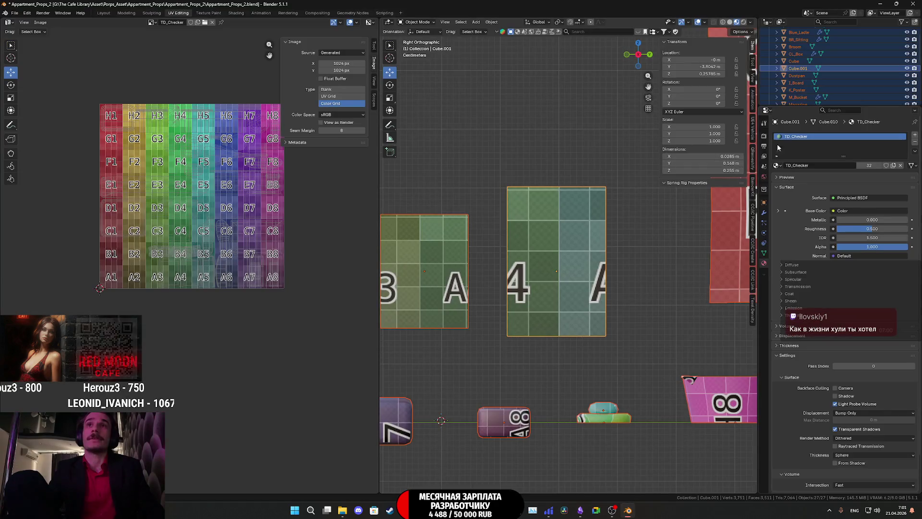
# - Rename Cube to Icon1 and Cube.001 to Icon2 in the Outliner
pyautogui.click(793, 61)
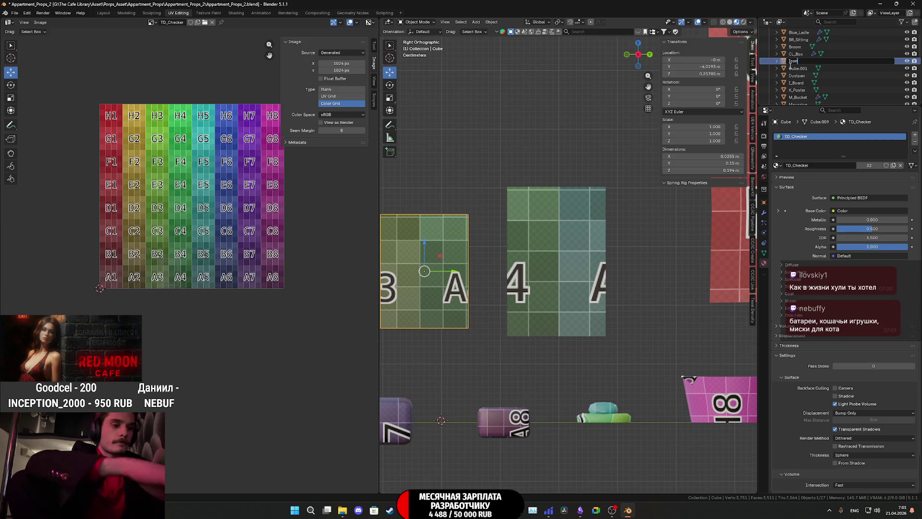
pyautogui.press('Return')
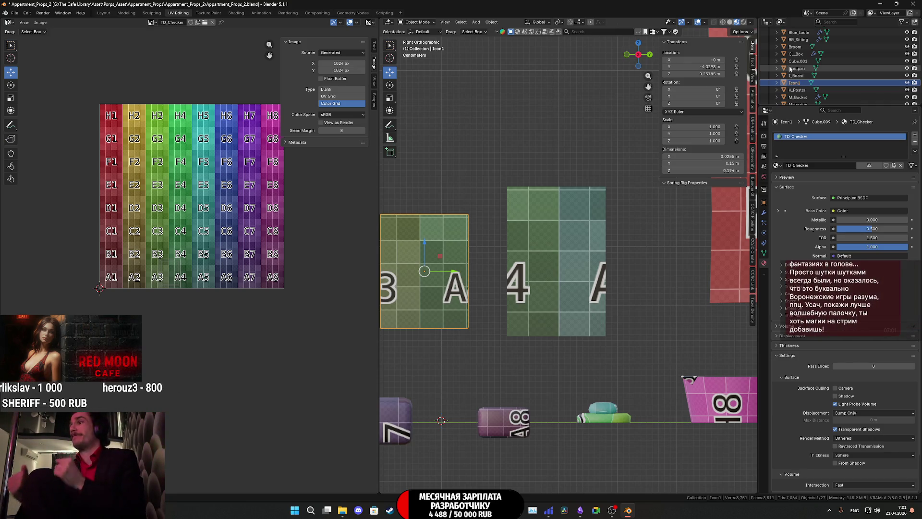
pyautogui.click(799, 61)
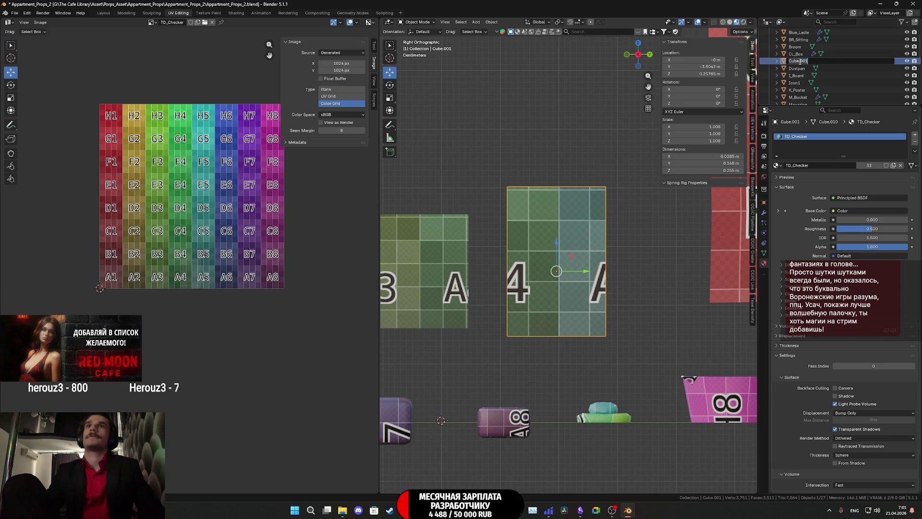
pyautogui.write('Icon2')
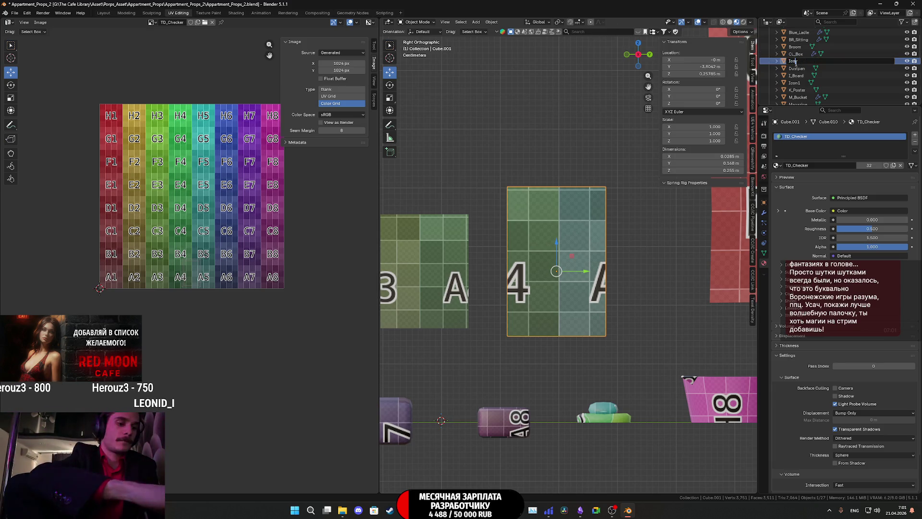
pyautogui.press('Return')
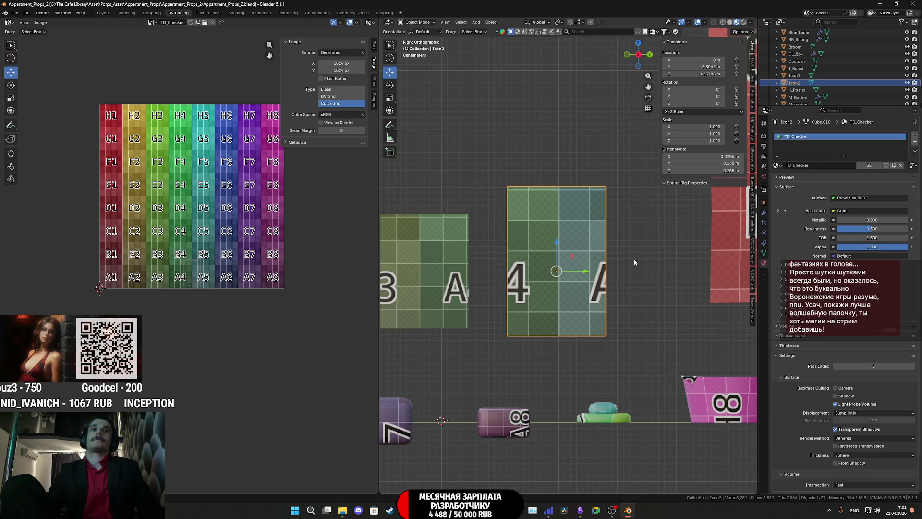
pyautogui.moveTo(634, 263)
pyautogui.mouseDown(button='middle')
pyautogui.moveTo(642, 288)
pyautogui.moveTo(615, 289)
pyautogui.moveTo(629, 288)
pyautogui.mouseUp(button='middle')
# - Set Icon2's origin to the 3D cursor at its bottom edge
pyautogui.press('Tab')
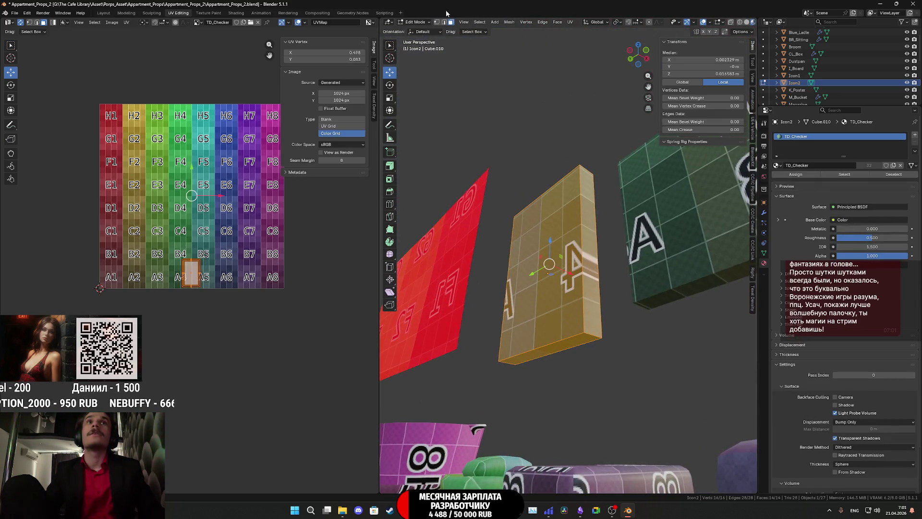
pyautogui.click(558, 331)
pyautogui.click(551, 344)
pyautogui.press('Tab')
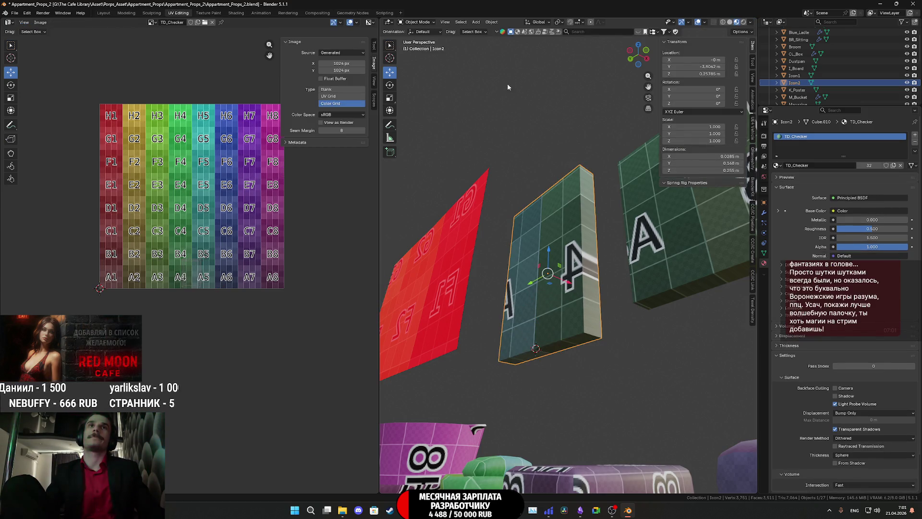
pyautogui.click(492, 20)
pyautogui.moveTo(505, 37)
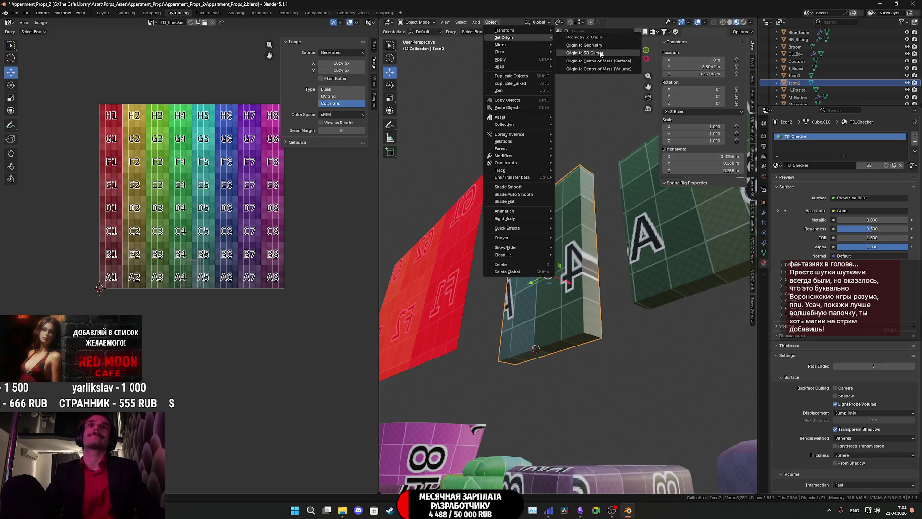
pyautogui.click(576, 54)
# - Snap the cursor to Icon1's bottom edge and set its origin there
pyautogui.click(692, 261)
pyautogui.press('Tab')
pyautogui.click(691, 285)
pyautogui.hotkey('shift', 's')
pyautogui.click(695, 325)
pyautogui.press('Tab')
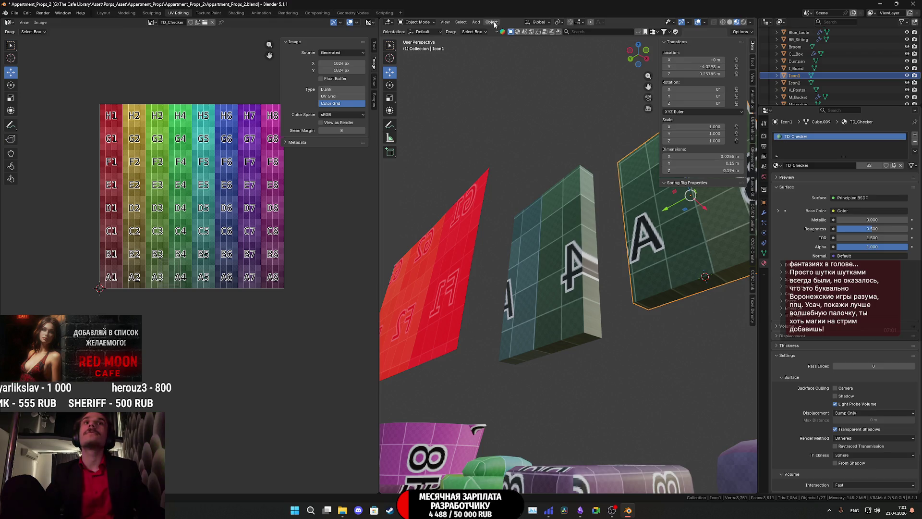
pyautogui.click(491, 22)
pyautogui.moveTo(505, 37)
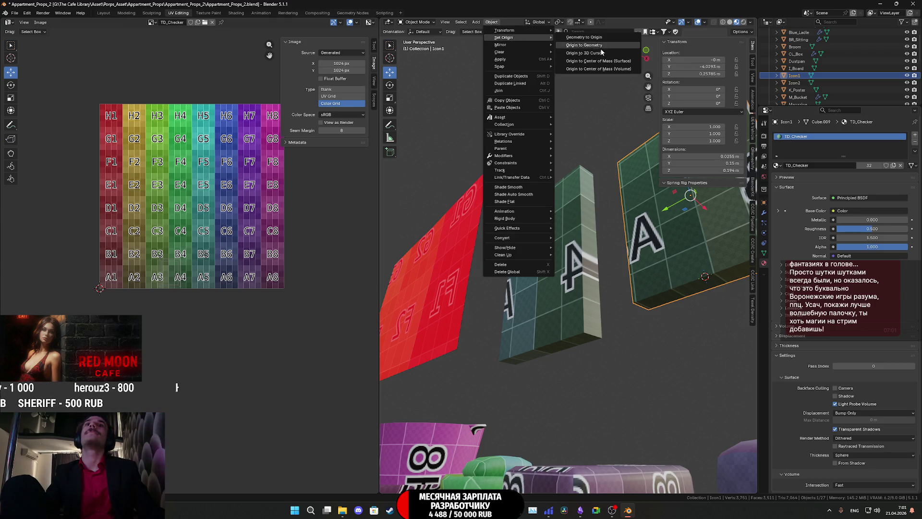
pyautogui.click(602, 51)
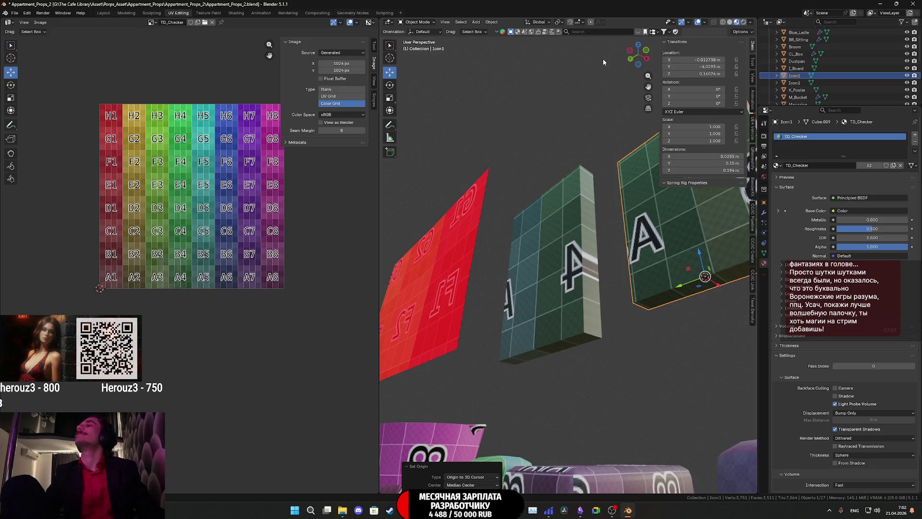
pyautogui.moveTo(638, 230); pyautogui.dragTo(584, 271, button='middle')
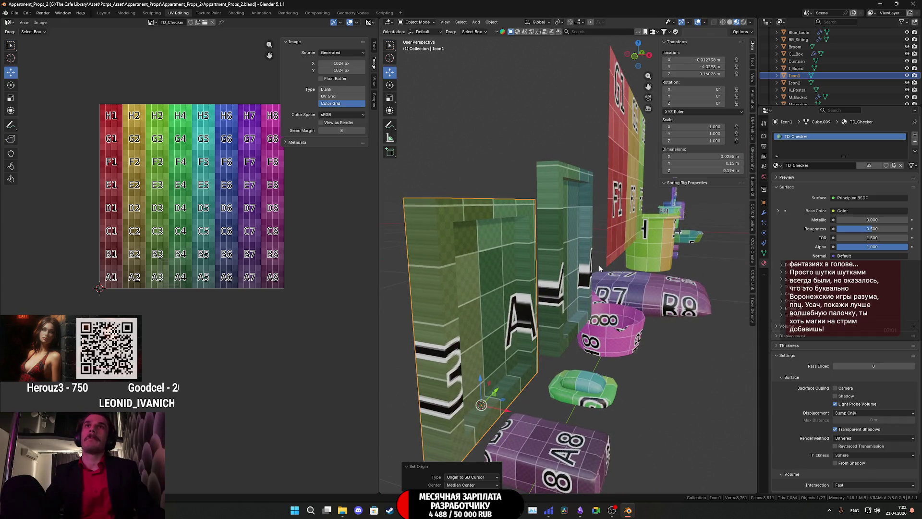
pyautogui.scroll(-3, 599, 265)
pyautogui.moveTo(599, 267); pyautogui.dragTo(620, 238, button='middle')
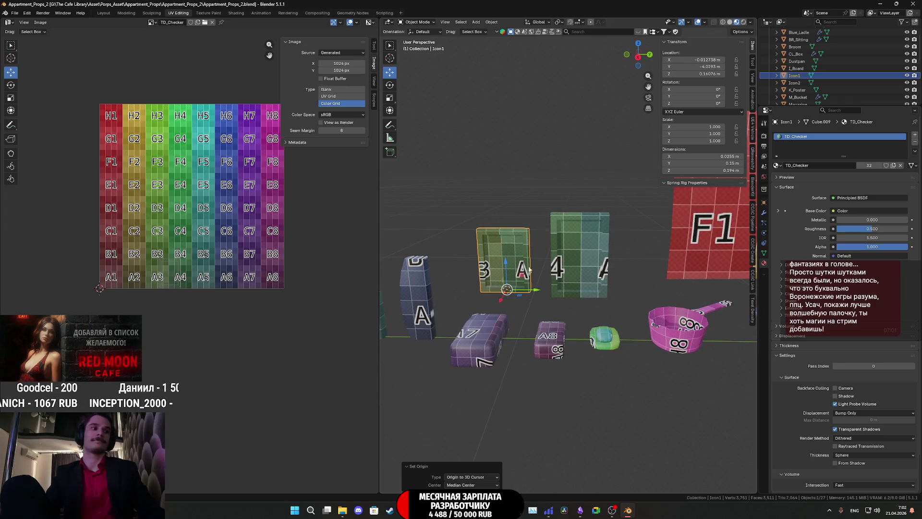
pyautogui.moveTo(508, 258); pyautogui.dragTo(608, 273, button='middle')
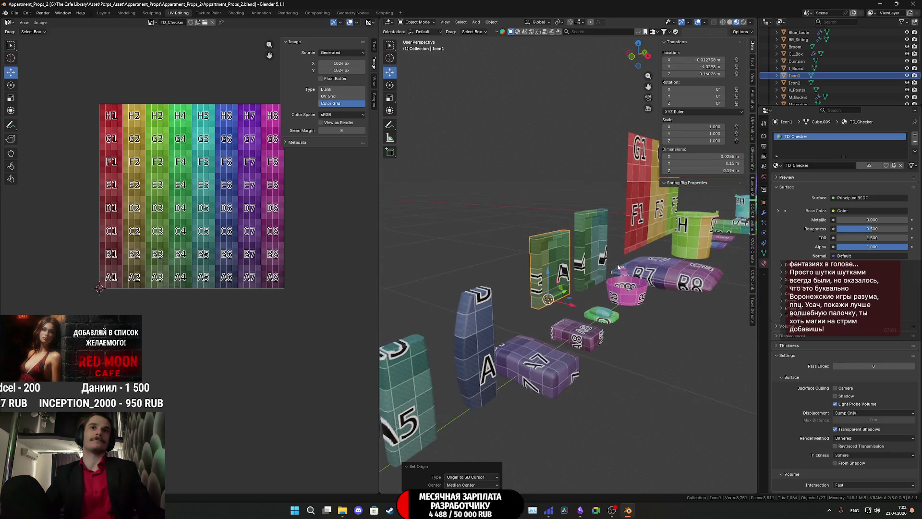